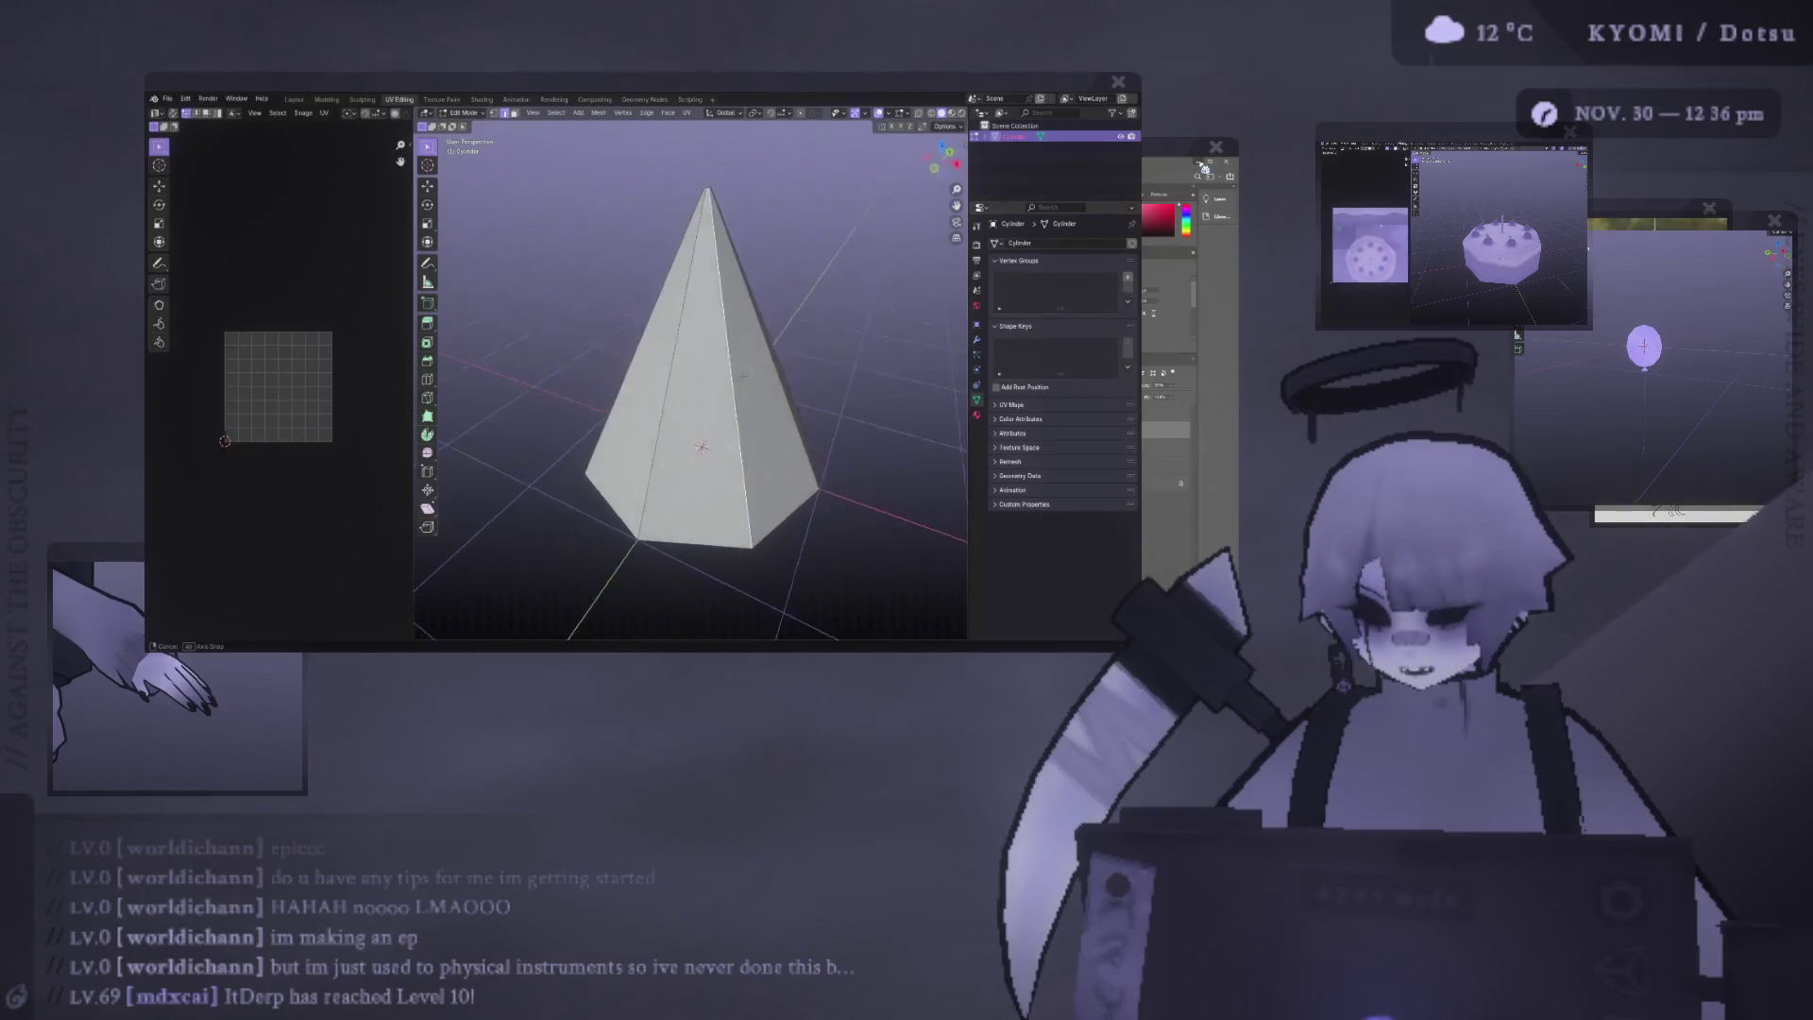
Mark the selected side edge as a seam, then orbit down and select the cone's base face.
key(ctrl+e)
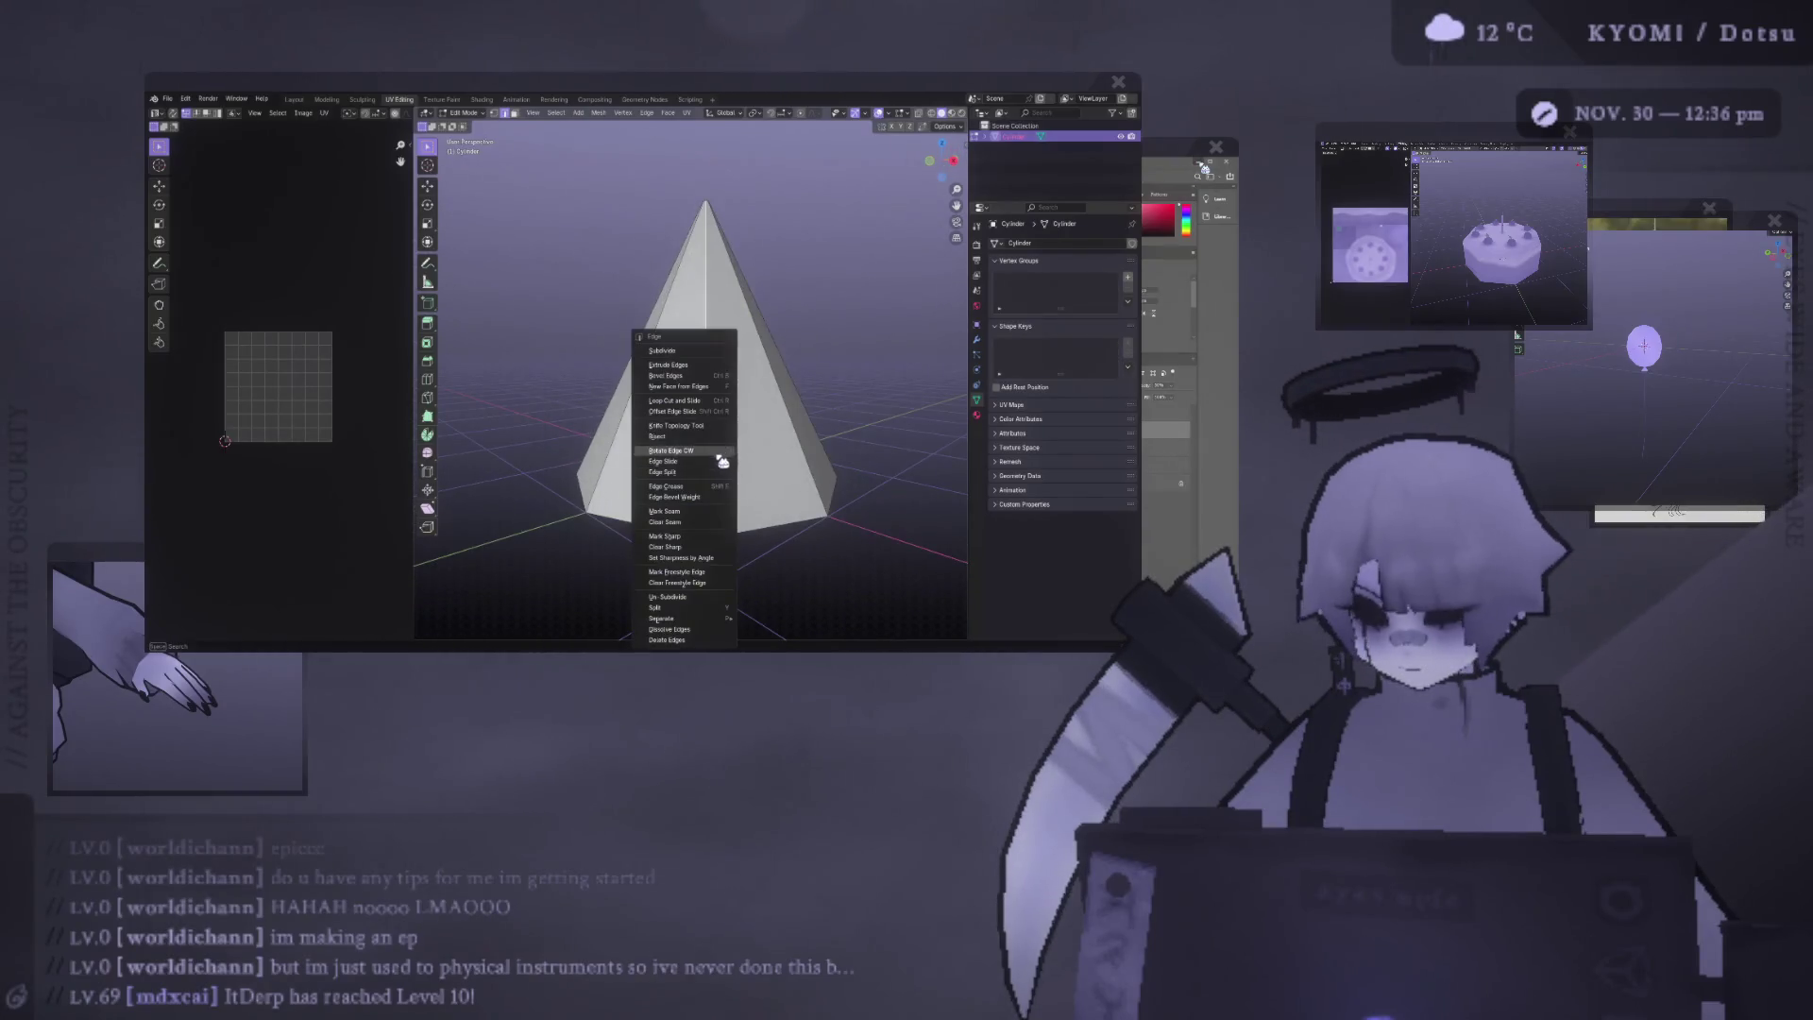
click(693, 521)
mouse_move(692, 521)
middle_down()
mouse_move(718, 464)
mouse_move(700, 412)
mouse_move(701, 458)
middle_up()
click(700, 412)
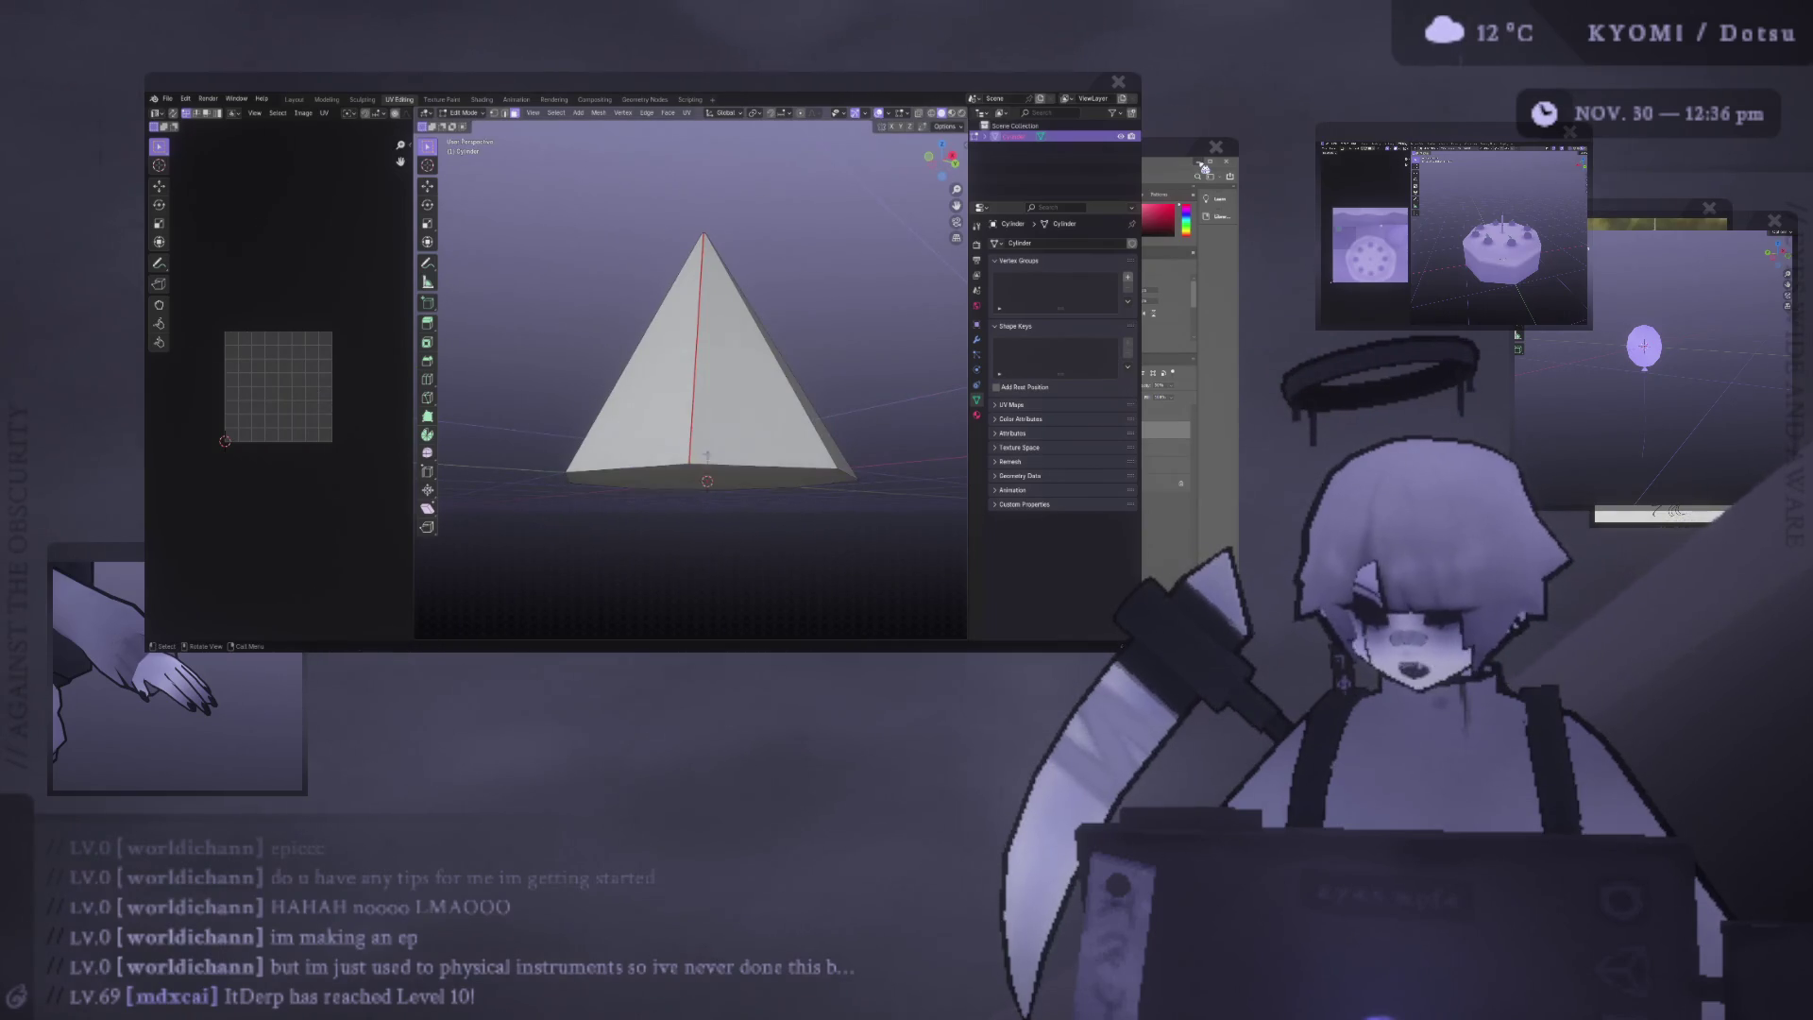
right_click(661, 453)
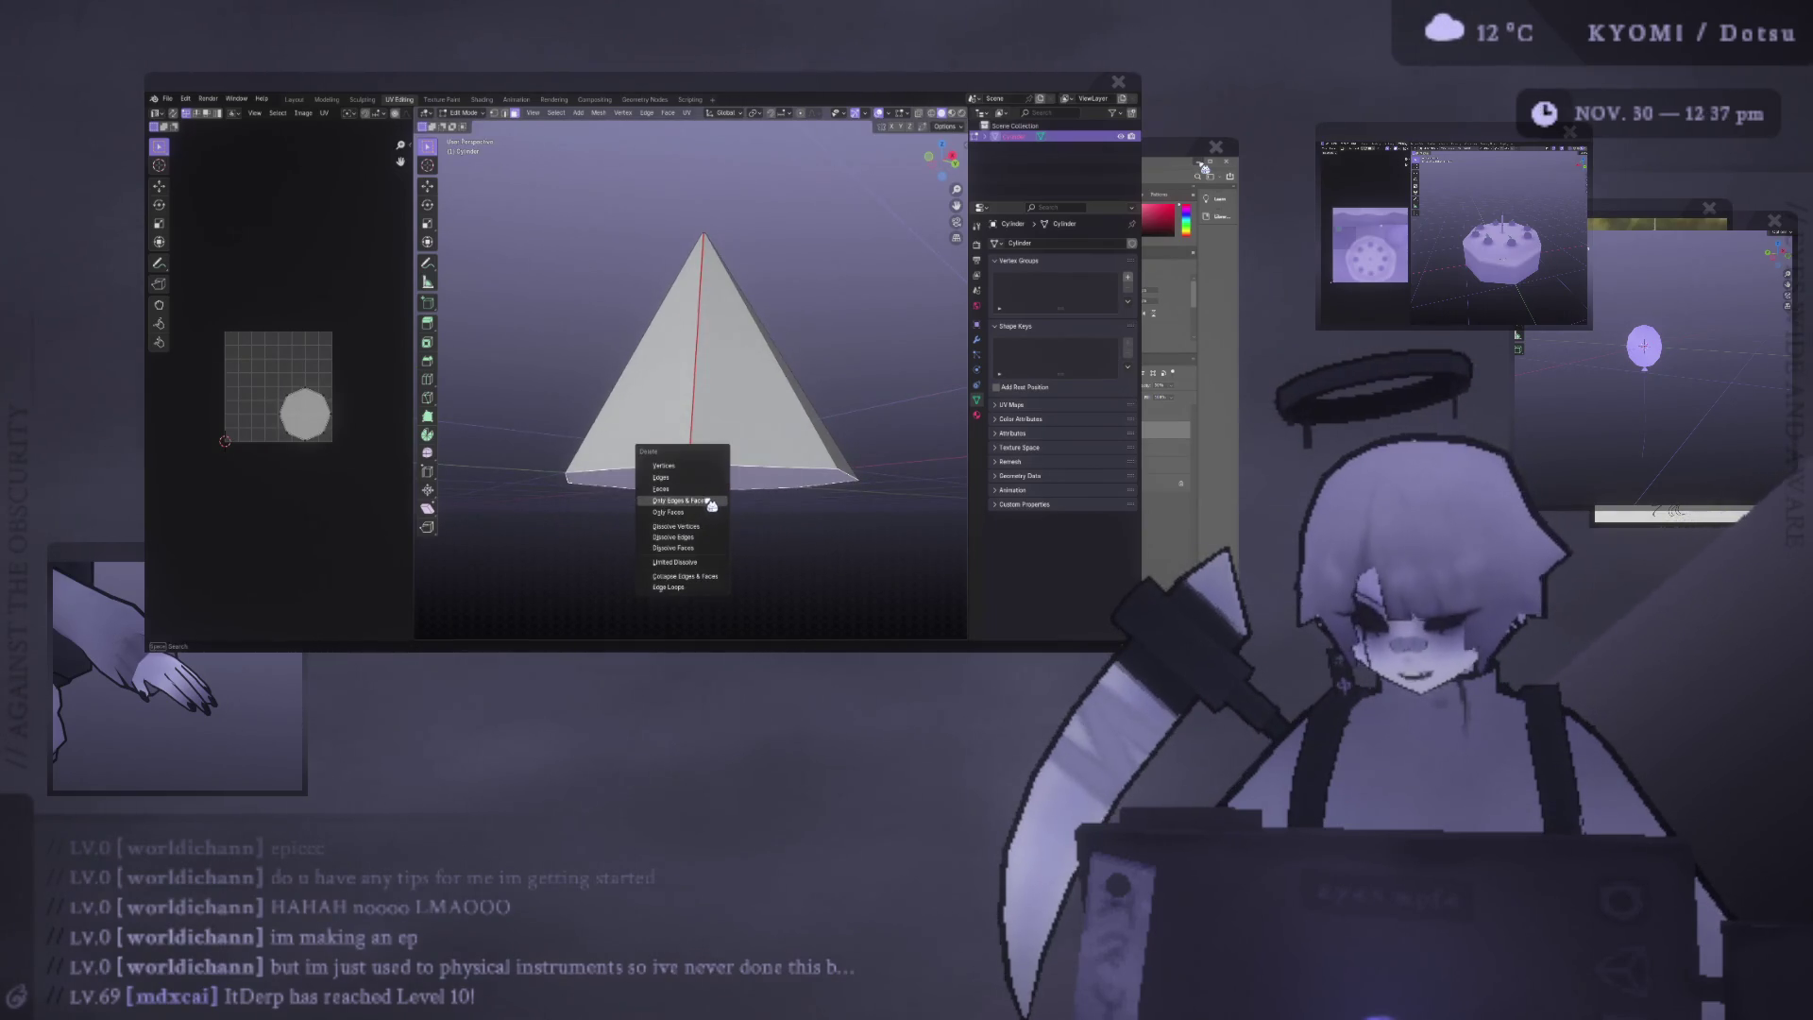
Select the whole cone and unwrap its faces with Angle Based unwrapping.
click(680, 491)
middle_drag(699, 425, 698, 510)
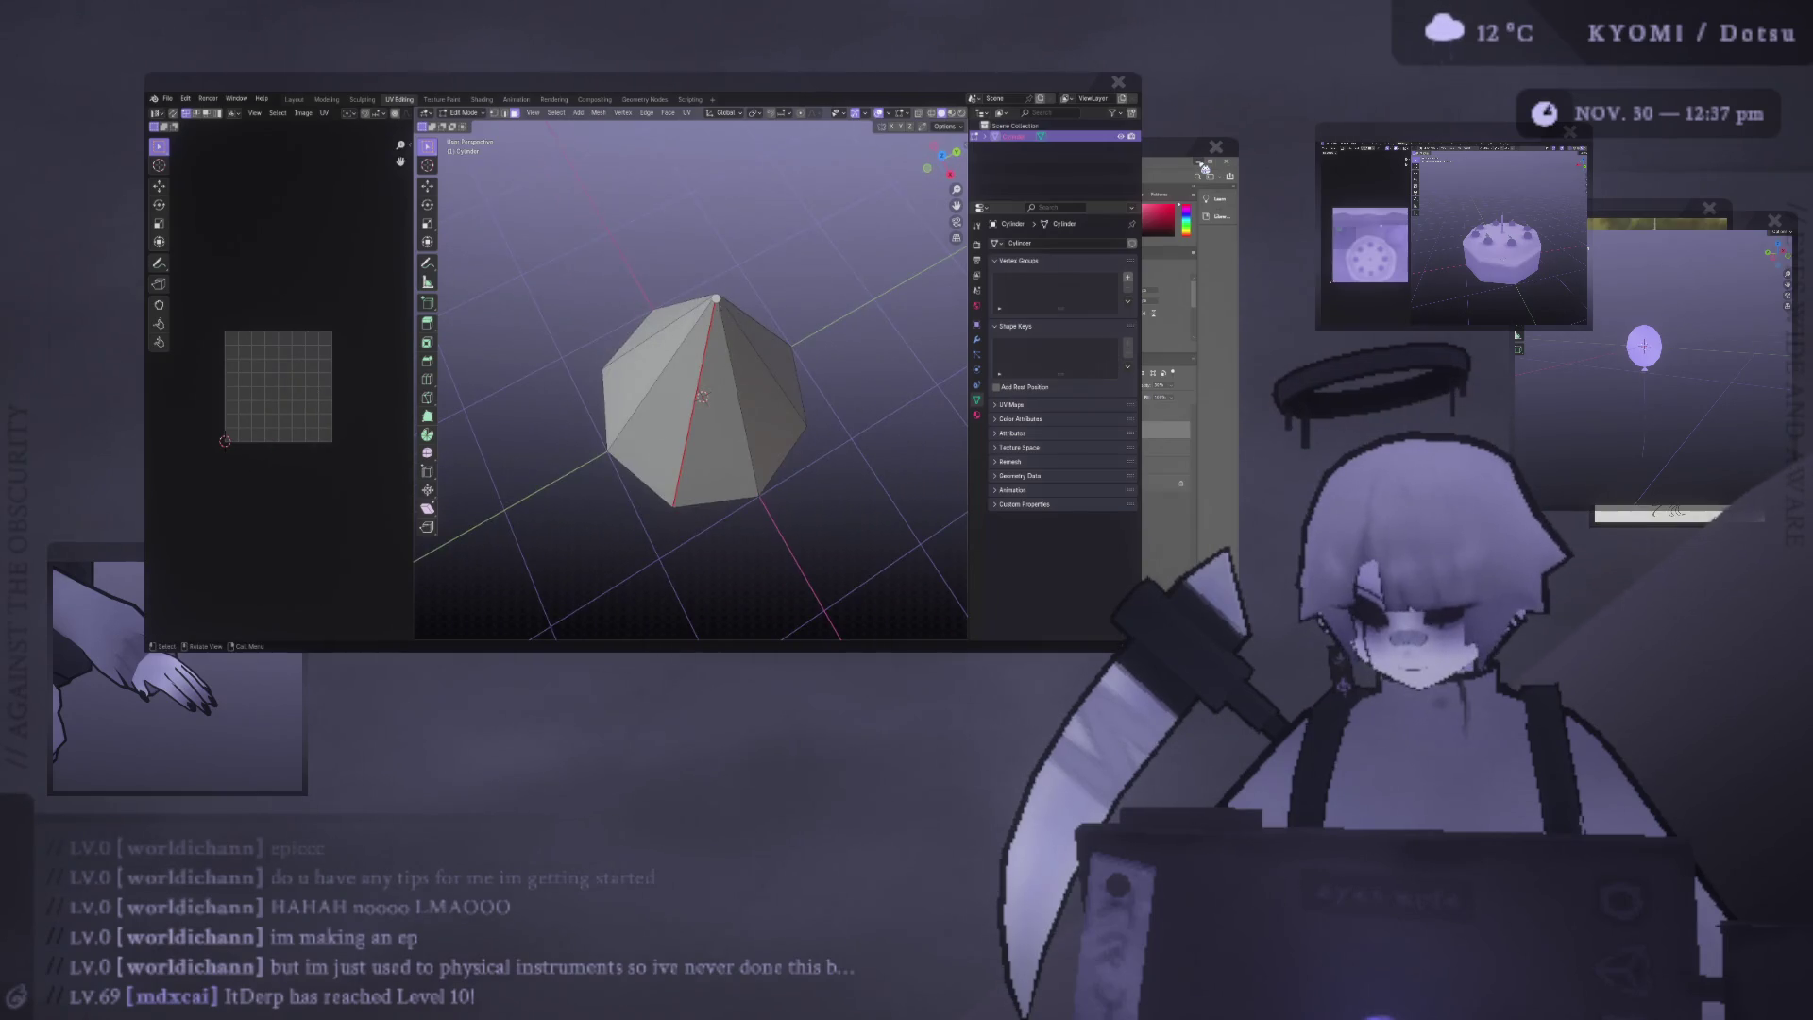
middle_drag(675, 349, 675, 269)
scroll(690, 377, up, 5)
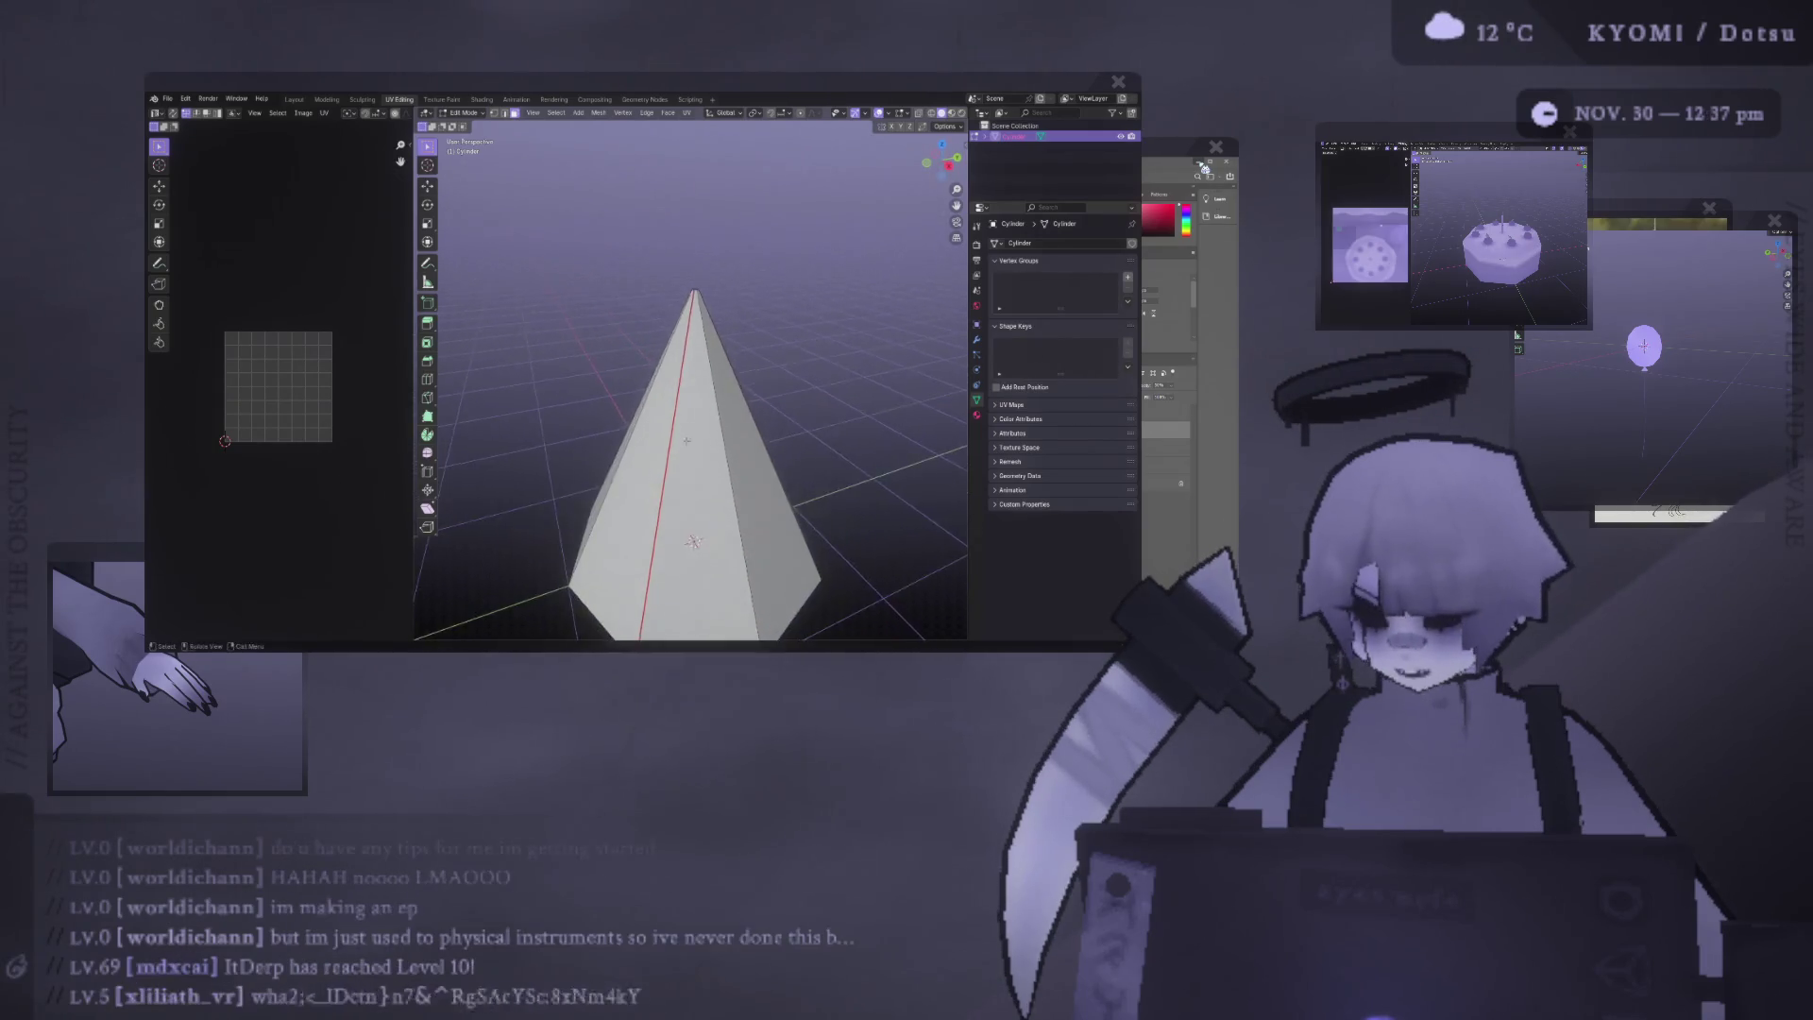
mouse_move(689, 378)
middle_down()
mouse_move(690, 331)
mouse_move(742, 411)
mouse_move(746, 377)
middle_up()
scroll(742, 411, down, 3)
key(a)
key(ctrl+f)
mouse_move(741, 466)
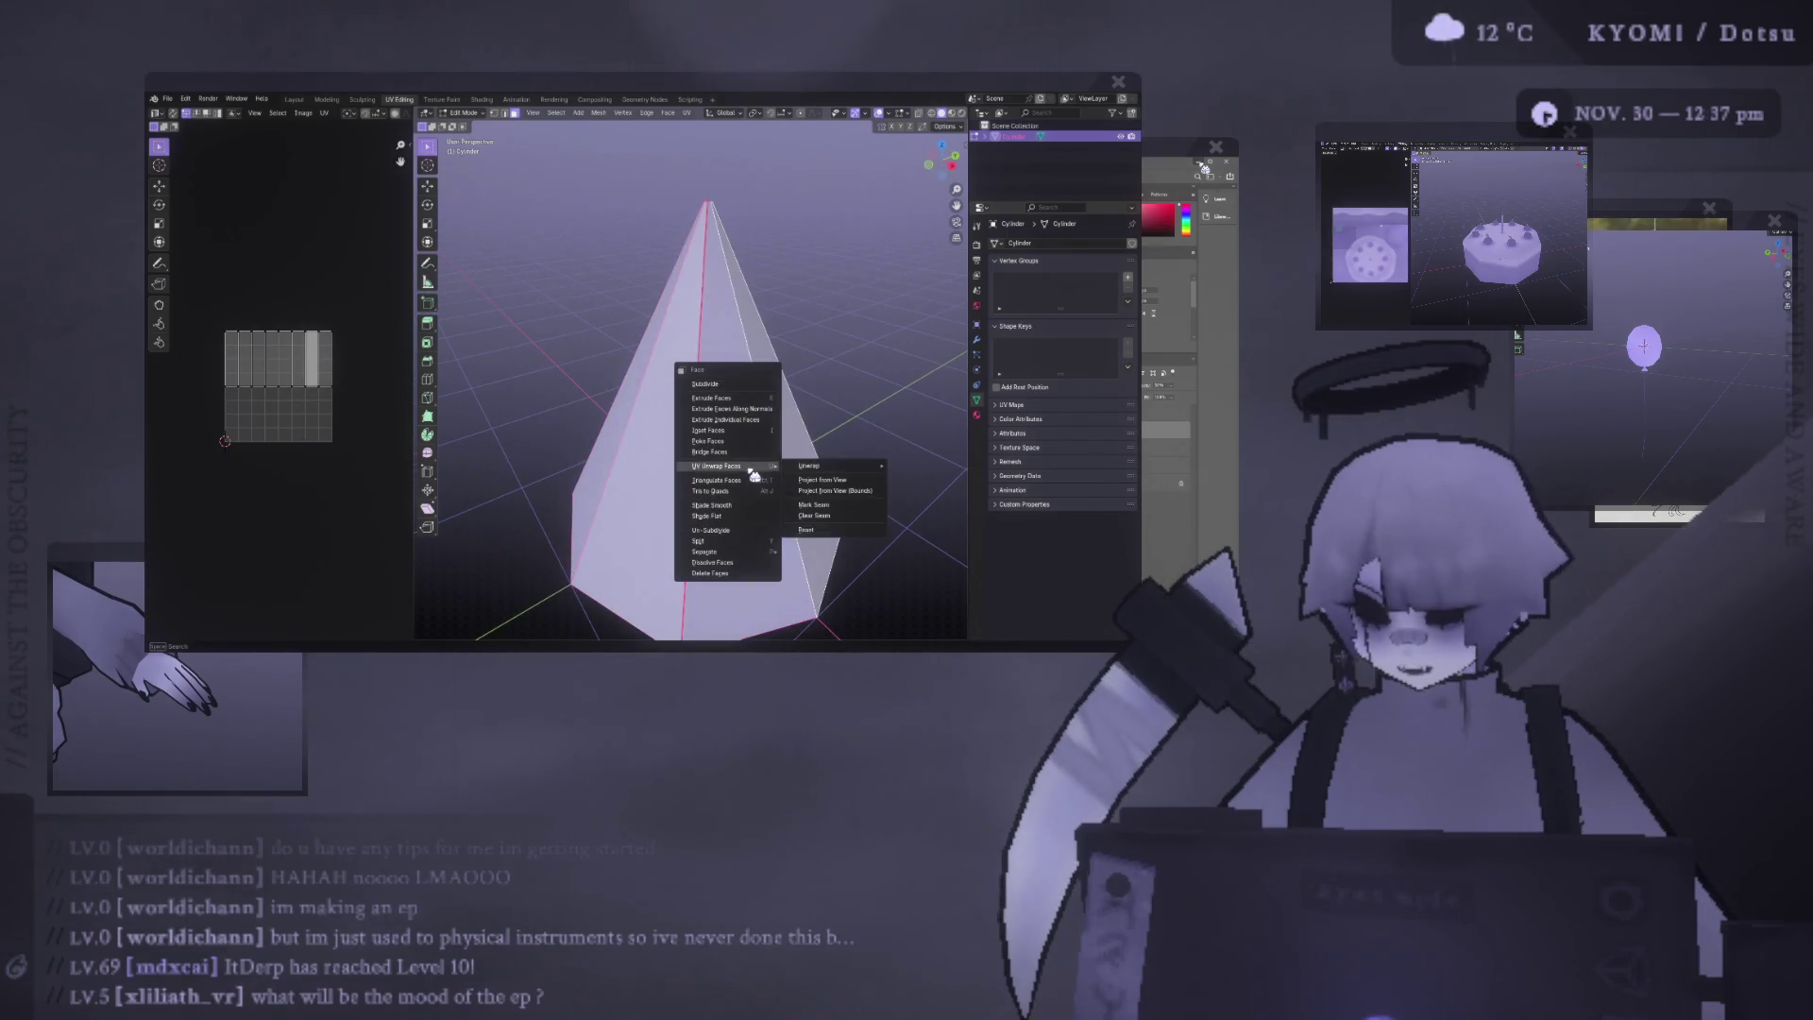
mouse_move(843, 467)
click(933, 467)
Zoom the UV editor to inspect the fan layout, then reselect the whole mesh.
scroll(340, 406, up, 4)
scroll(391, 416, down, 2)
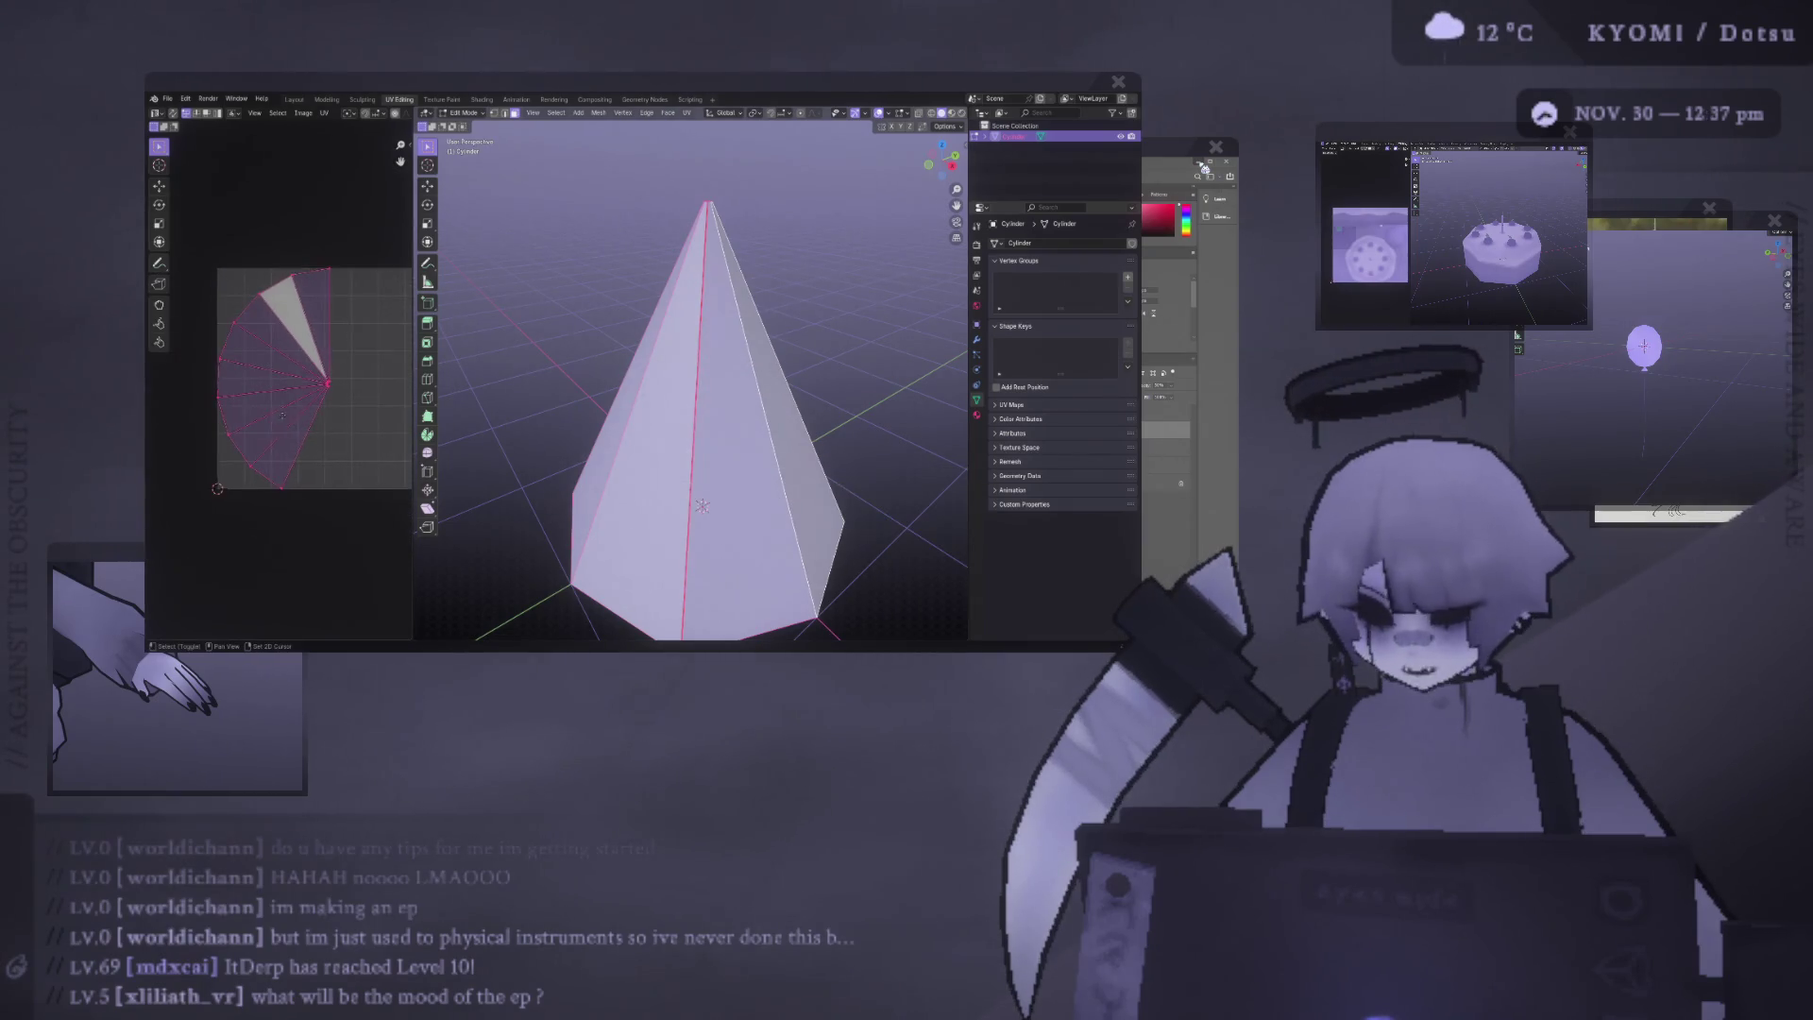
scroll(391, 416, down, 1)
scroll(792, 347, down, 3)
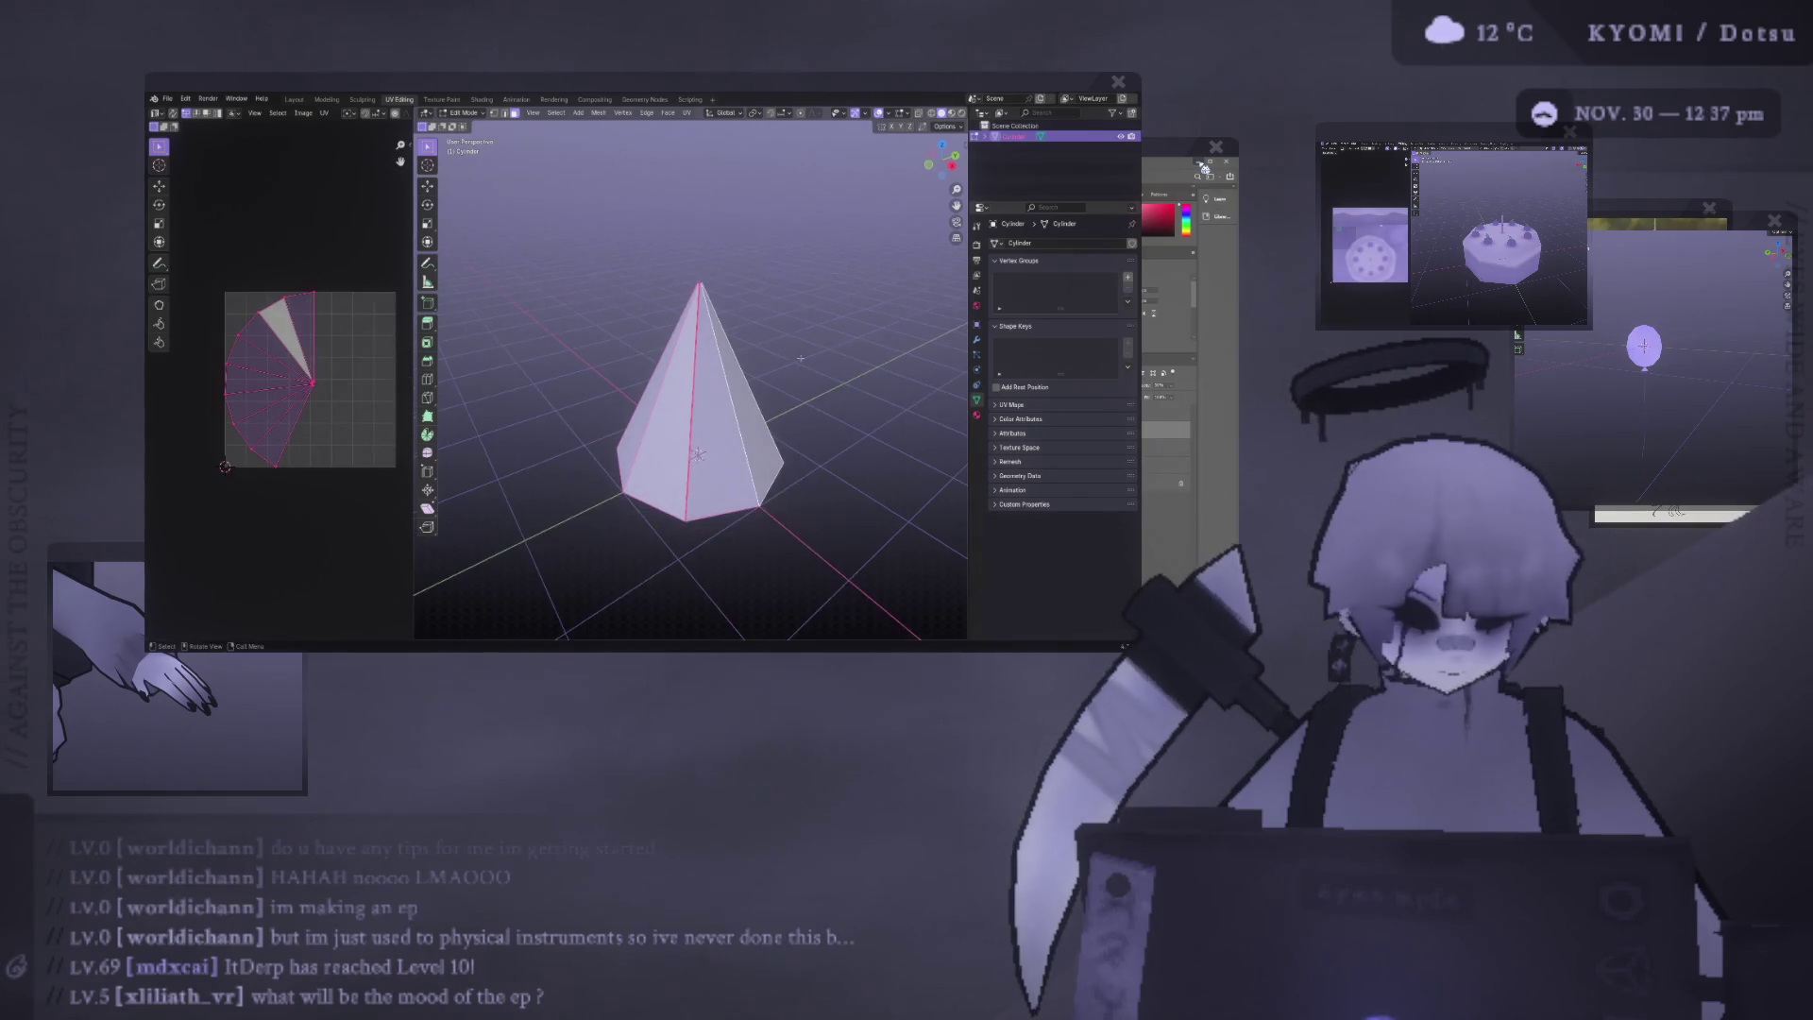
click(790, 332)
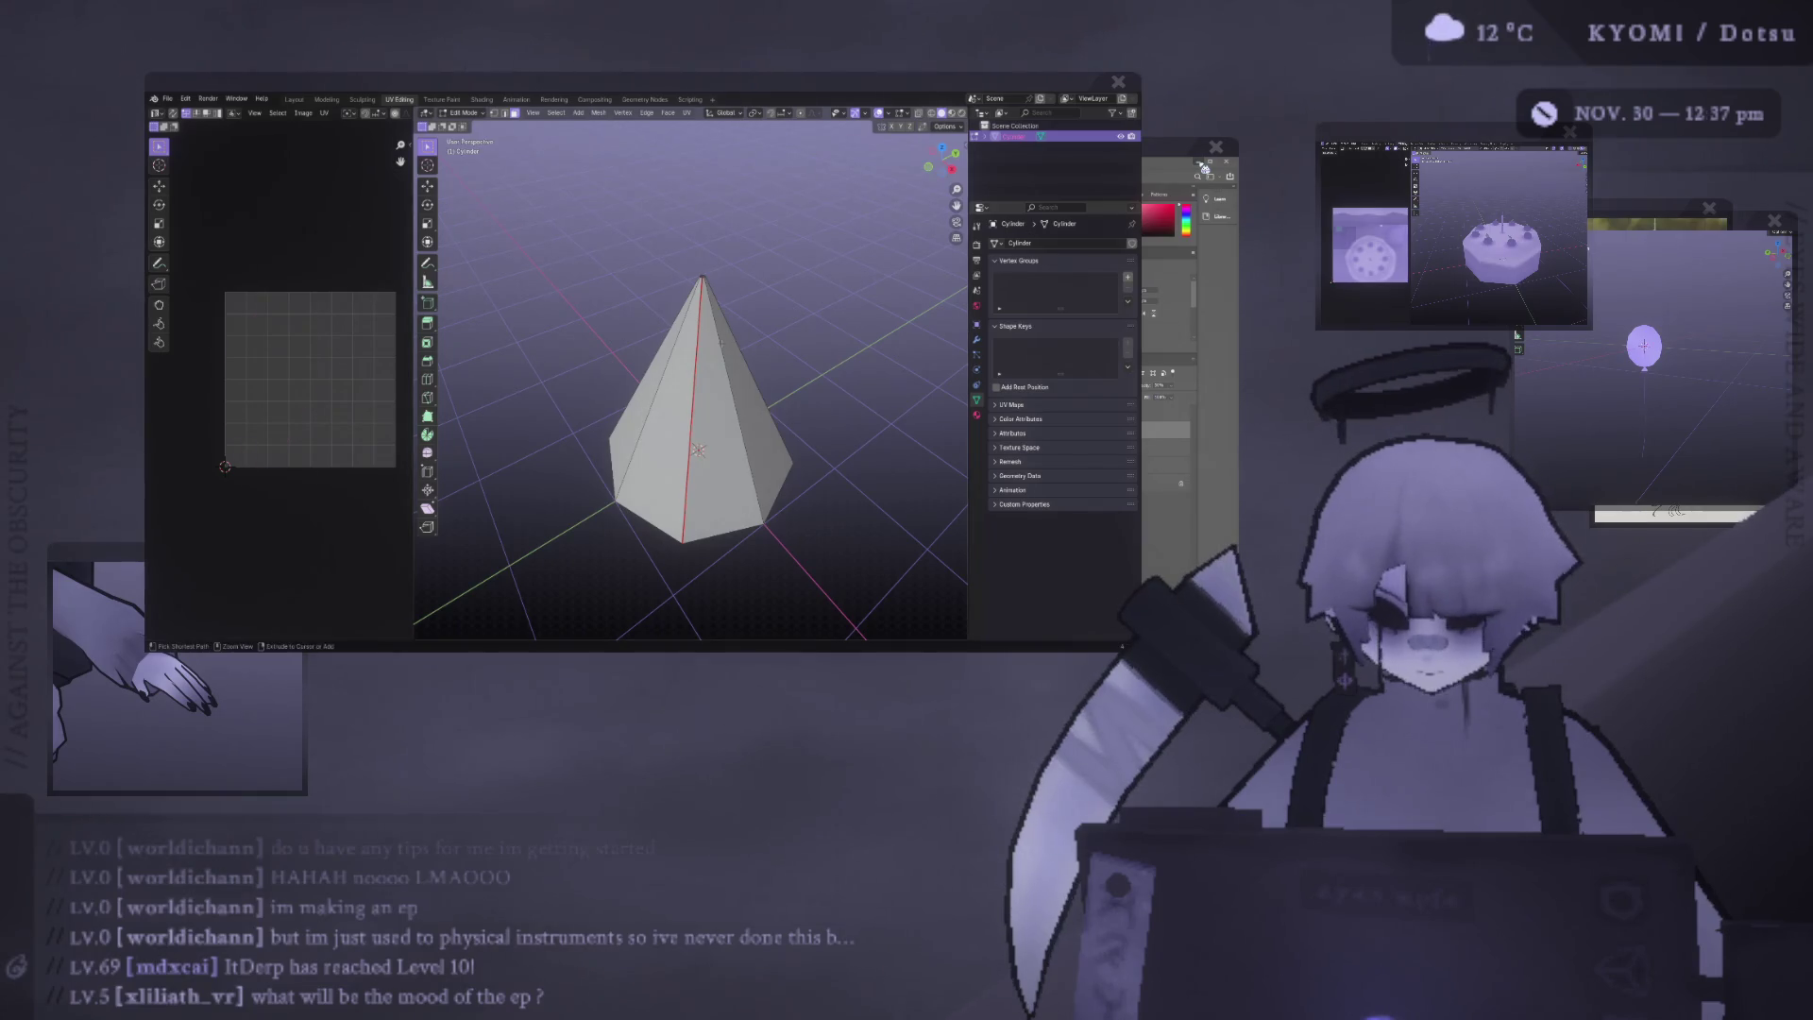
key(a)
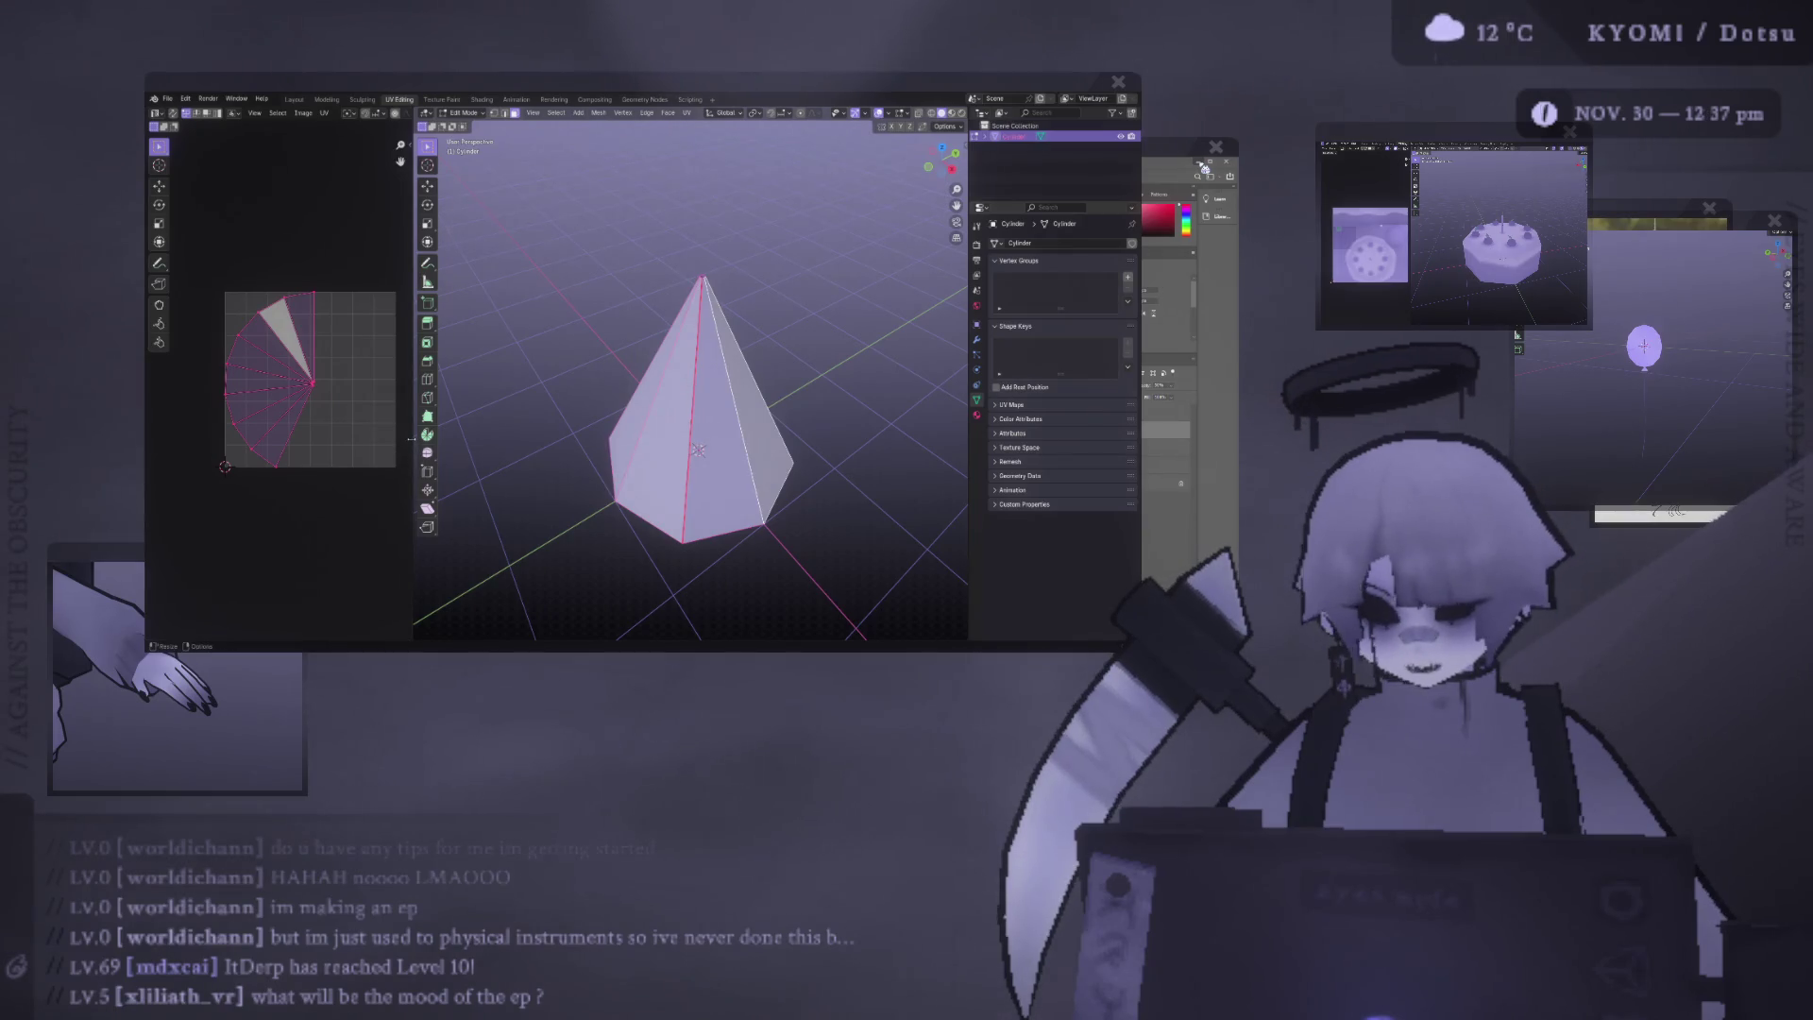
Widen the UV editor, then box-select the cone's UV fan and scale it within the grid.
drag(412, 438, 443, 444)
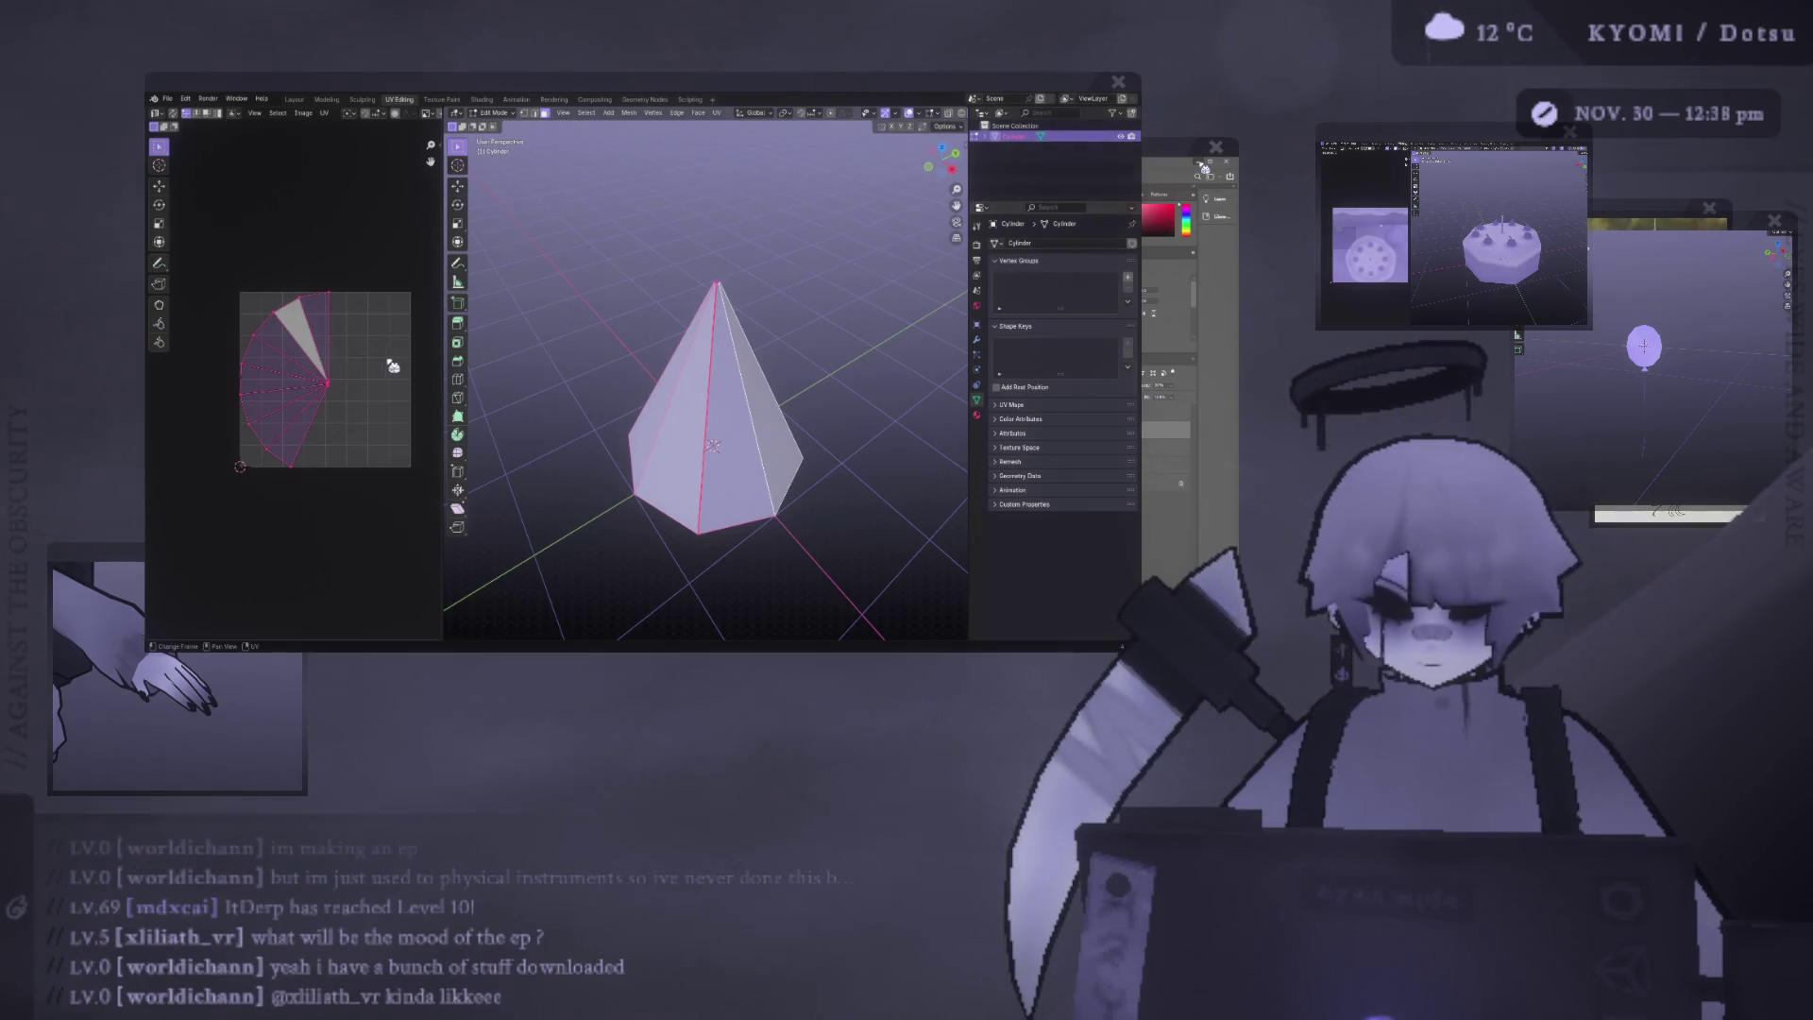
drag(393, 501, 162, 253)
key(s)
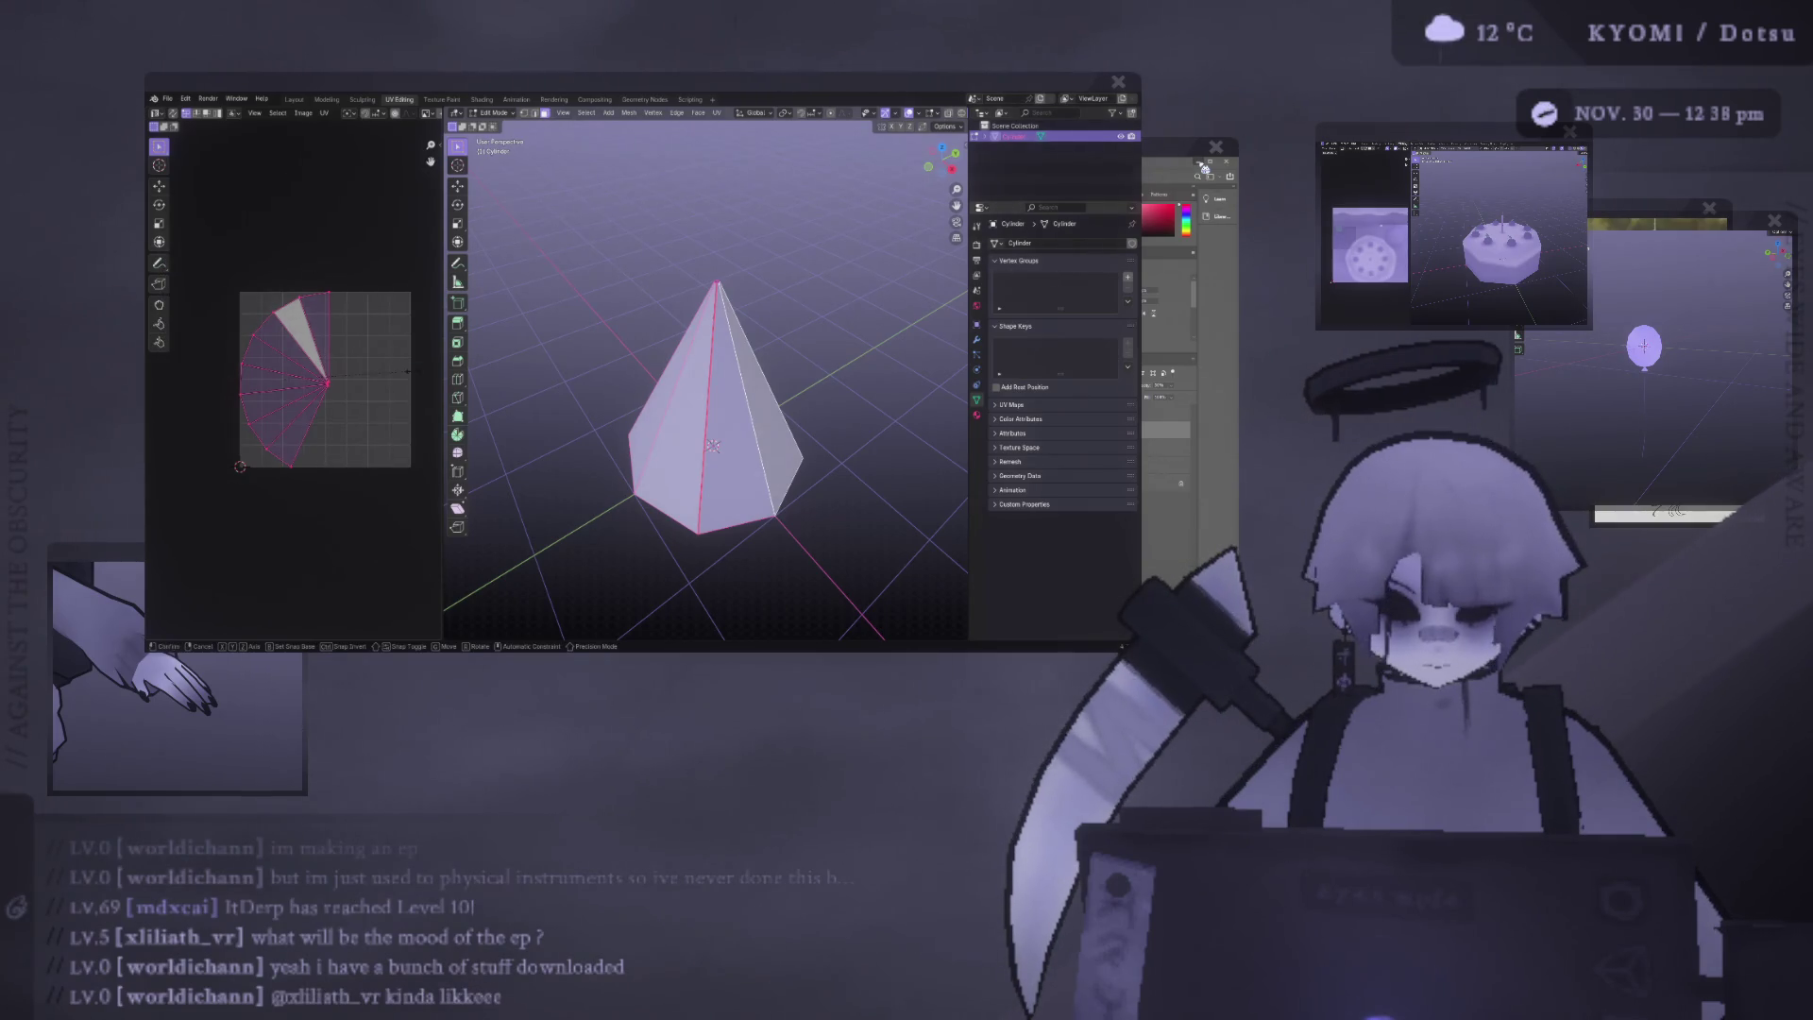
click(406, 370)
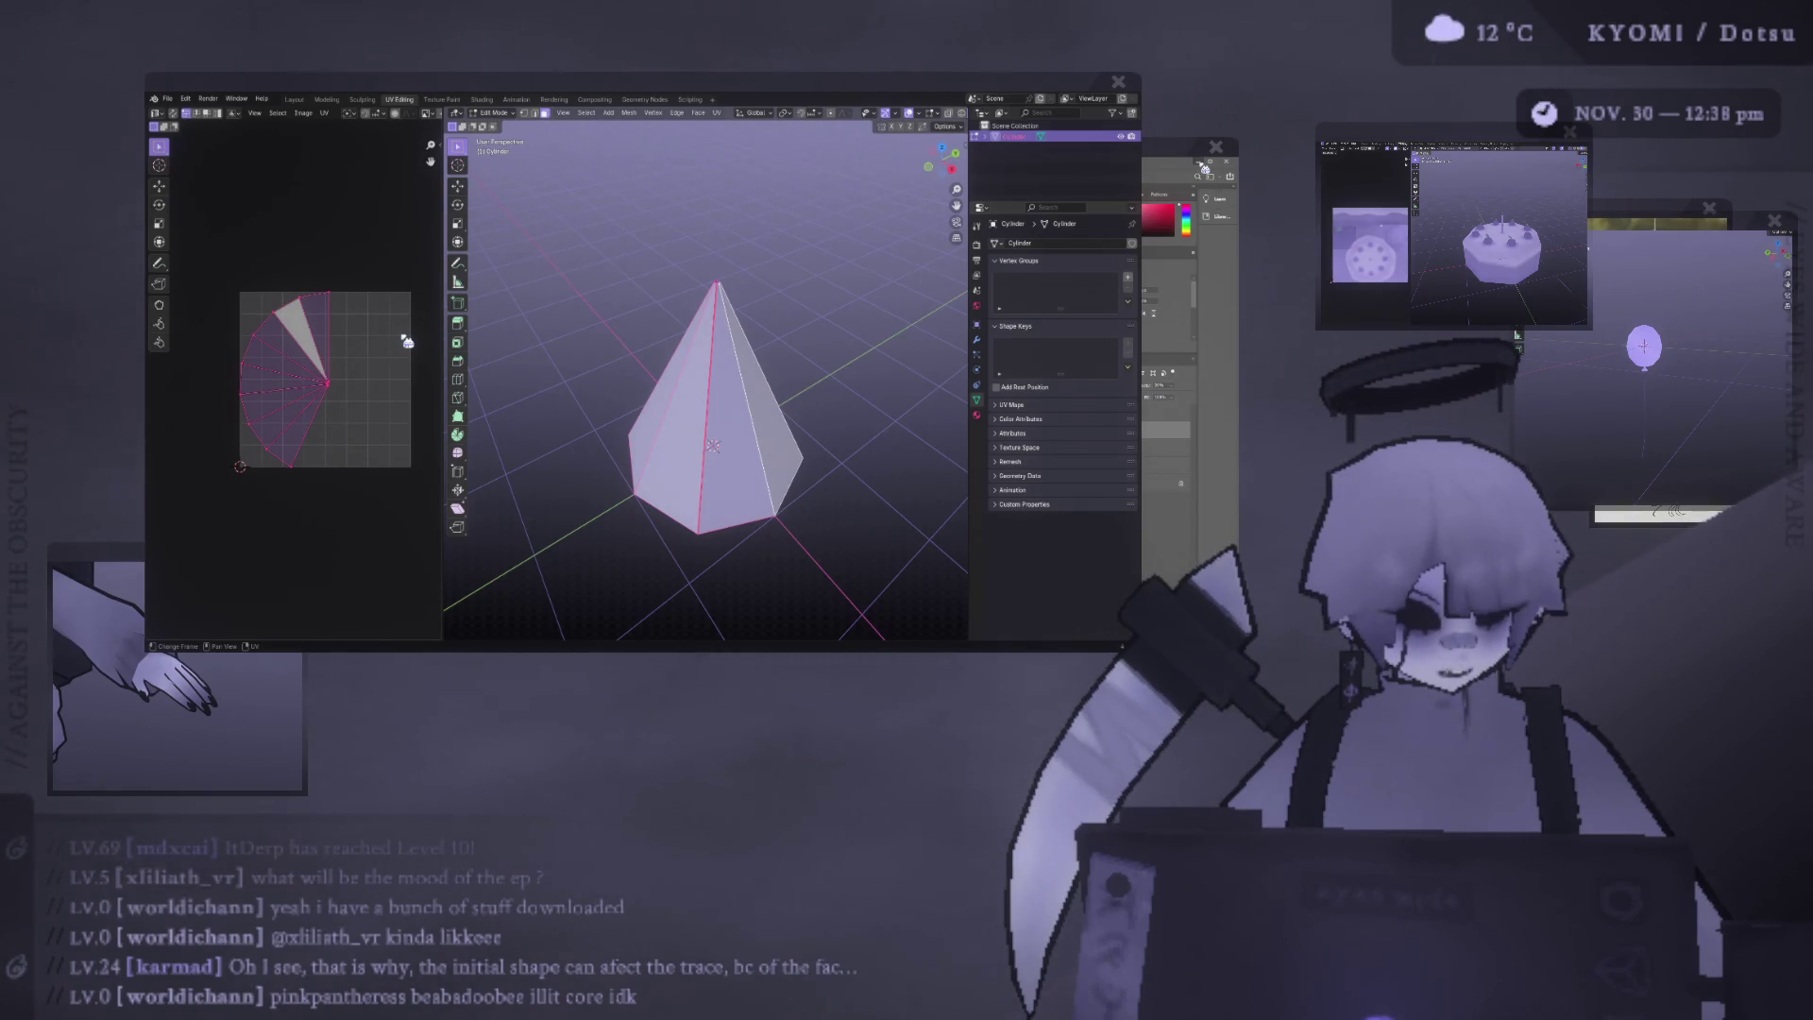
middle_drag(758, 330, 770, 338)
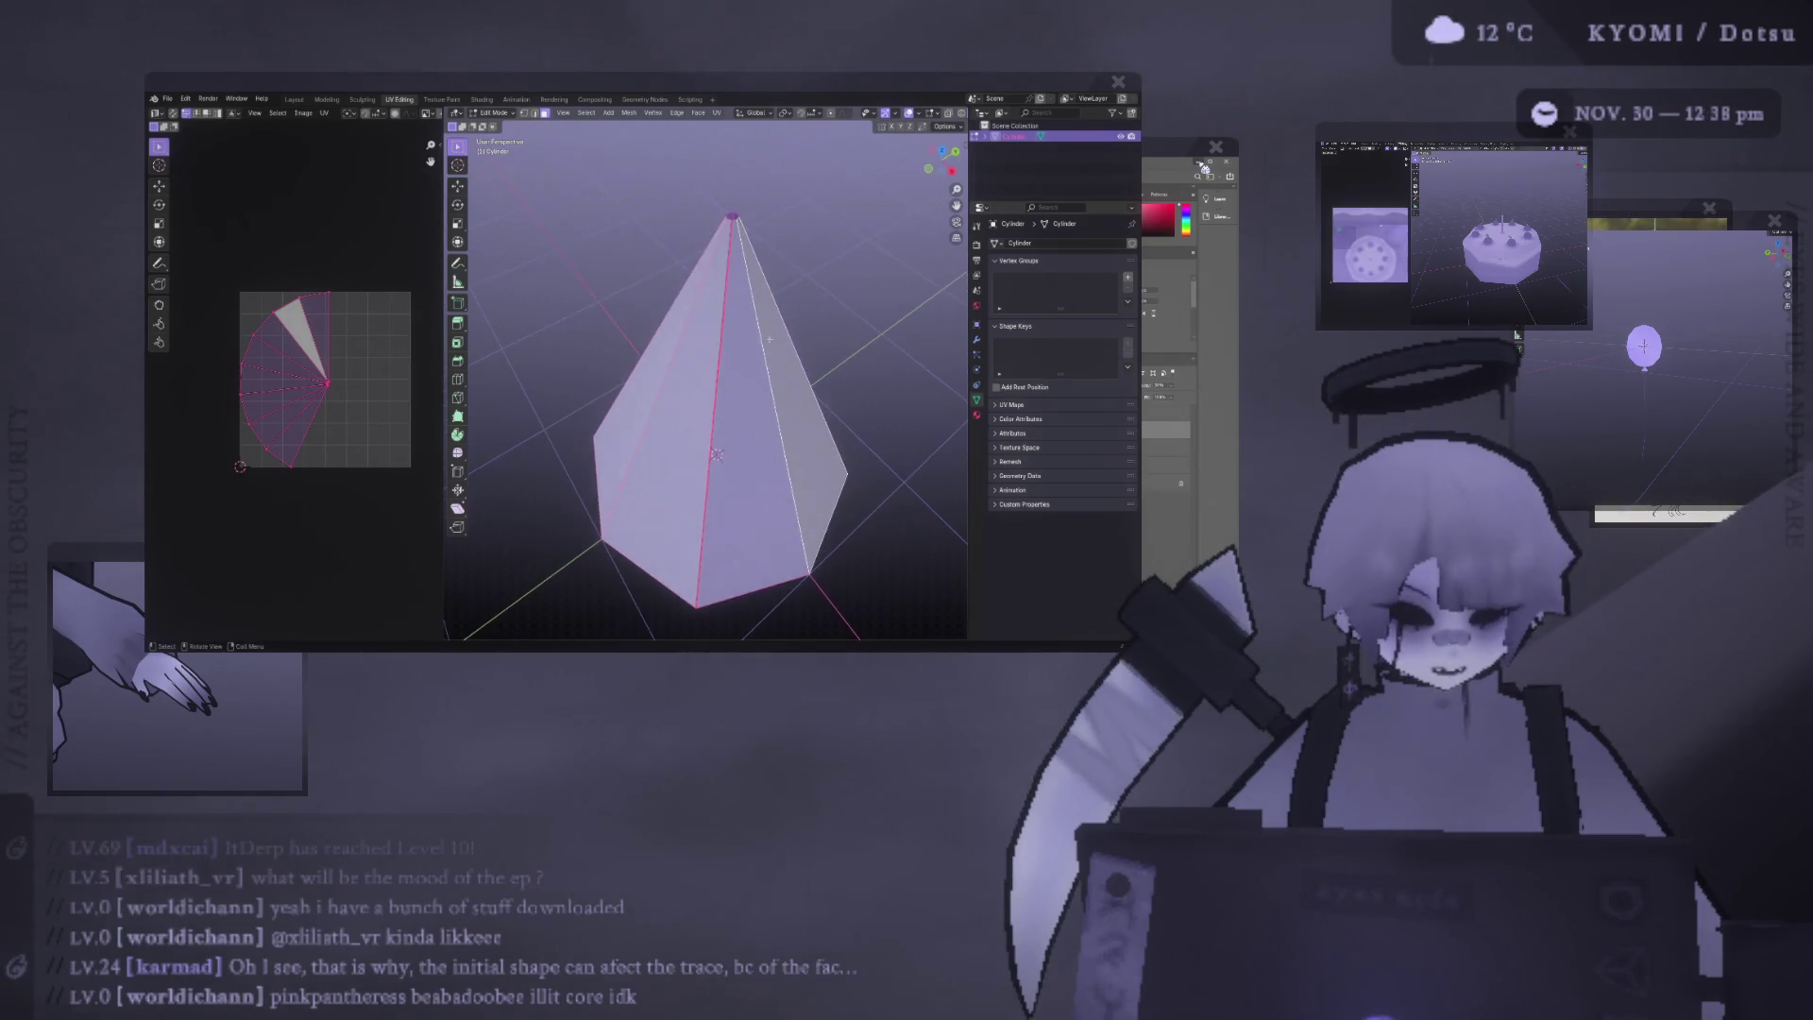
Select the cone's top vertex, subdivide it and merge nearby vertices by distance.
middle_drag(753, 271, 739, 340)
click(715, 312)
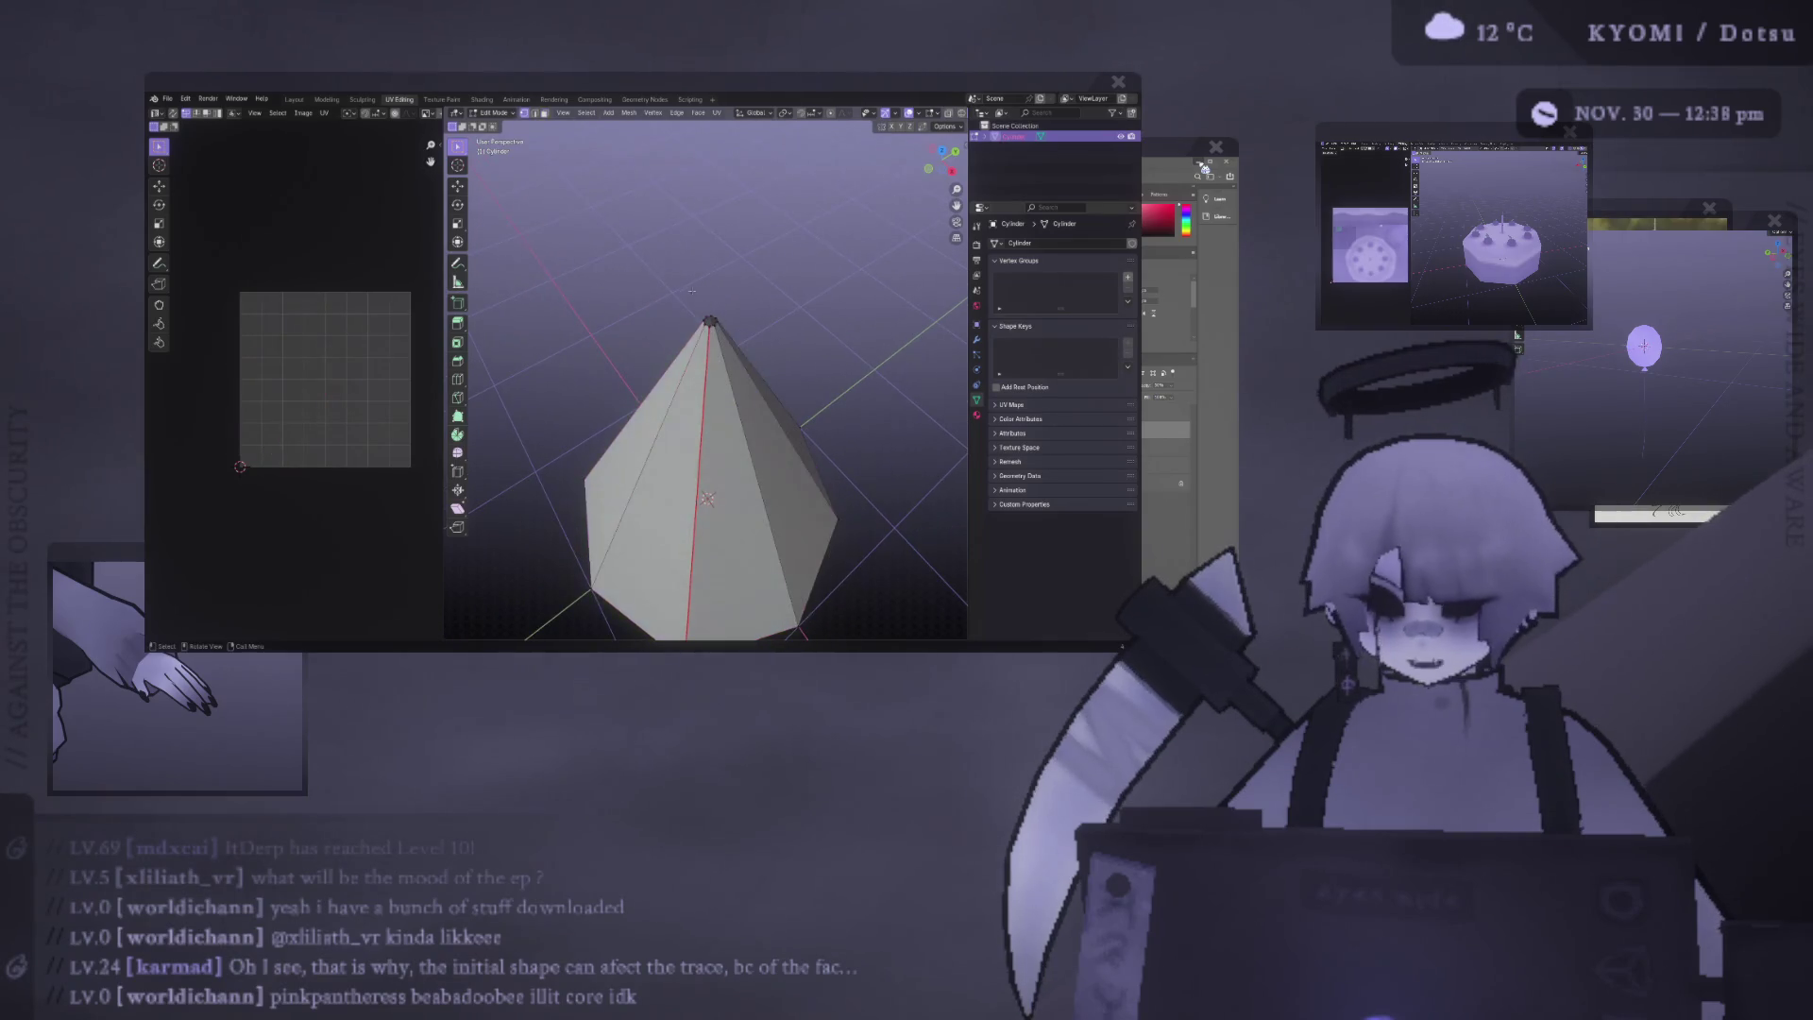
right_click(732, 336)
click(732, 338)
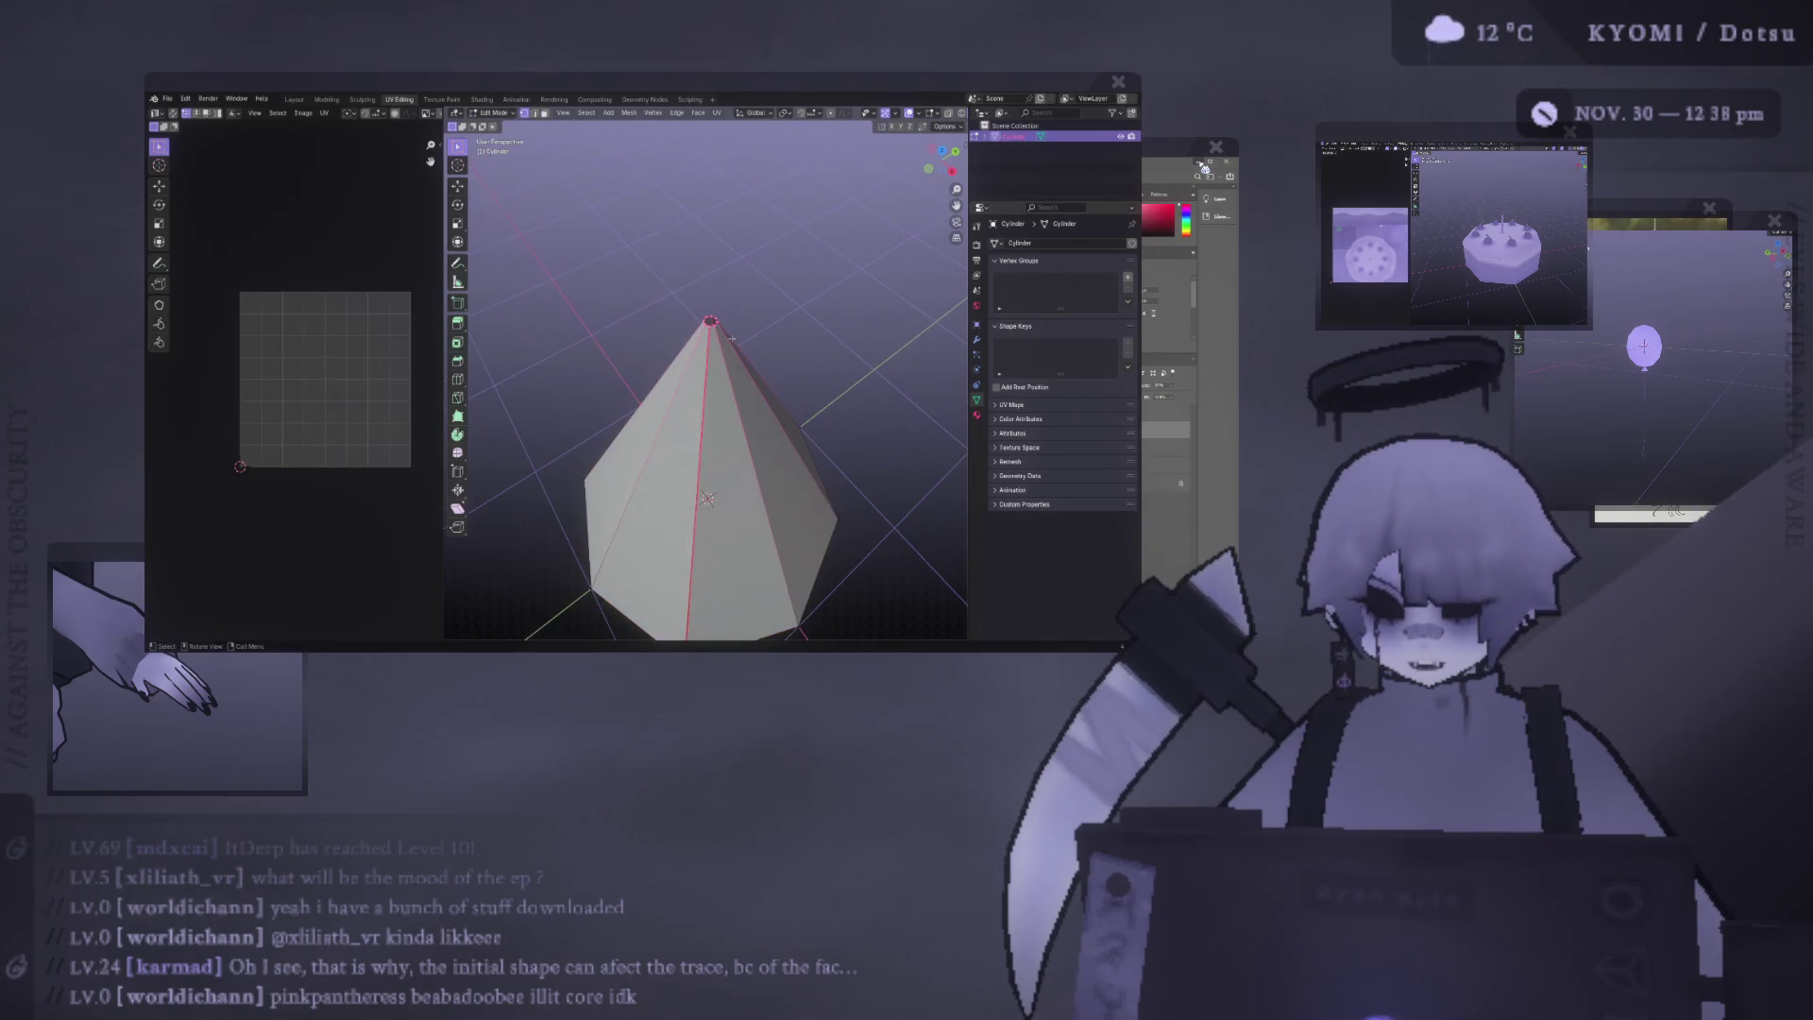
key(m)
click(728, 377)
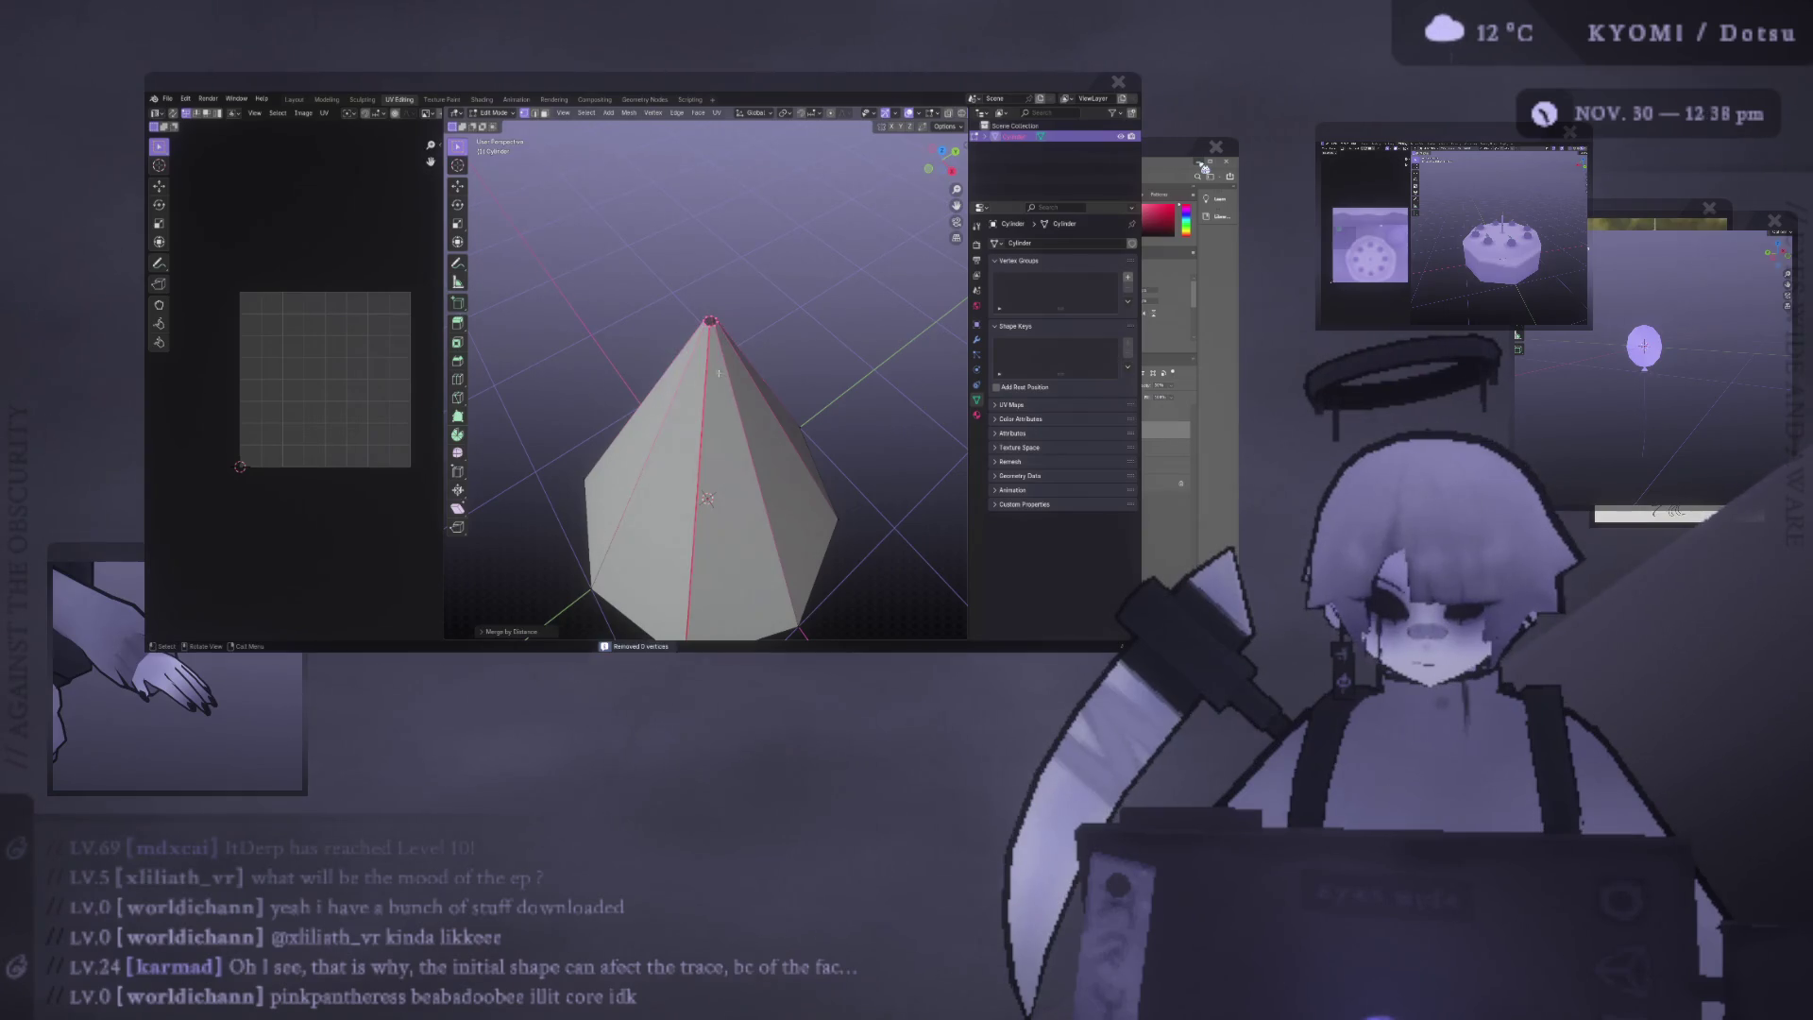
key(m)
click(699, 357)
middle_drag(699, 357, 692, 295)
Select all of the cone's faces and re-unwrap them Angle Based.
click(675, 378)
right_click(628, 326)
click(641, 309)
key(a)
right_click(641, 309)
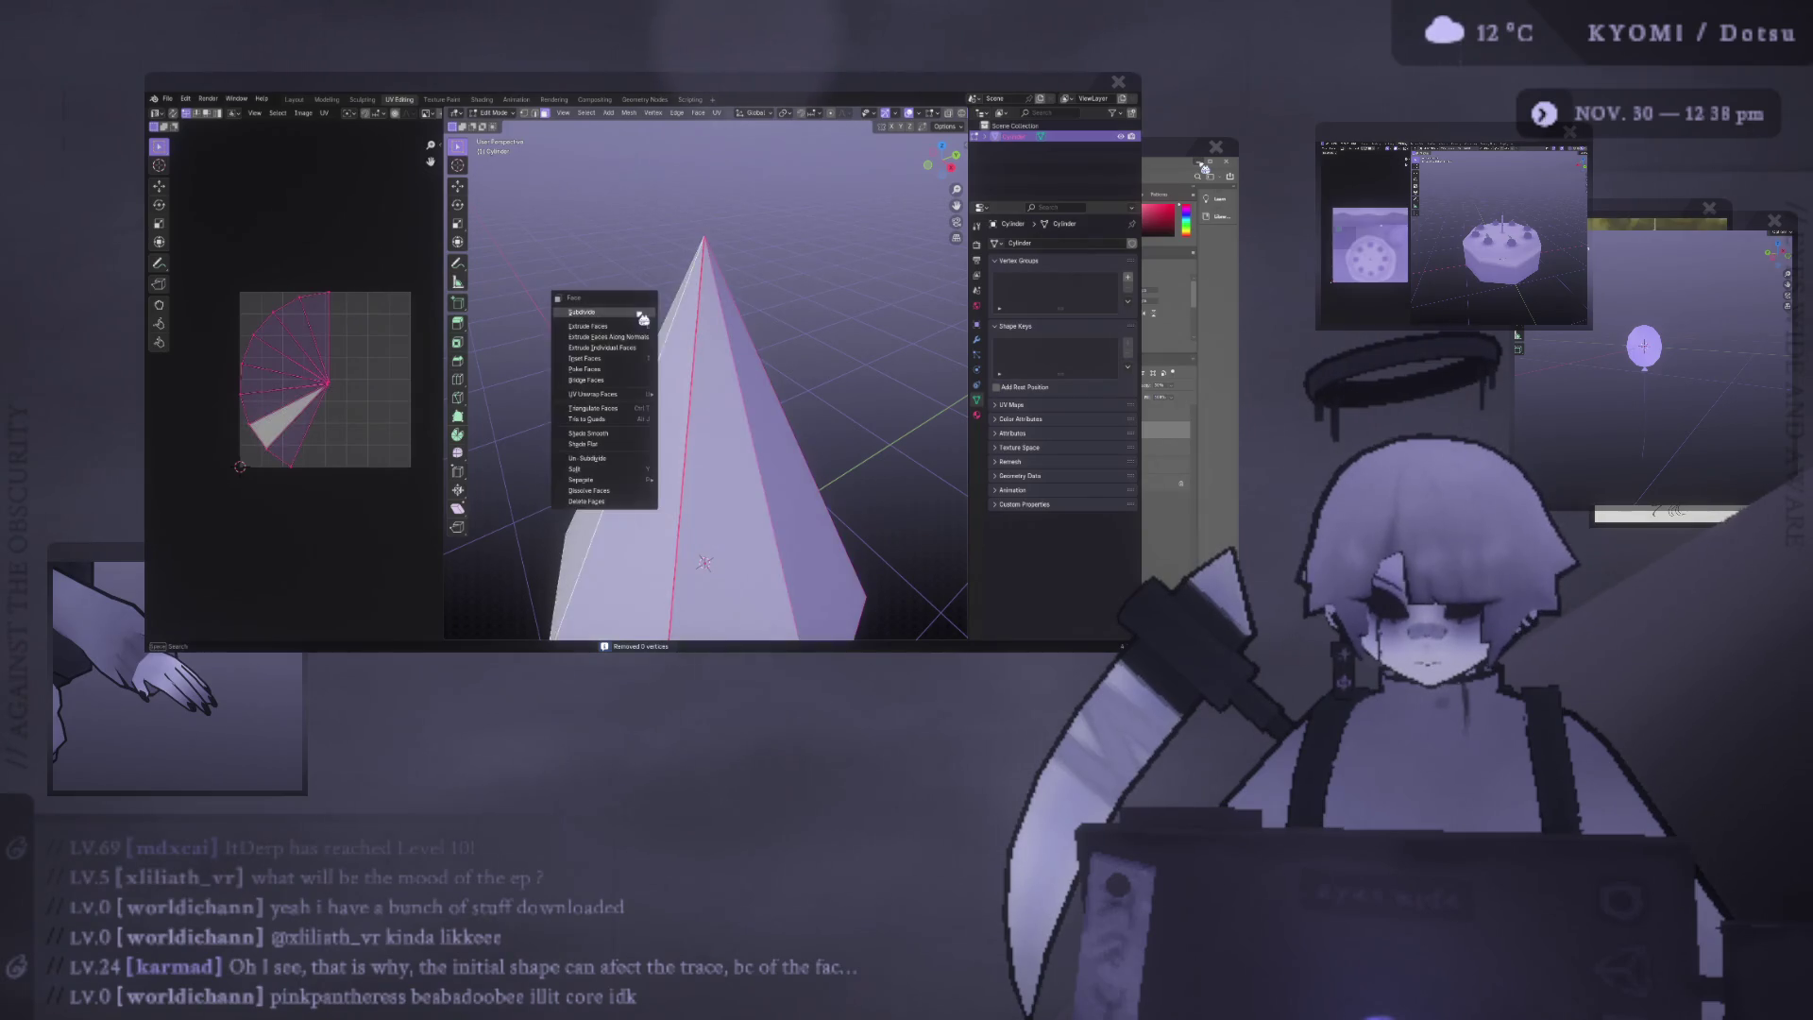
mouse_move(628, 394)
mouse_move(704, 395)
click(810, 394)
Rotate and recentre the new UV fan, then scale it to about 0.92.
drag(194, 274, 401, 489)
key(r)
key(g)
key(s)
click(247, 369)
mouse_move(684, 359)
middle_down()
mouse_move(684, 424)
mouse_move(683, 345)
middle_up()
Zoom into the UV editor, then move and resize the UV fan.
scroll(318, 385, up, 3)
scroll(303, 397, up, 2)
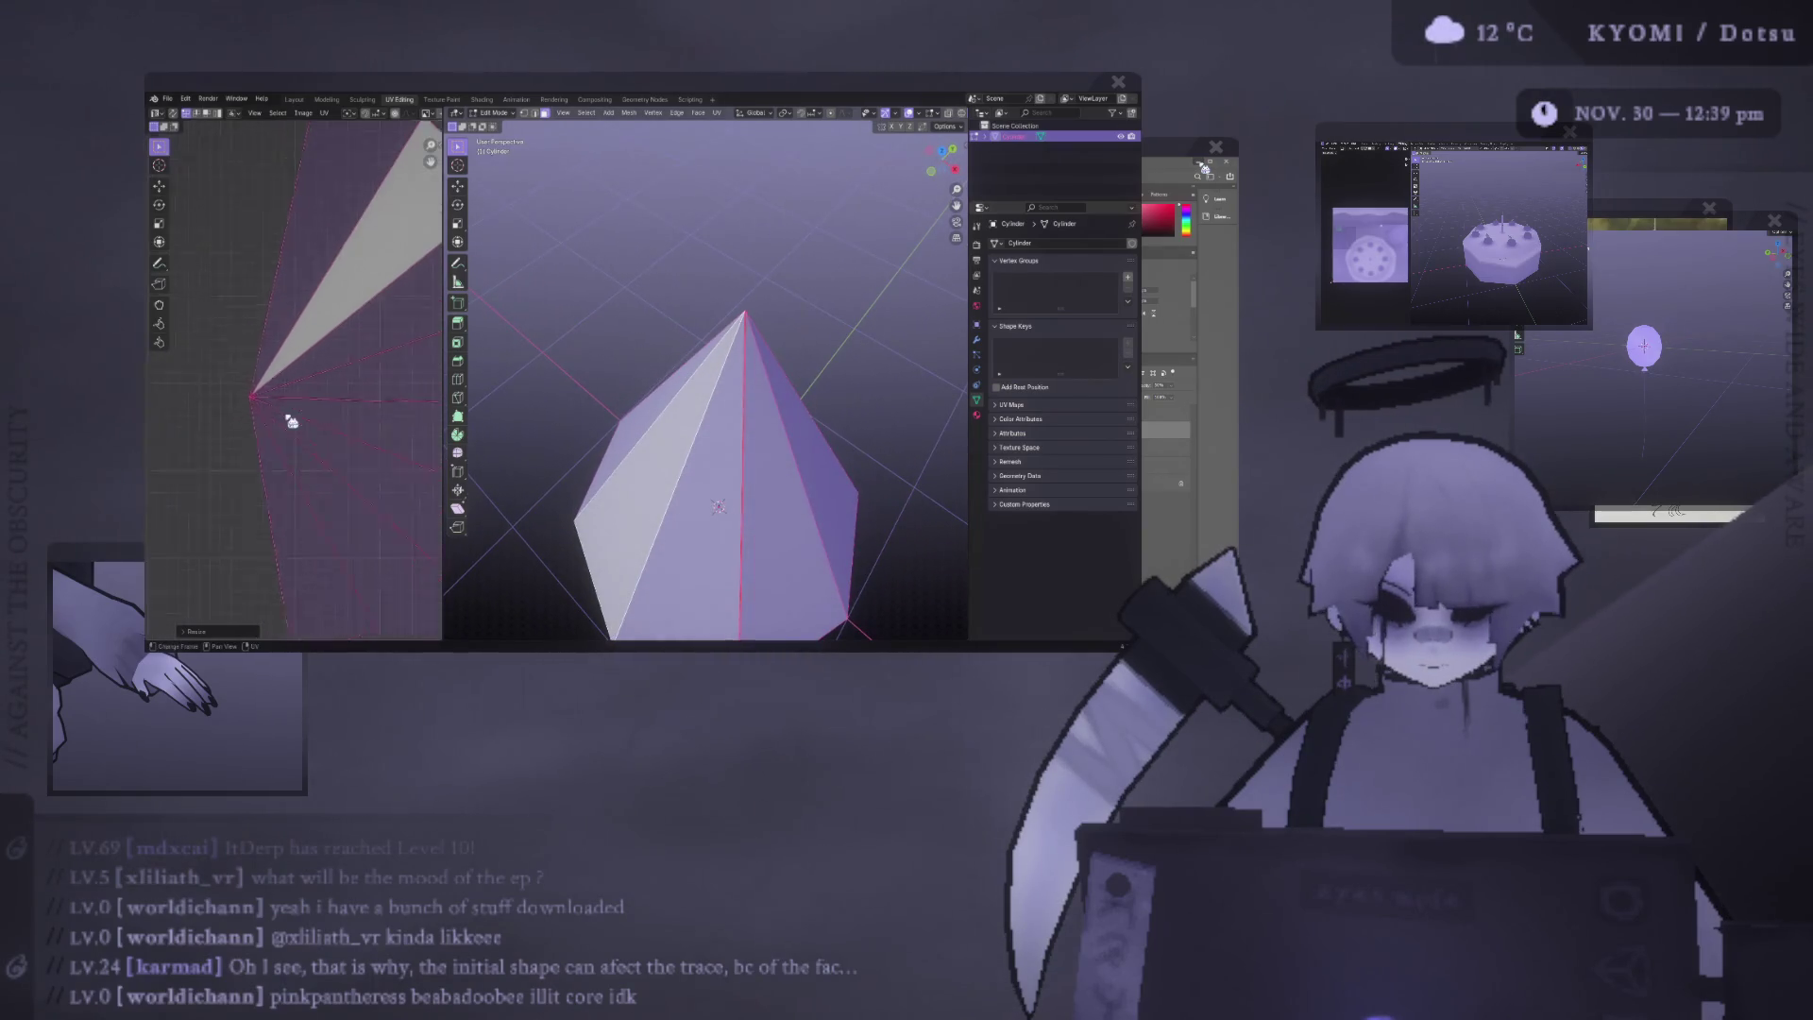
scroll(227, 401, up, 1)
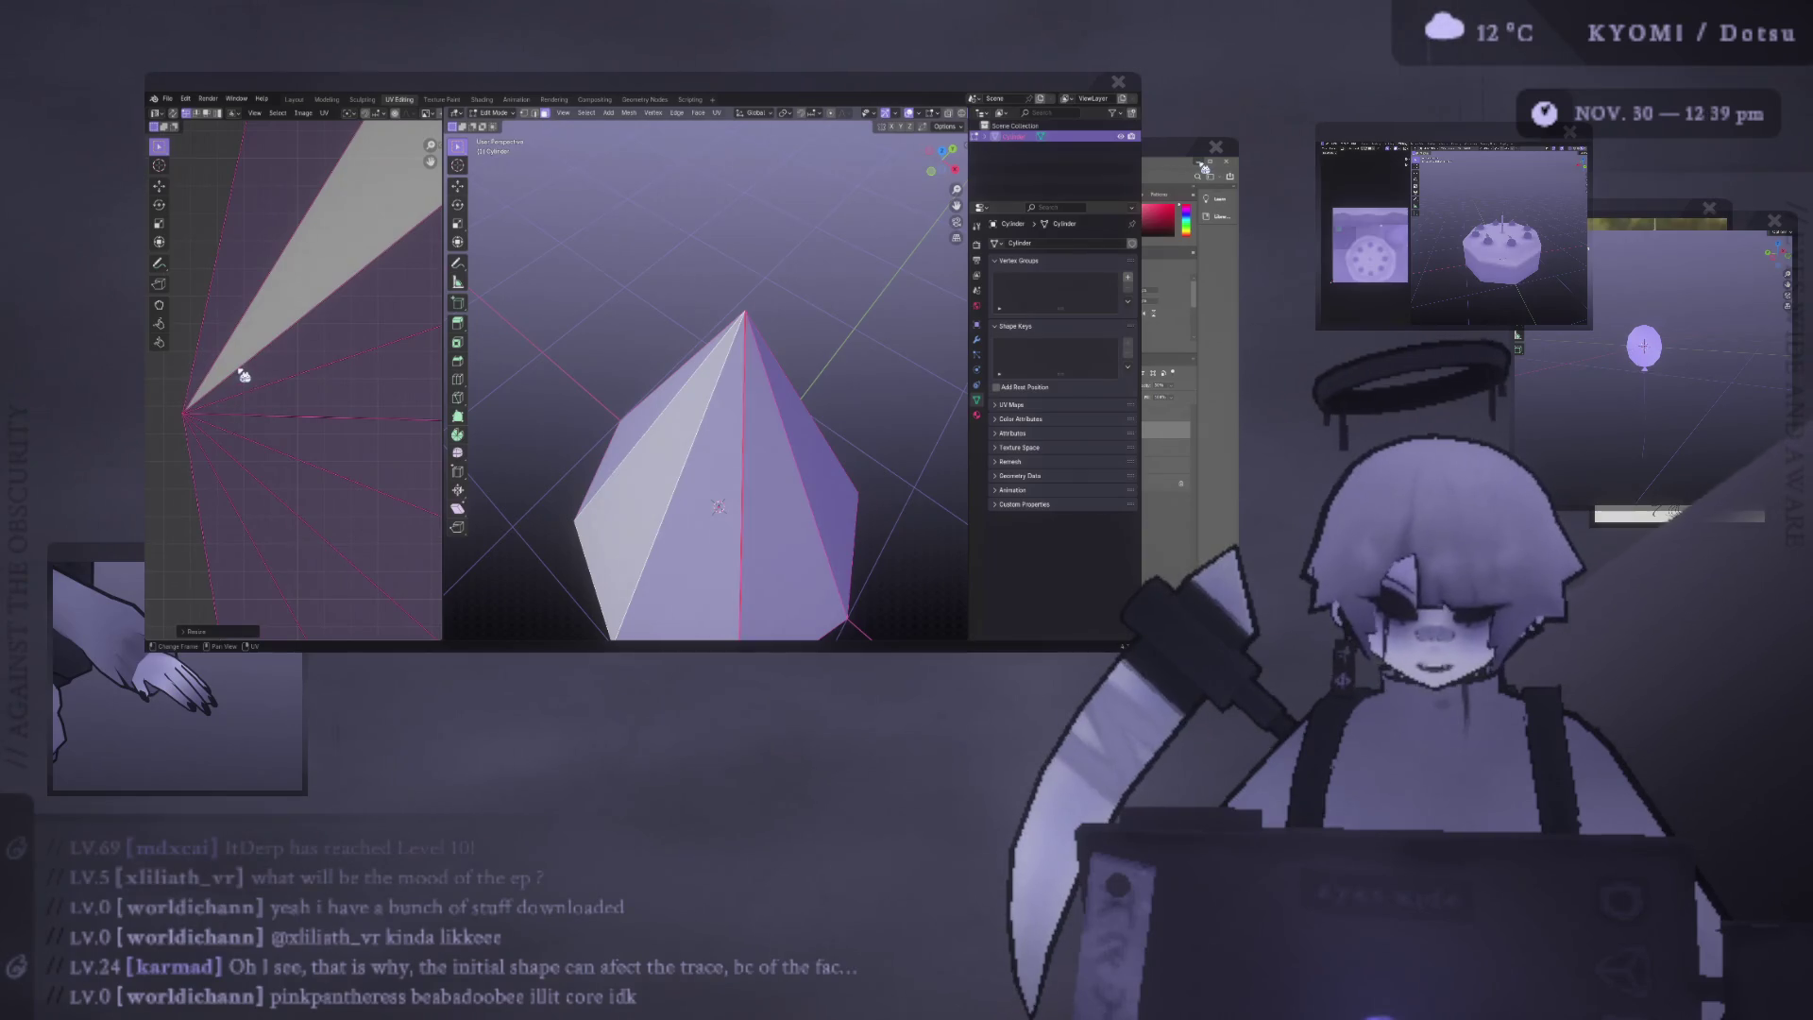
scroll(179, 418, down, 5)
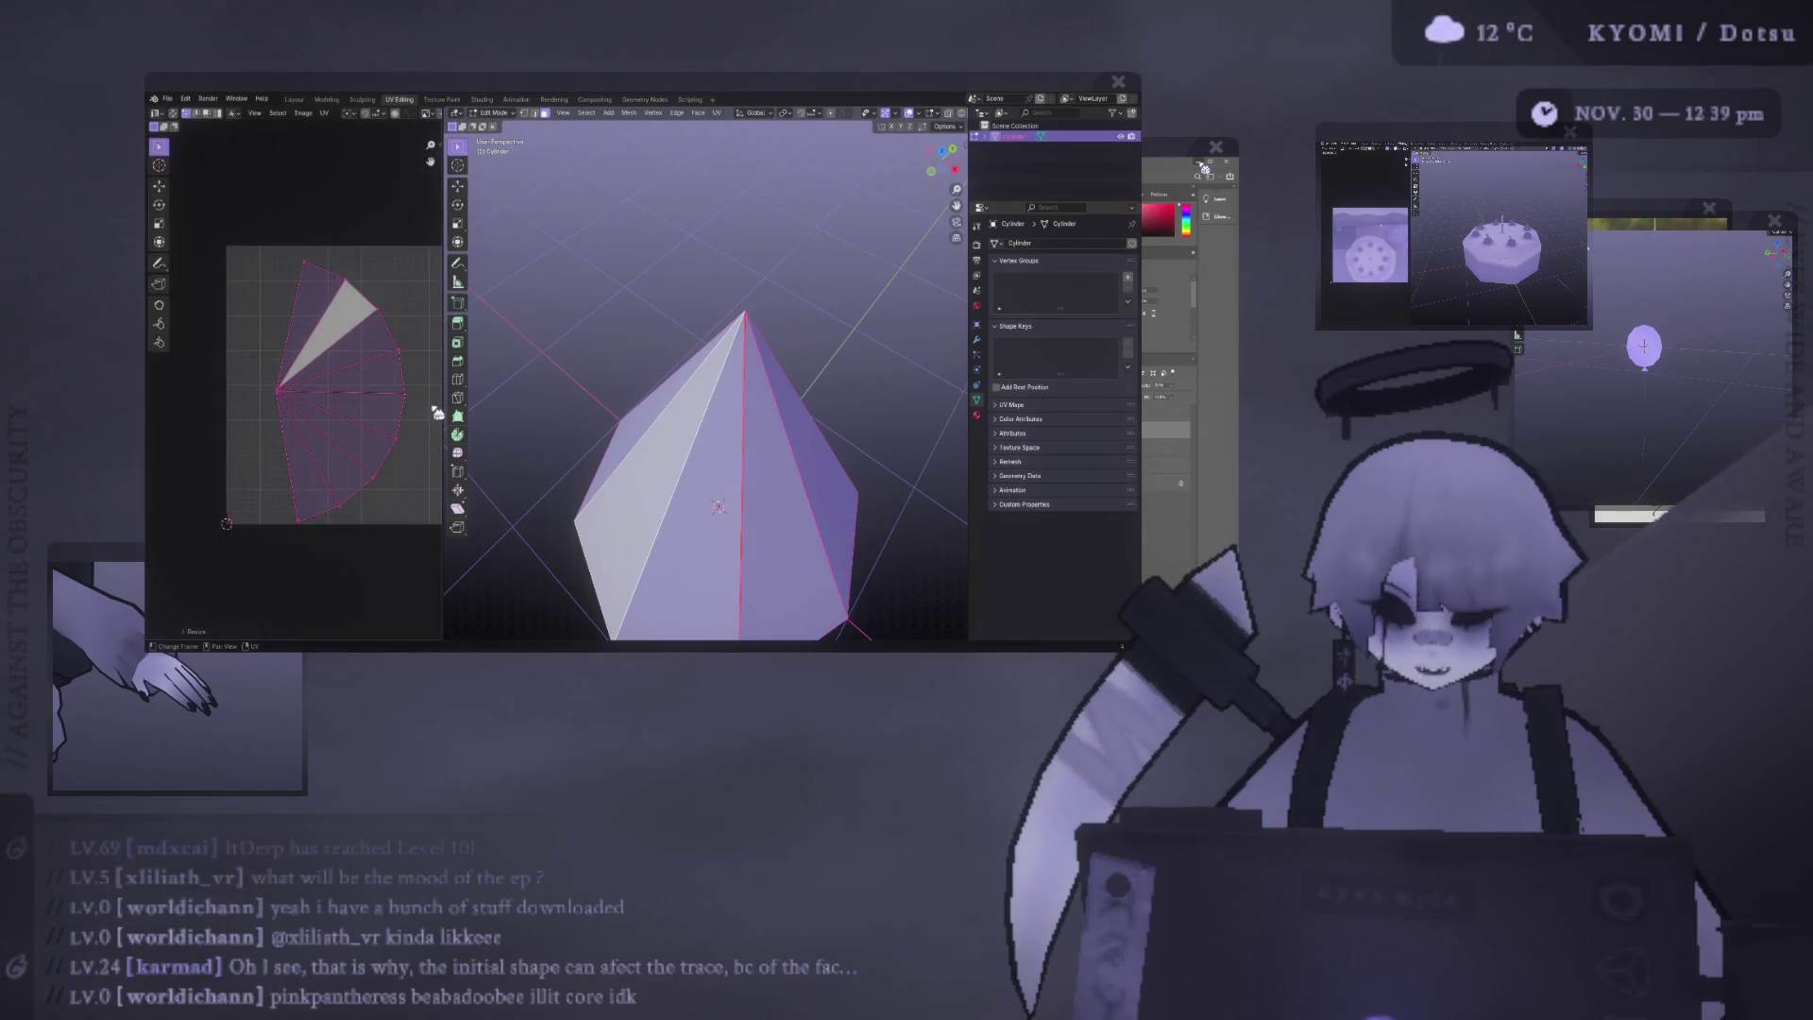
key(g)
key(s)
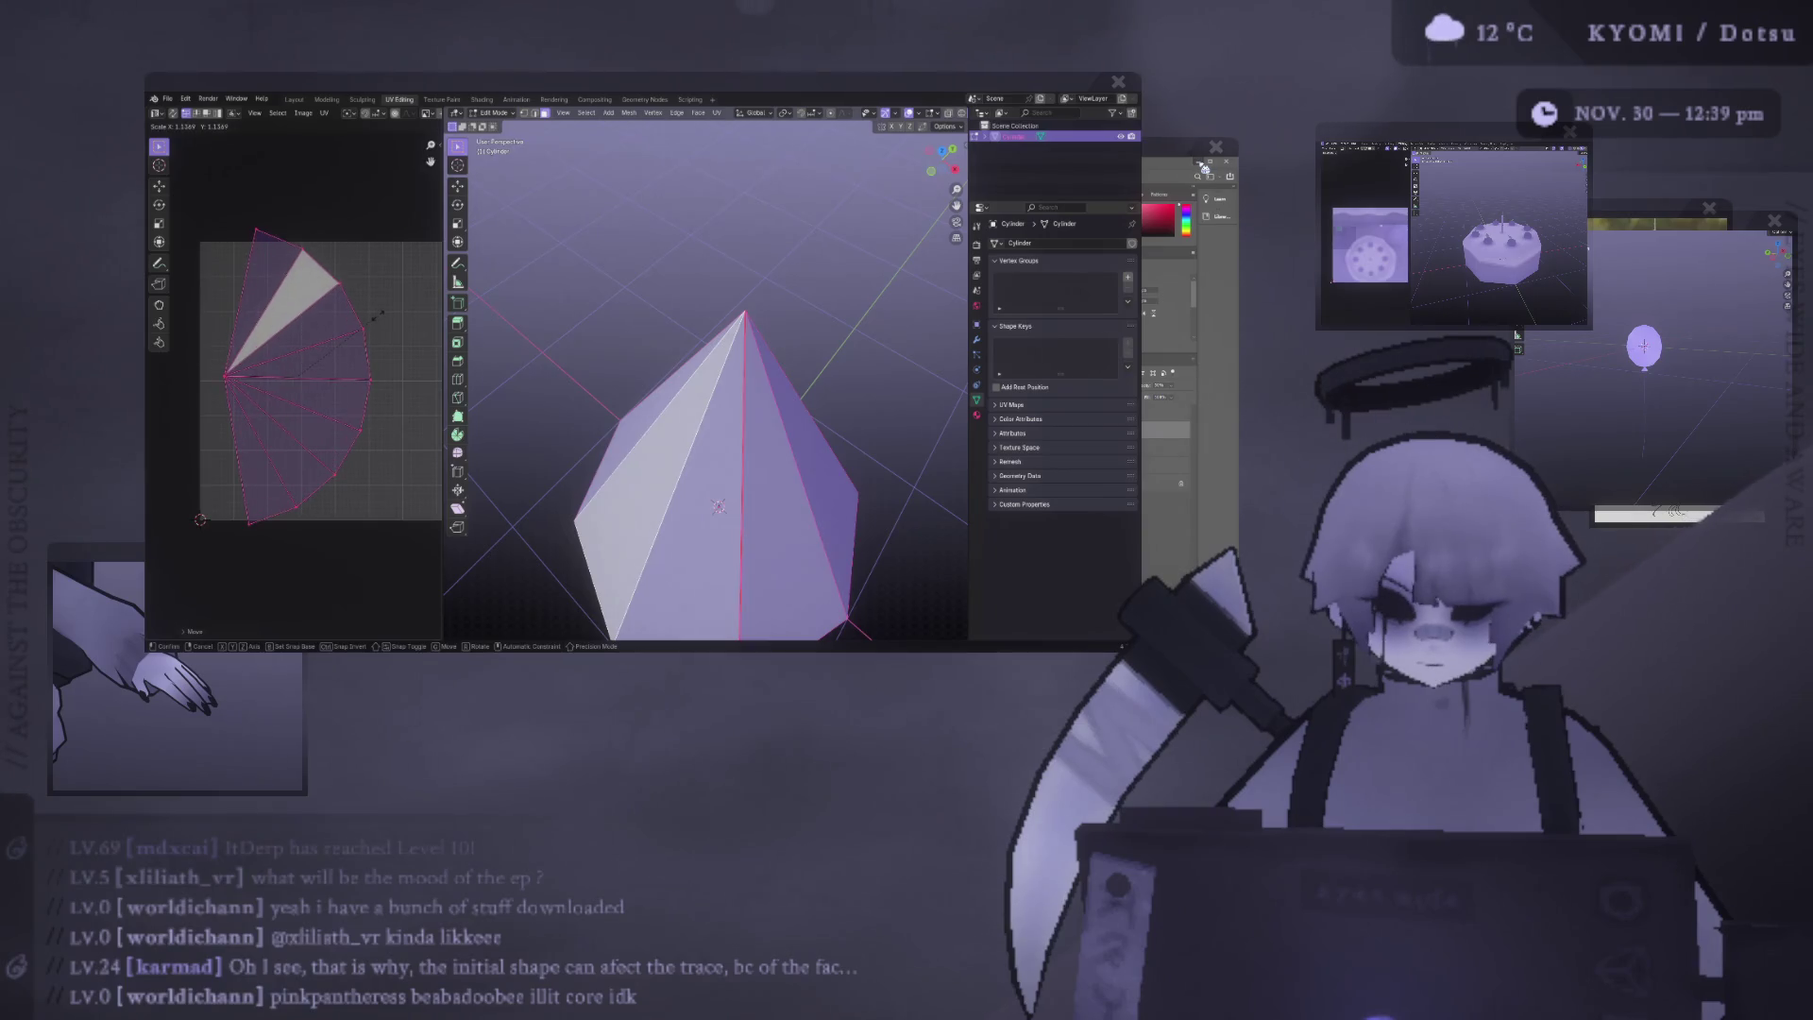
click(364, 318)
middle_drag(718, 284, 676, 338)
Undo the recent UV edits back to only the top vertex selected.
key(ctrl+z)
key(ctrl+z)
key(ctrl+z)
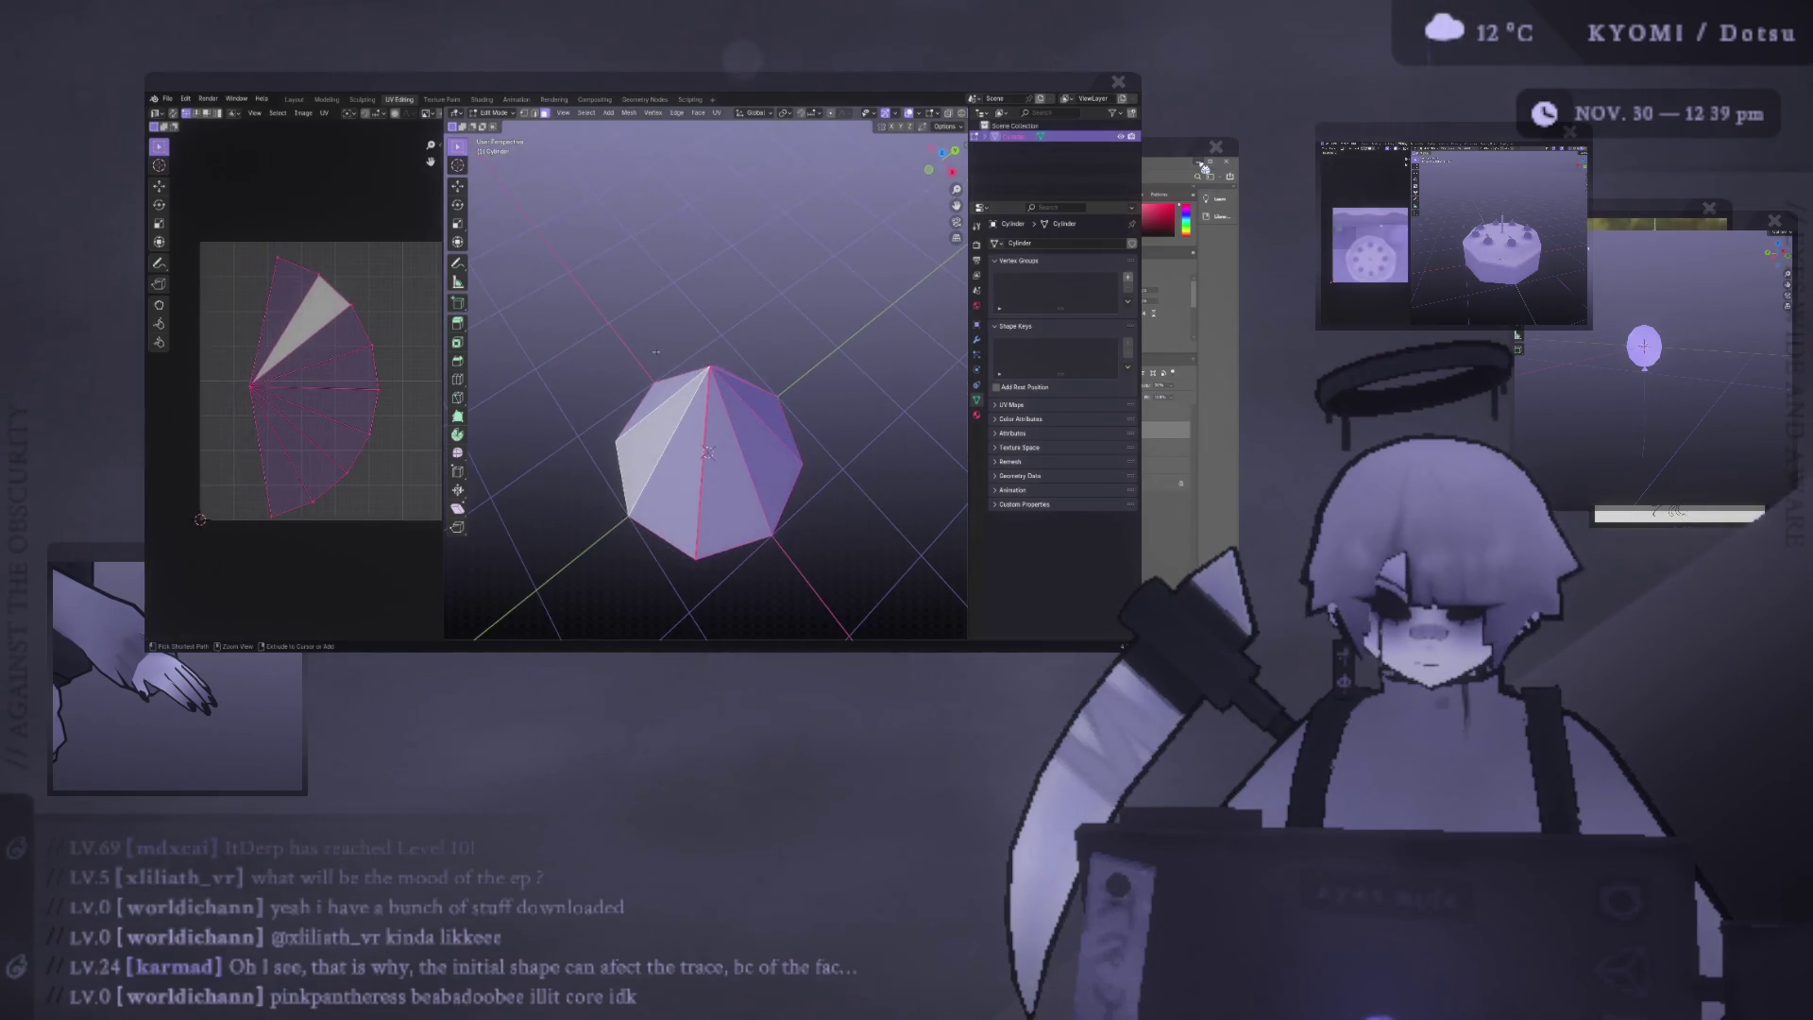
key(ctrl+z)
key(ctrl+z)
key(ctrl+z)
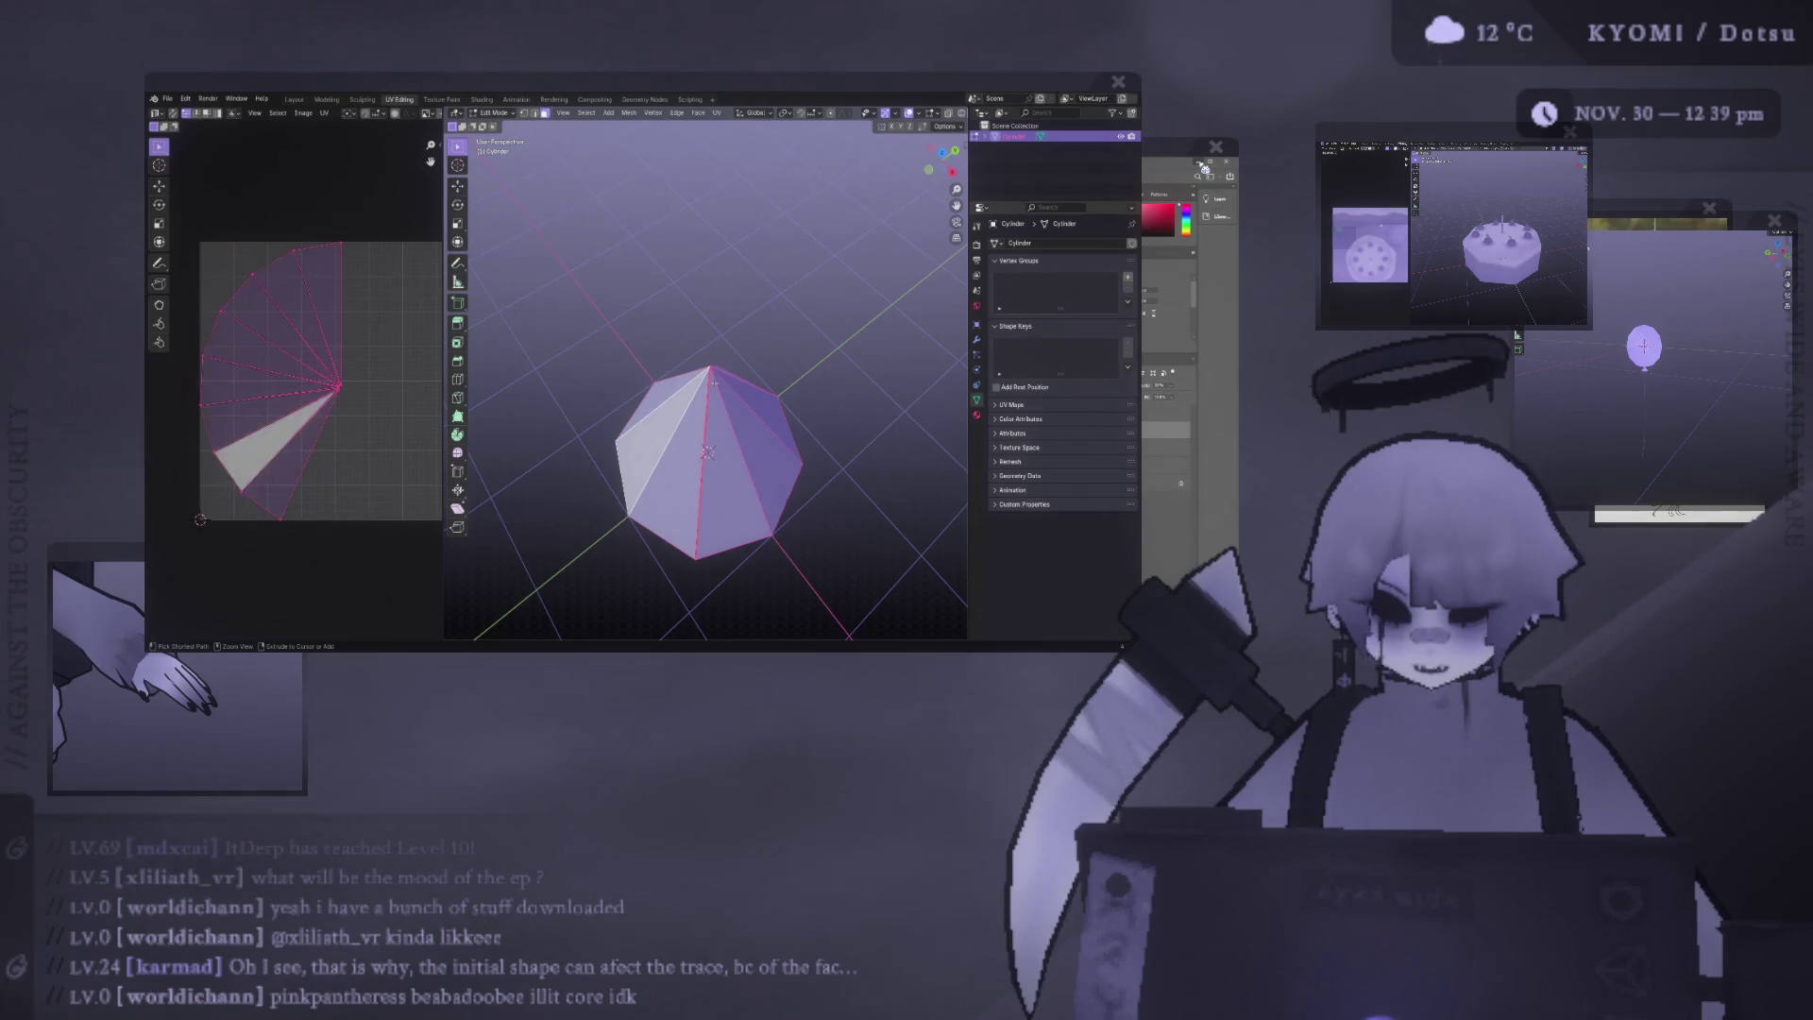
scroll(698, 382, up, 4)
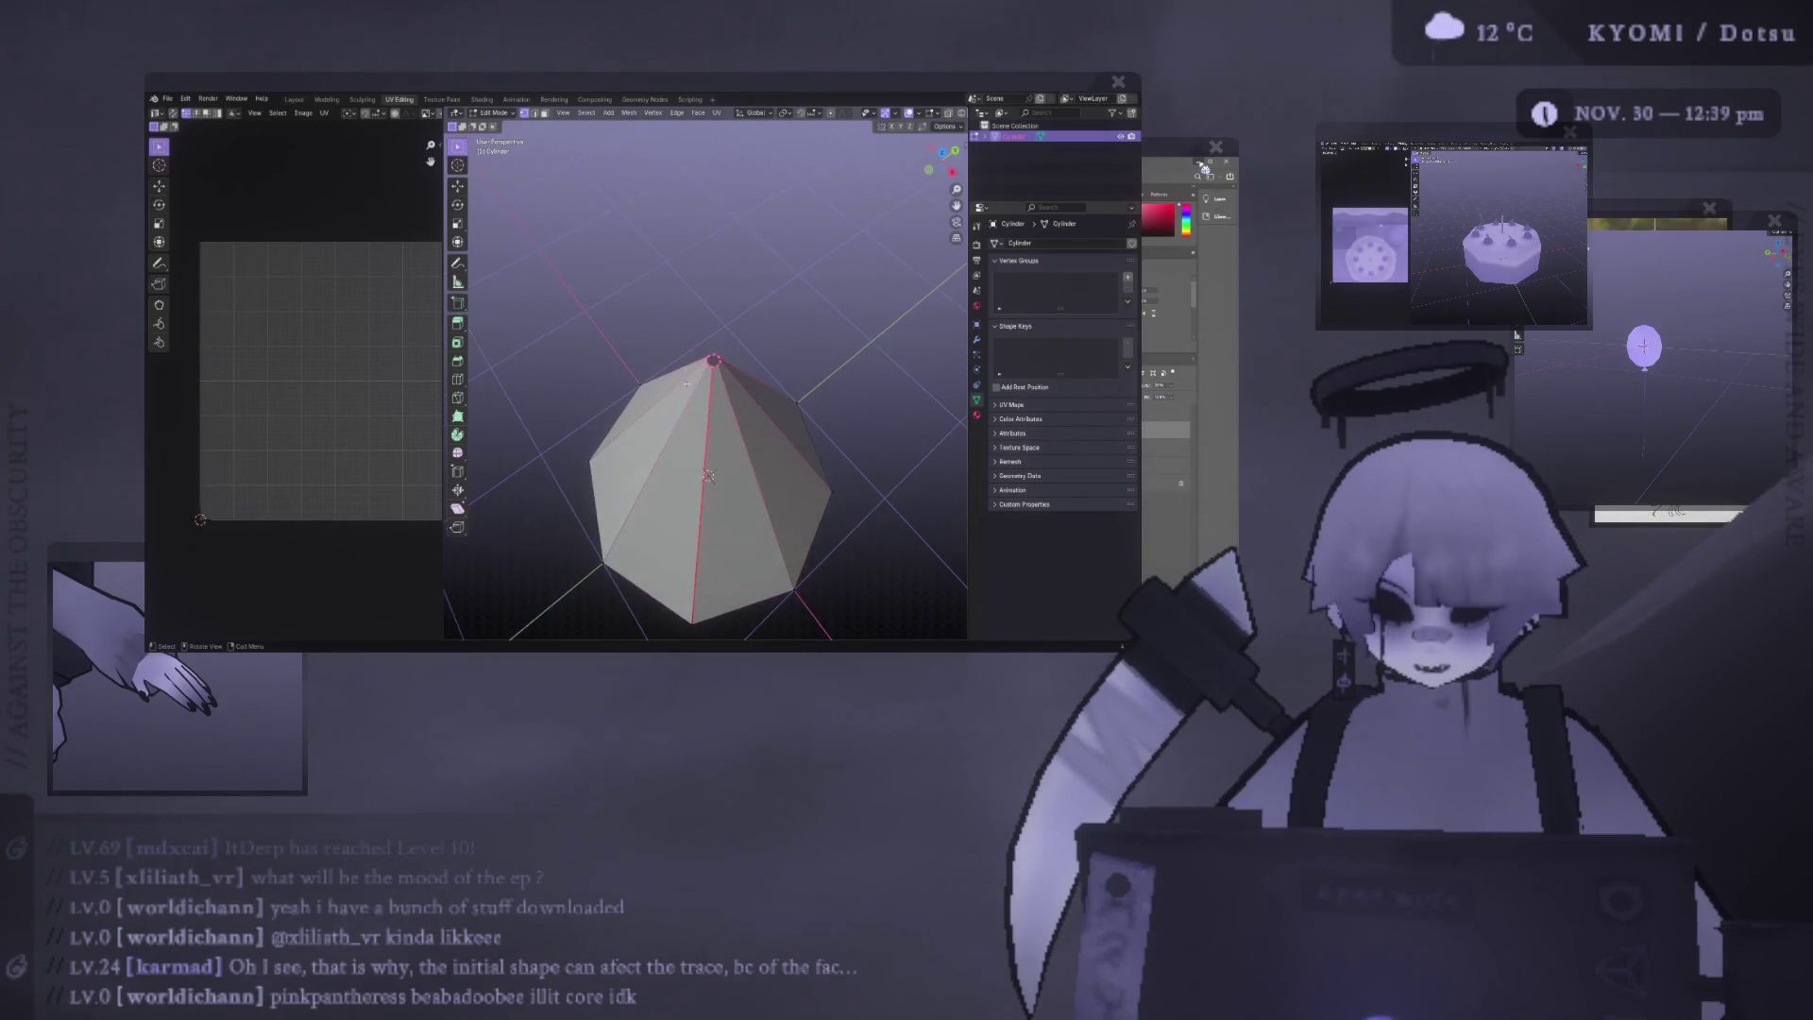
Select the whole cone in face mode and unwrap its faces again.
key(a)
key(ctrl+v)
key(Escape)
key(3)
key(ctrl+f)
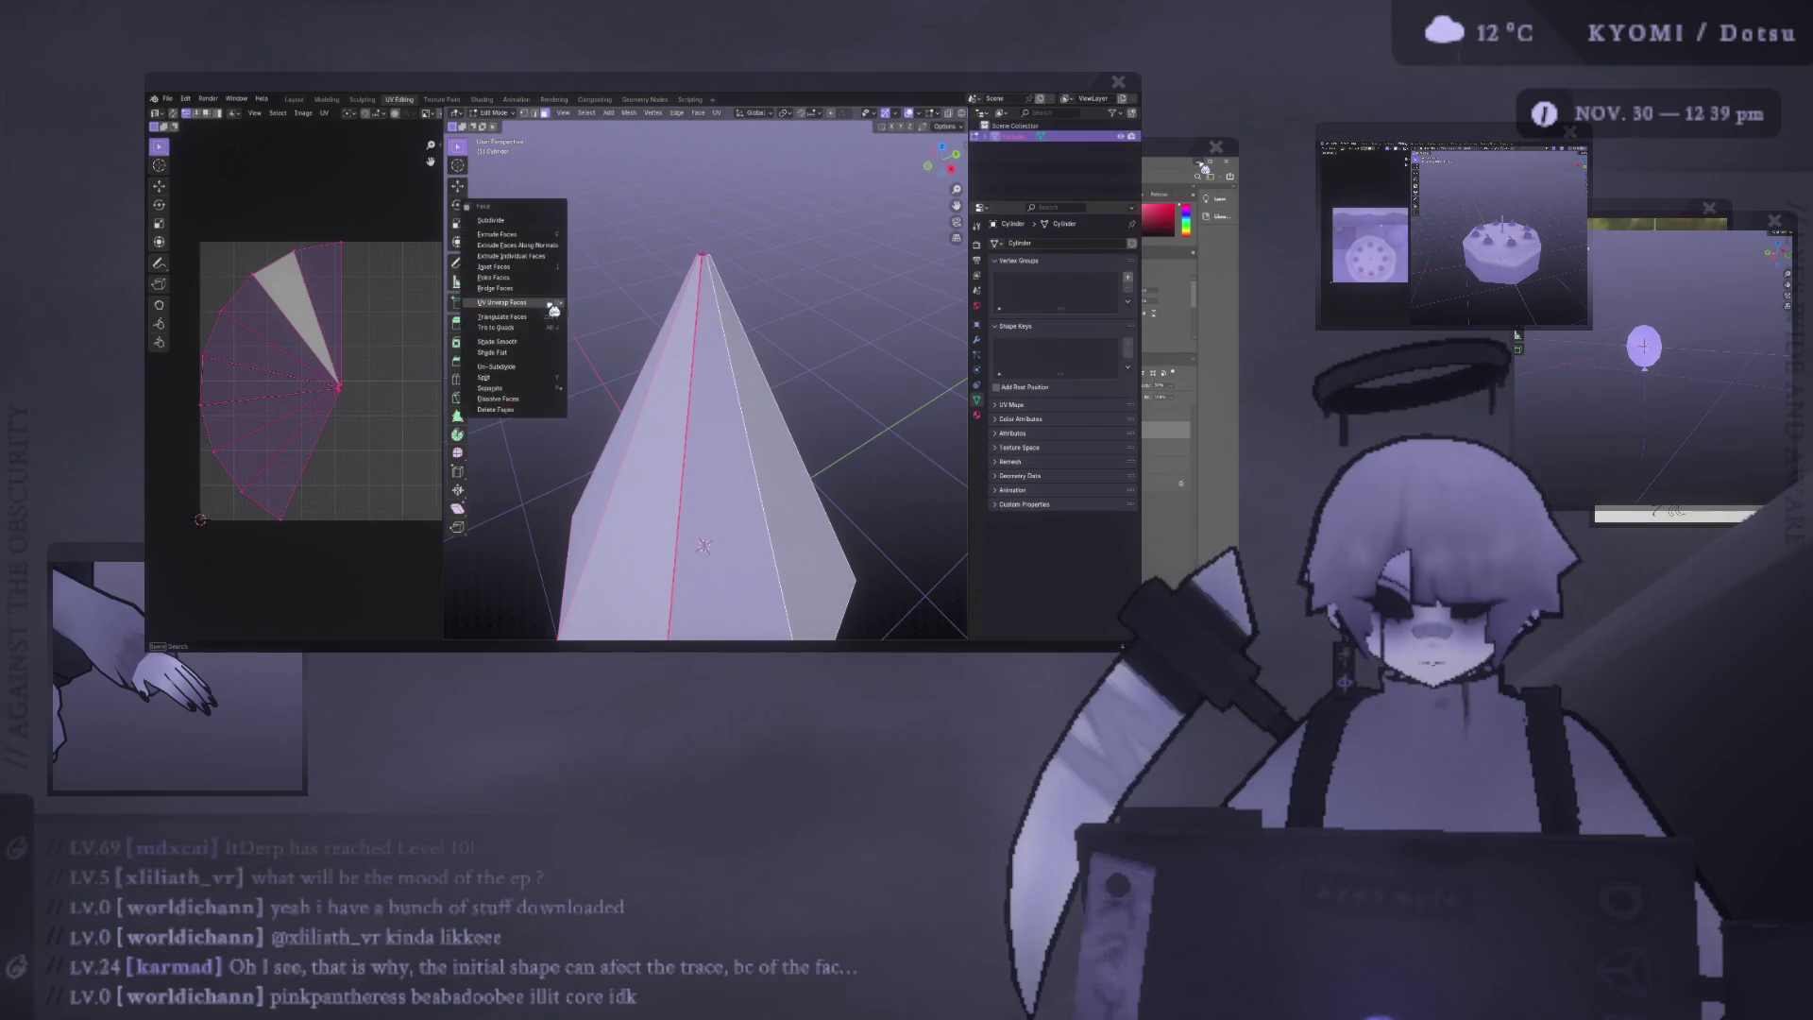
mouse_move(547, 304)
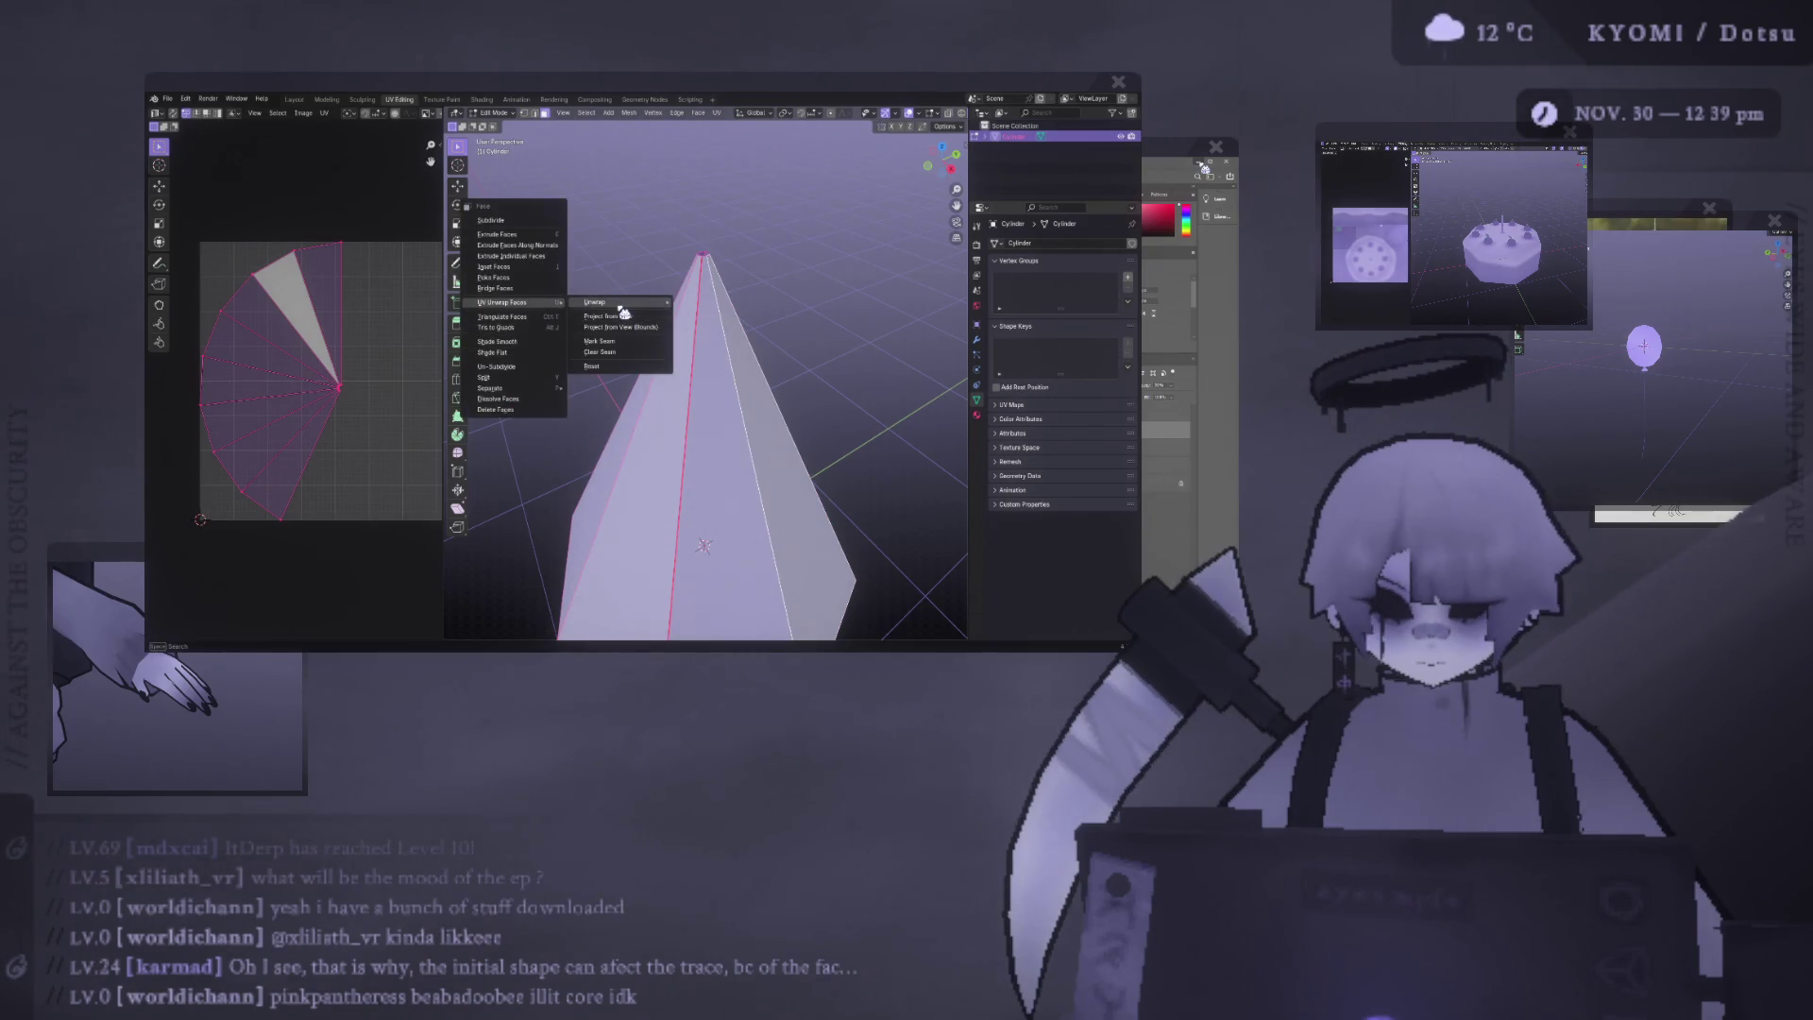
mouse_move(609, 302)
click(754, 311)
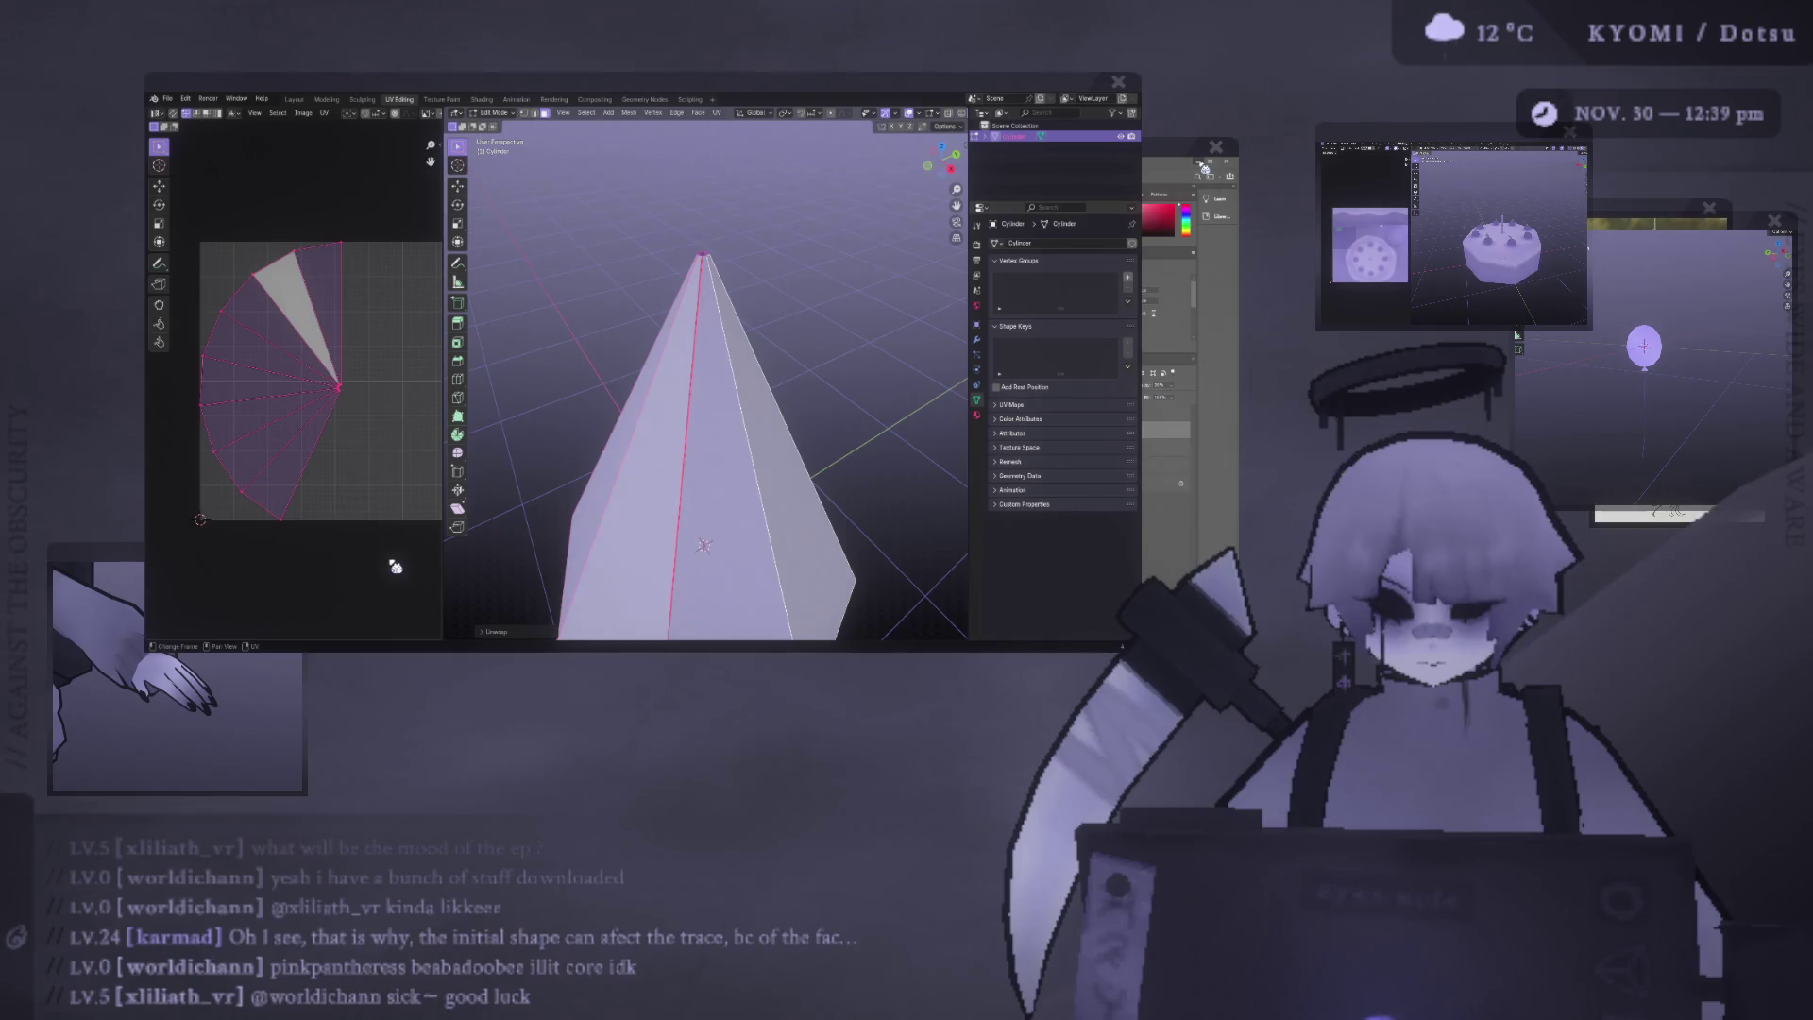
Move, scale and rotate the fan-shaped UV island into place in the grid.
key(g)
click(370, 330)
key(s)
key(r)
click(408, 276)
key(s)
key(g)
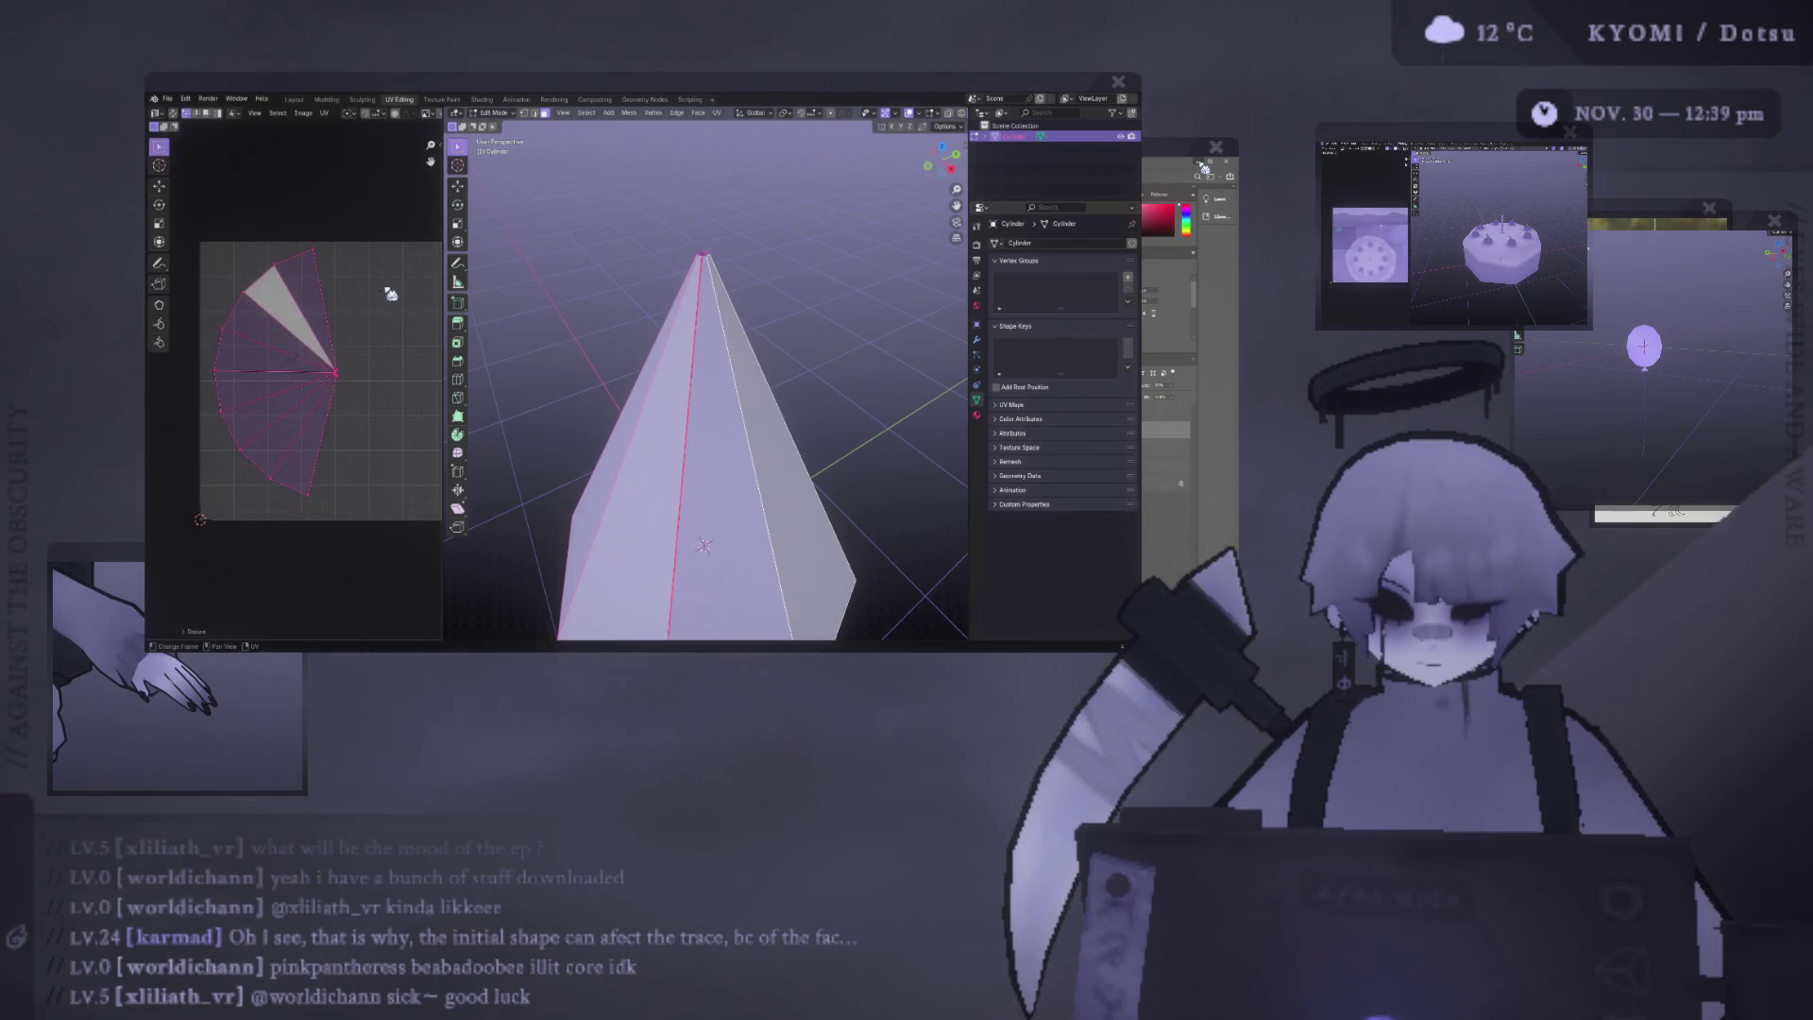
click(378, 298)
key(r)
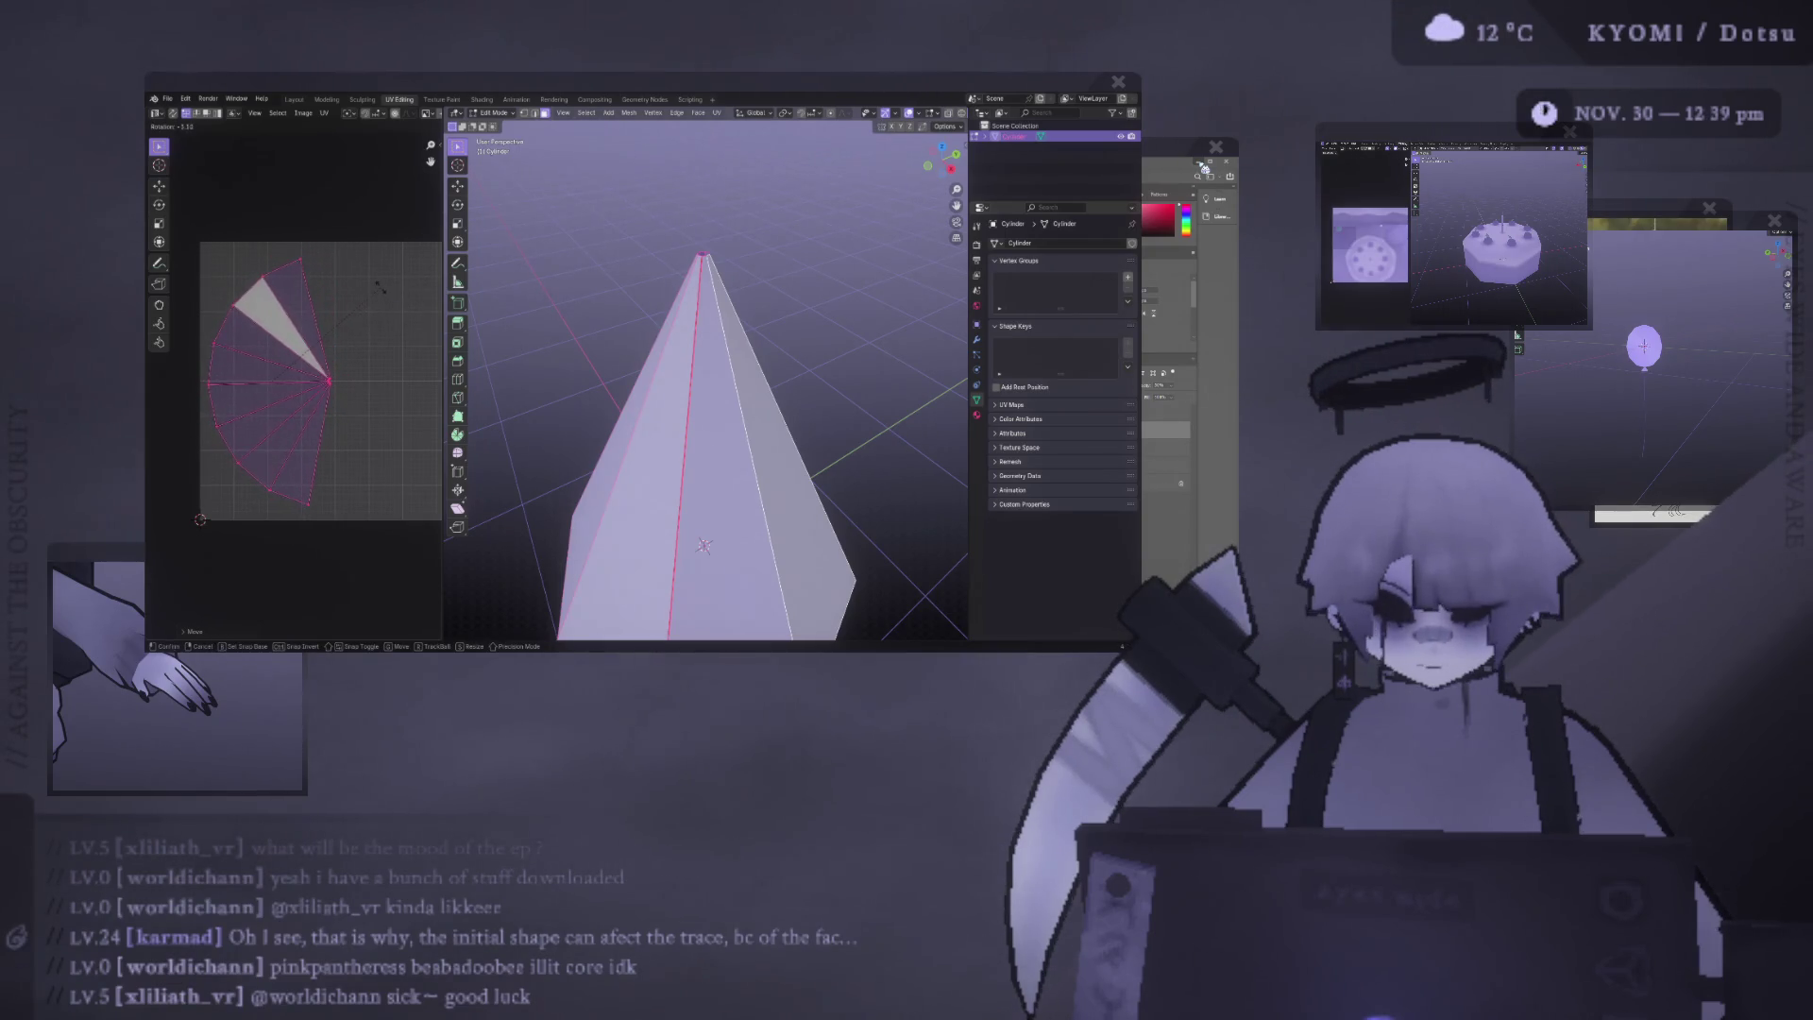
key(g)
click(391, 293)
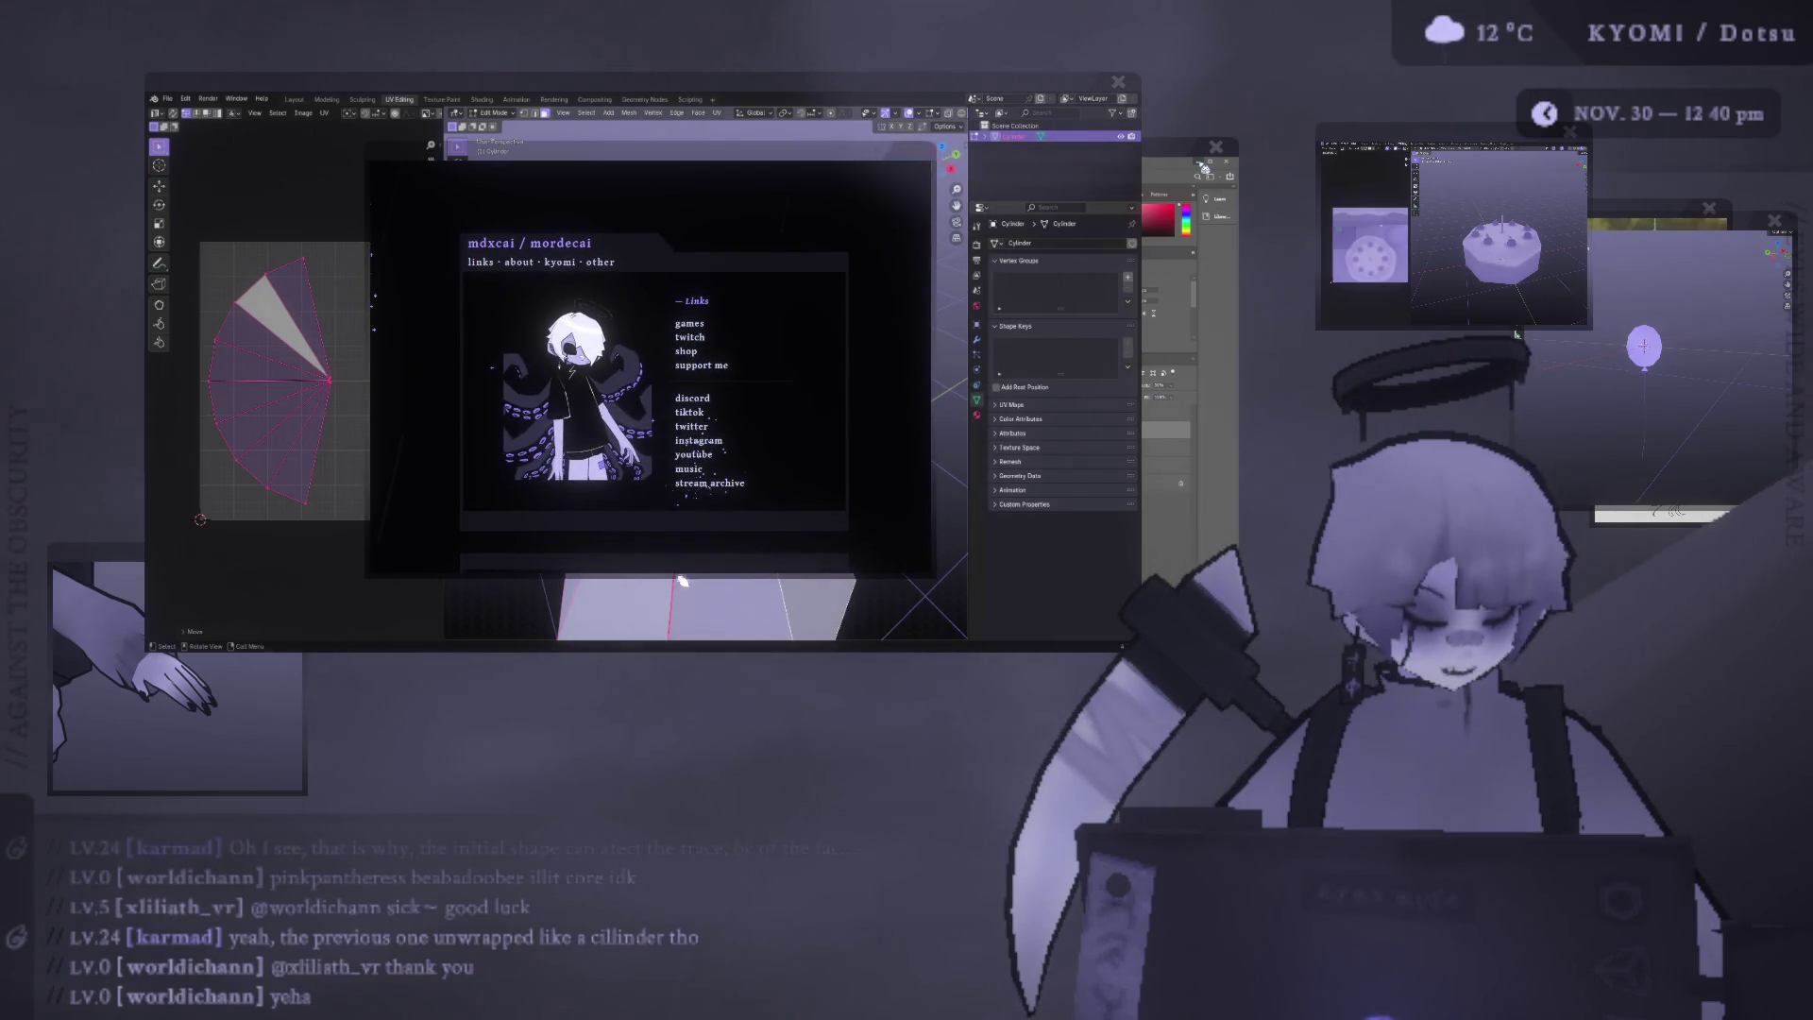
Close the links page browser window to return to Blender.
click(913, 152)
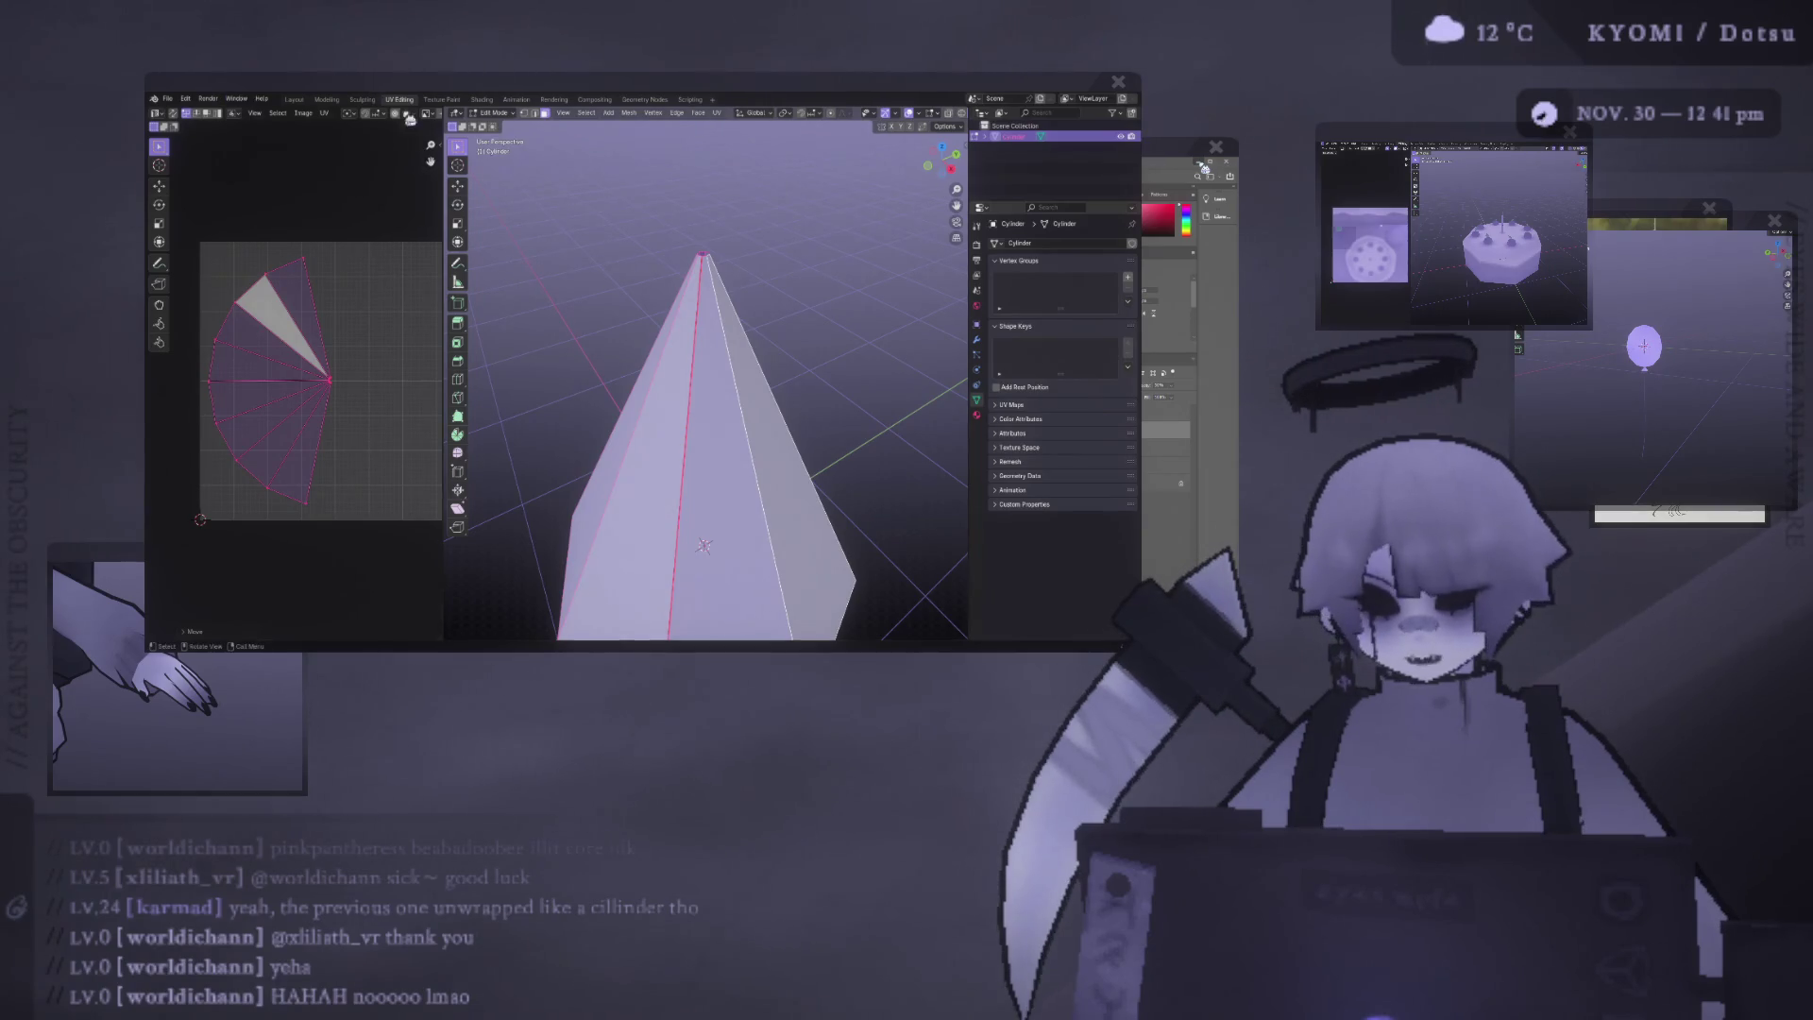
Narrow the UV editor pane and orbit and zoom the viewport around the cone.
drag(445, 280, 492, 279)
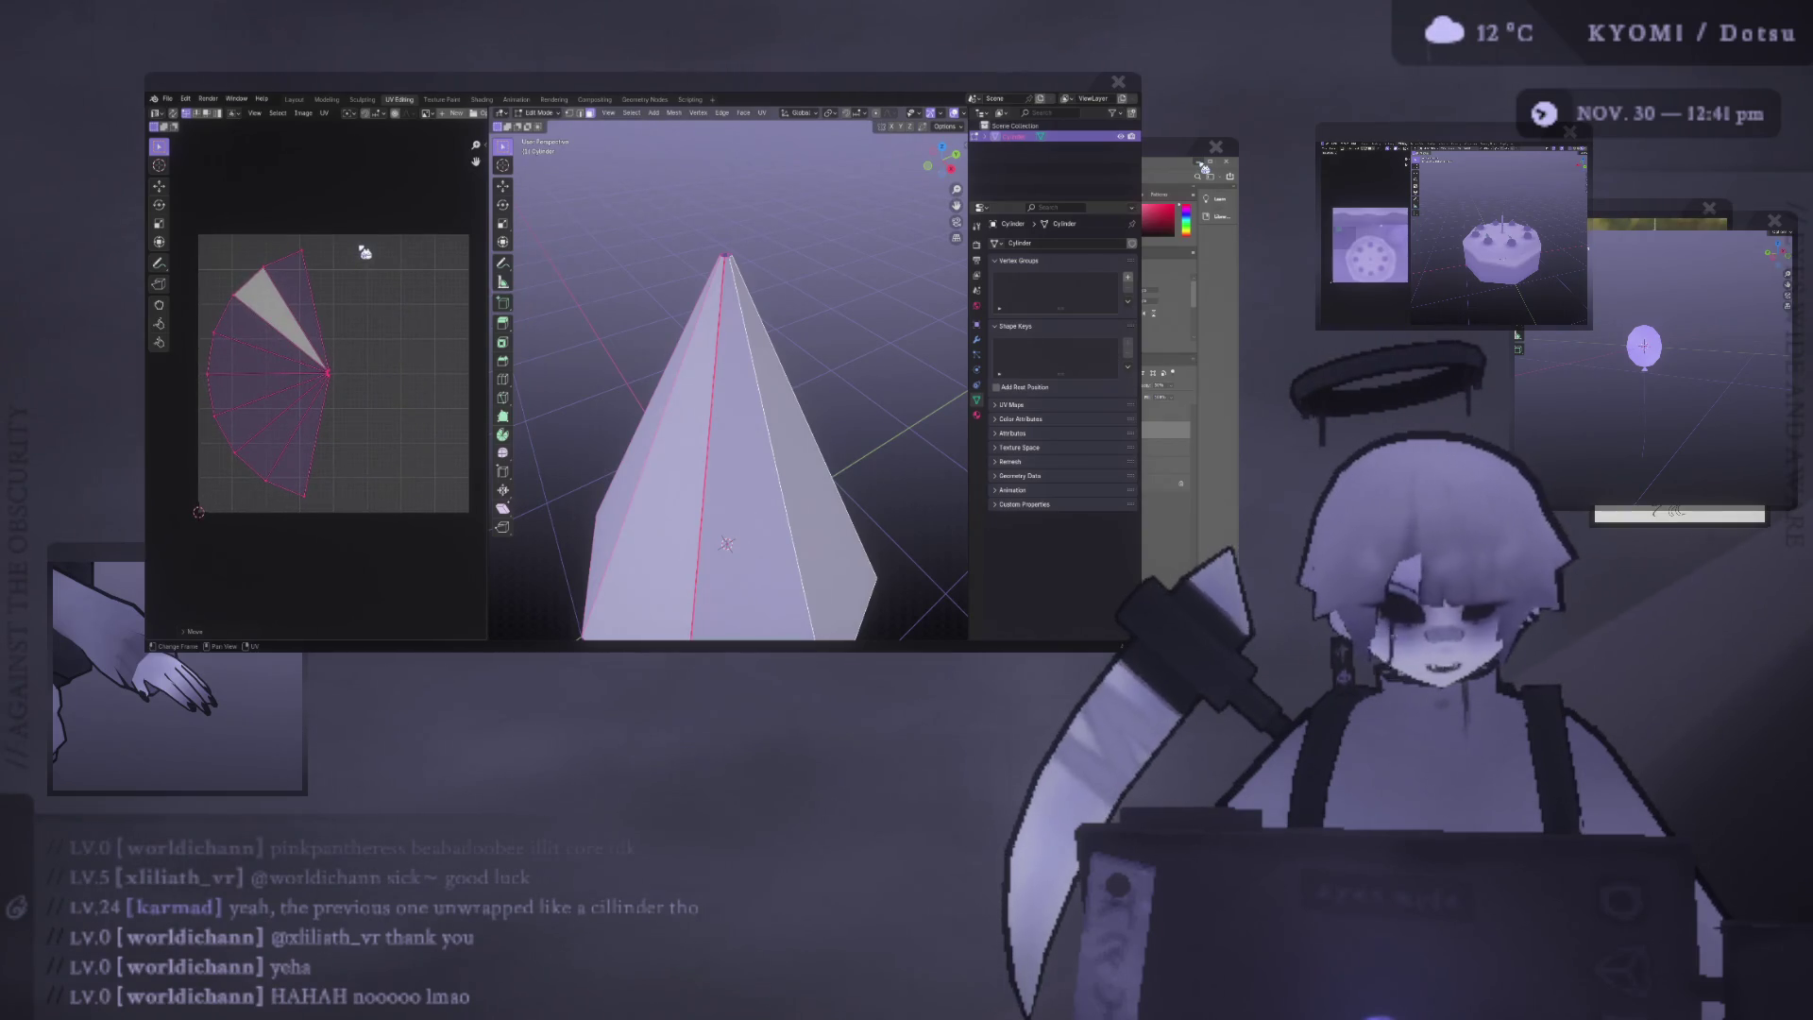
scroll(741, 257, down, 3)
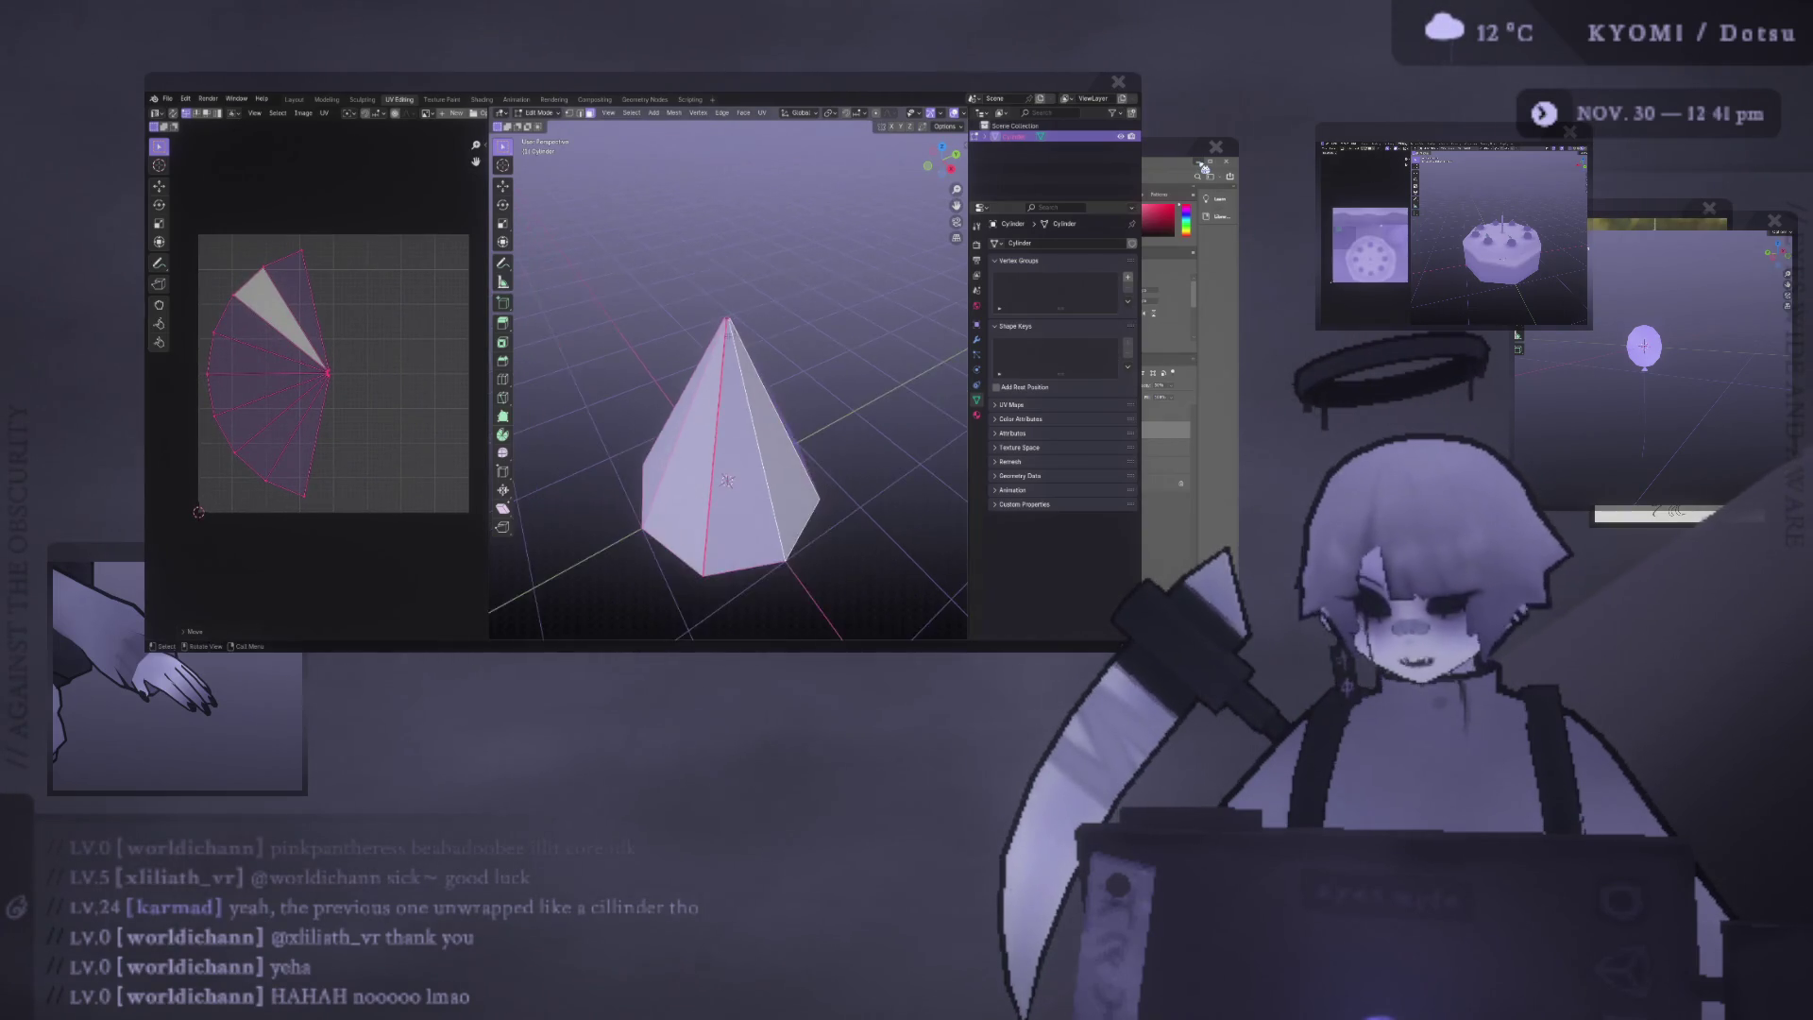
middle_drag(742, 257, 727, 311)
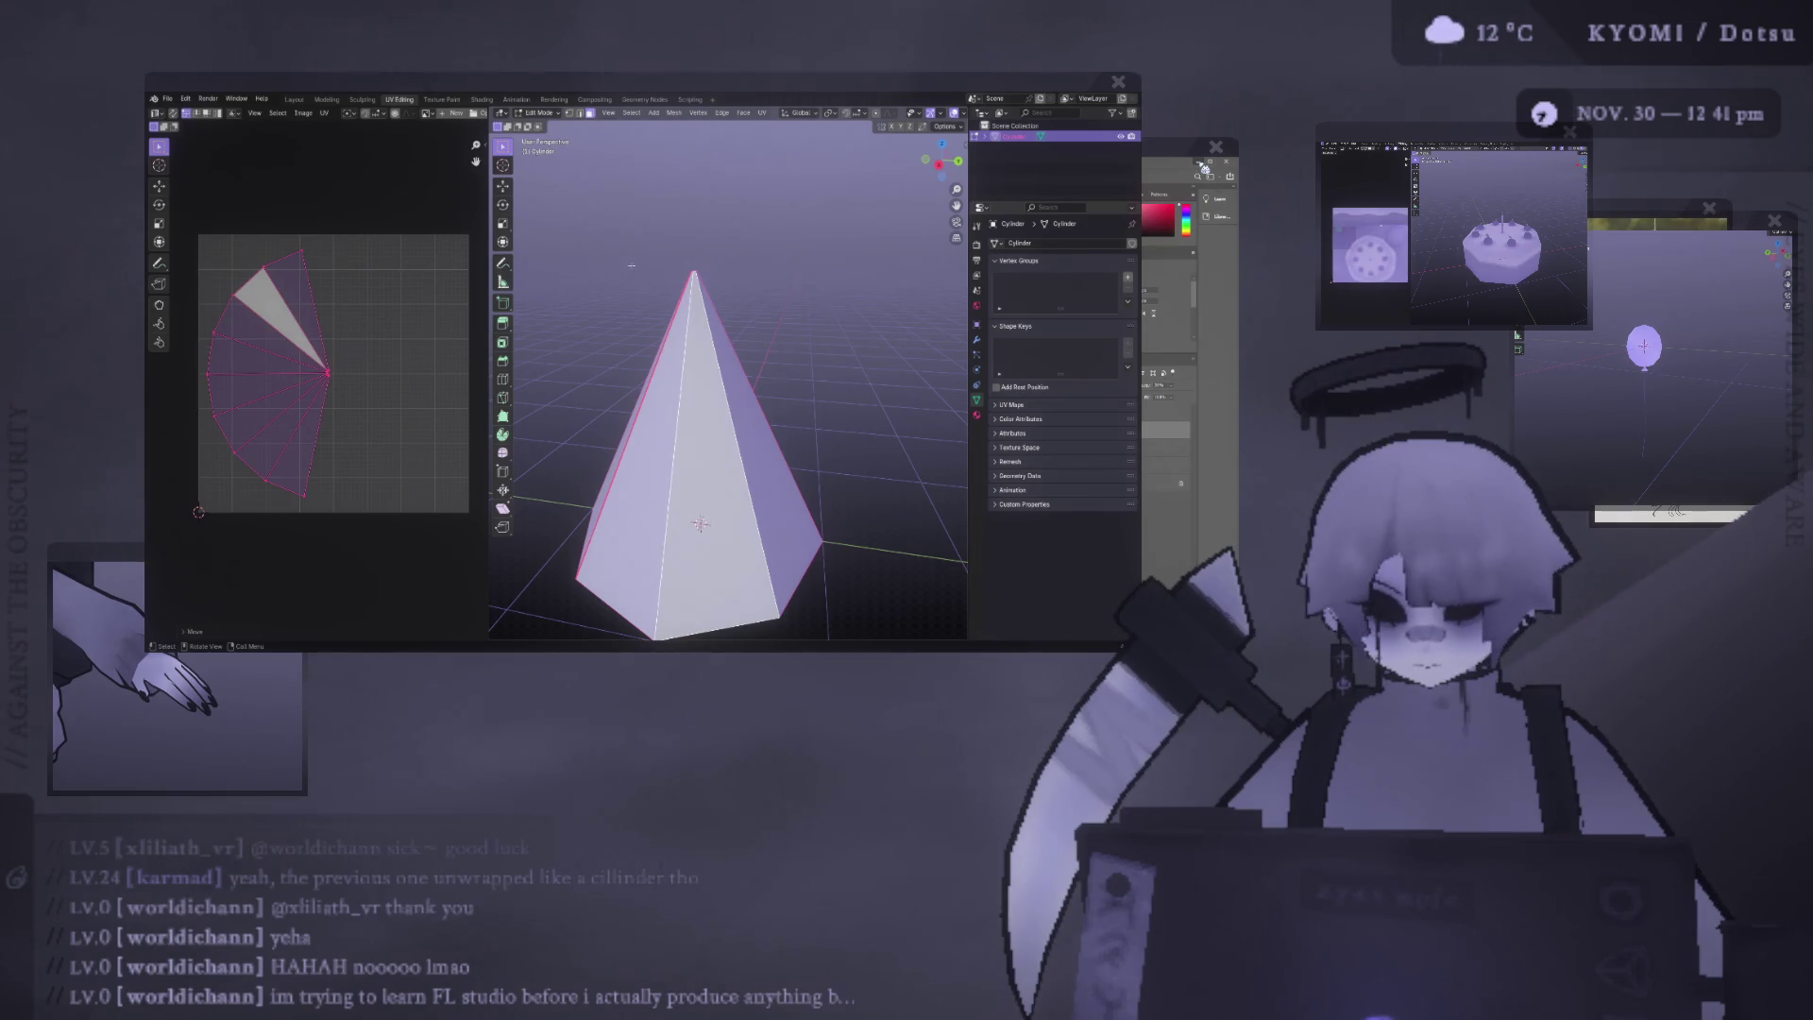
middle_drag(643, 267, 611, 254)
drag(488, 263, 405, 263)
mouse_move(661, 274)
middle_down()
mouse_move(699, 274)
mouse_move(727, 312)
mouse_move(611, 319)
mouse_move(778, 352)
mouse_move(741, 324)
mouse_move(756, 340)
mouse_move(718, 263)
middle_up()
scroll(699, 275, up, 2)
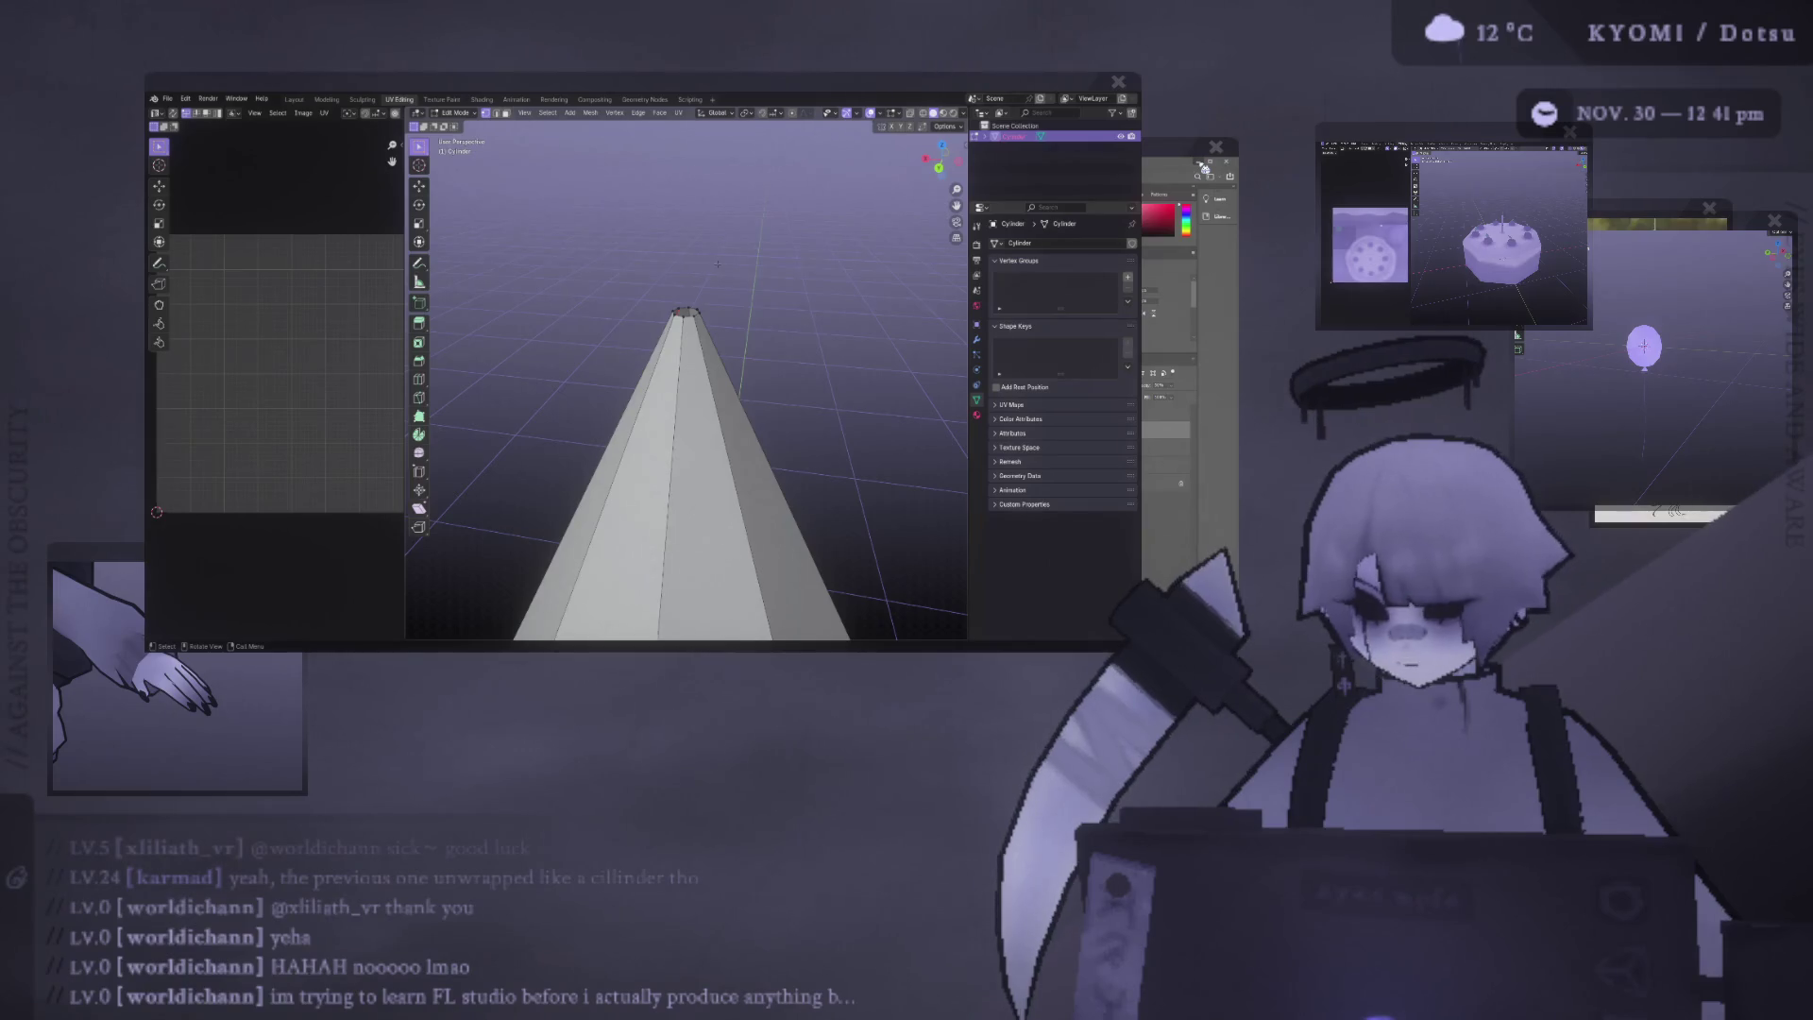
Add a cube, after trying and undoing a UV sphere and a plane.
click(570, 113)
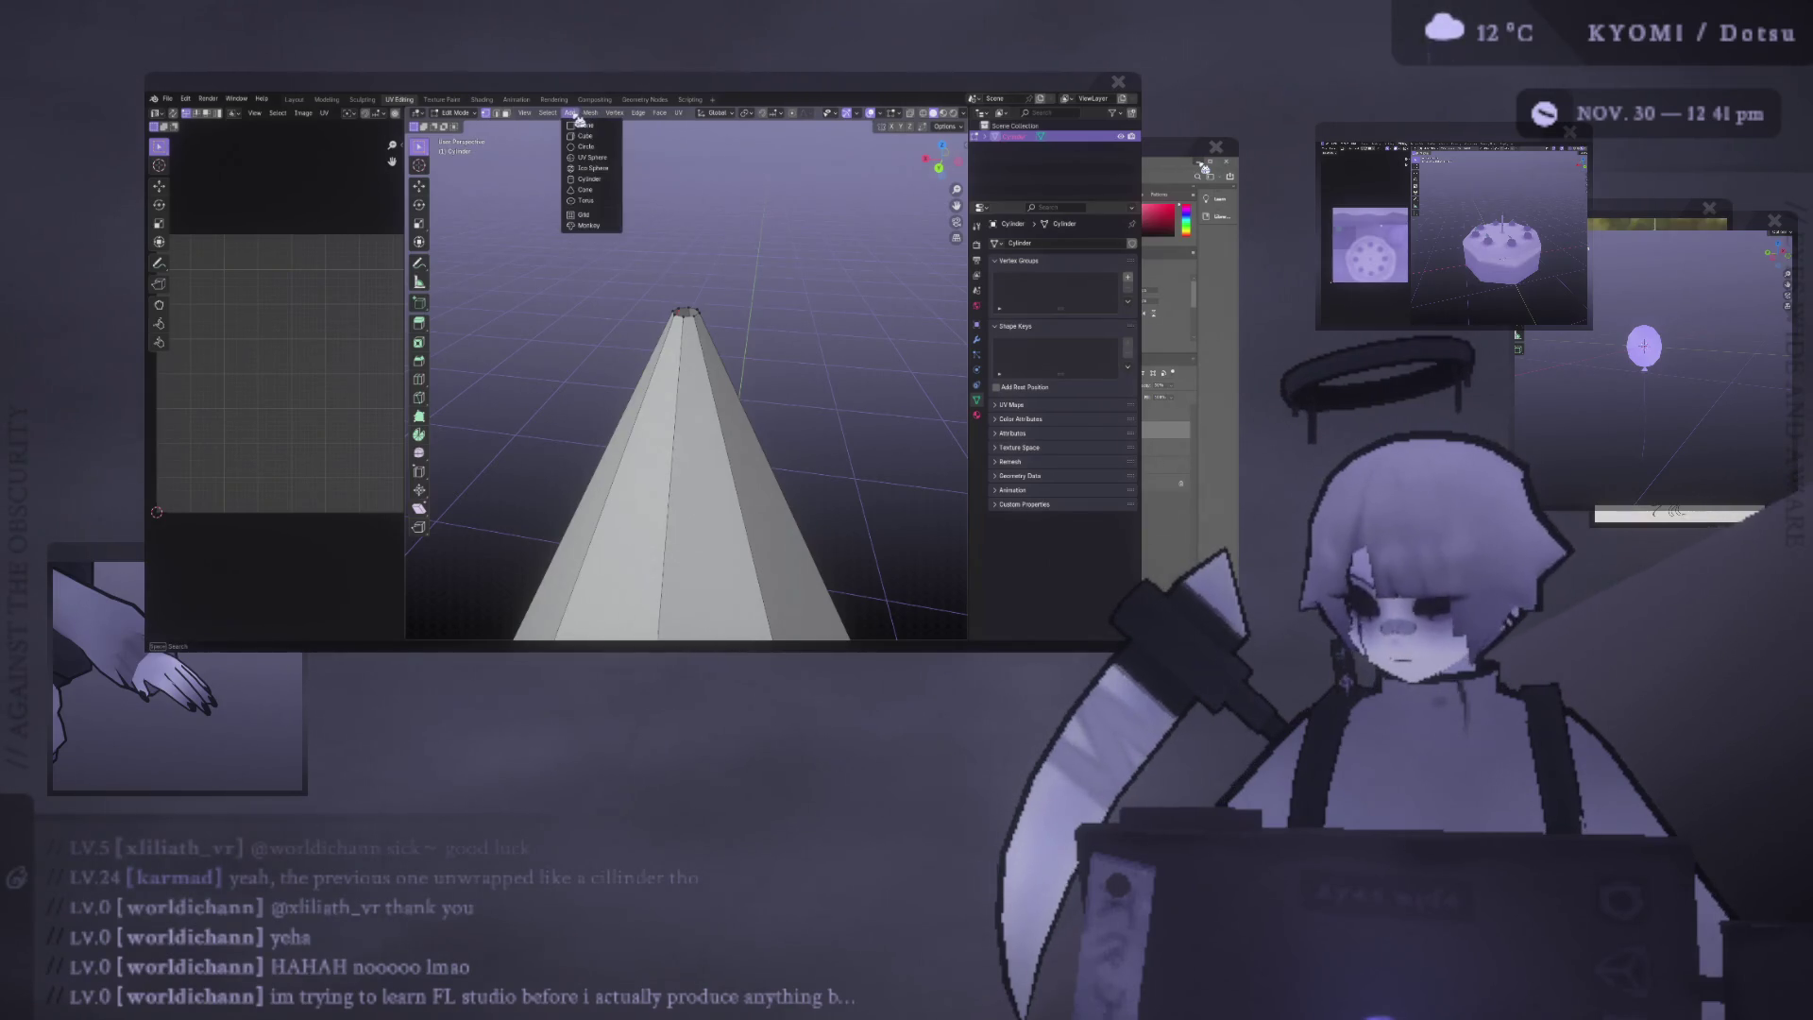
click(613, 158)
scroll(686, 378, down, 5)
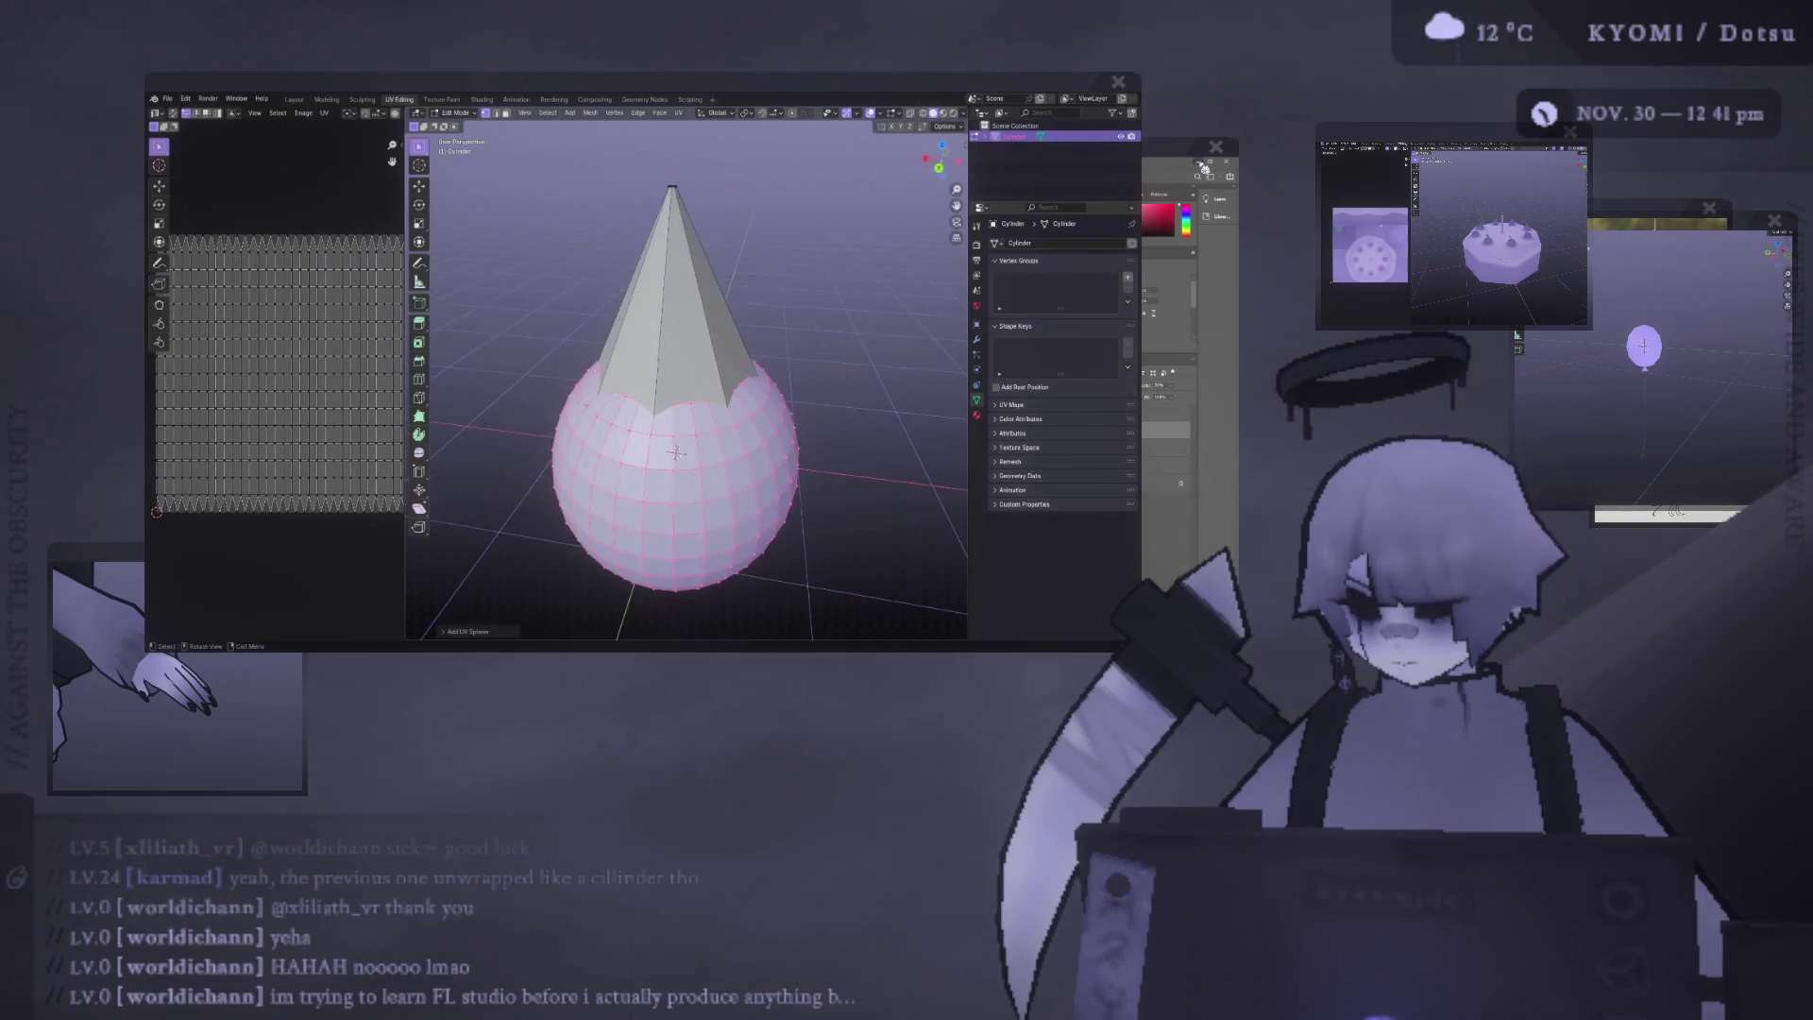
key(ctrl+z)
click(571, 113)
click(604, 125)
key(ctrl+z)
click(570, 112)
click(604, 137)
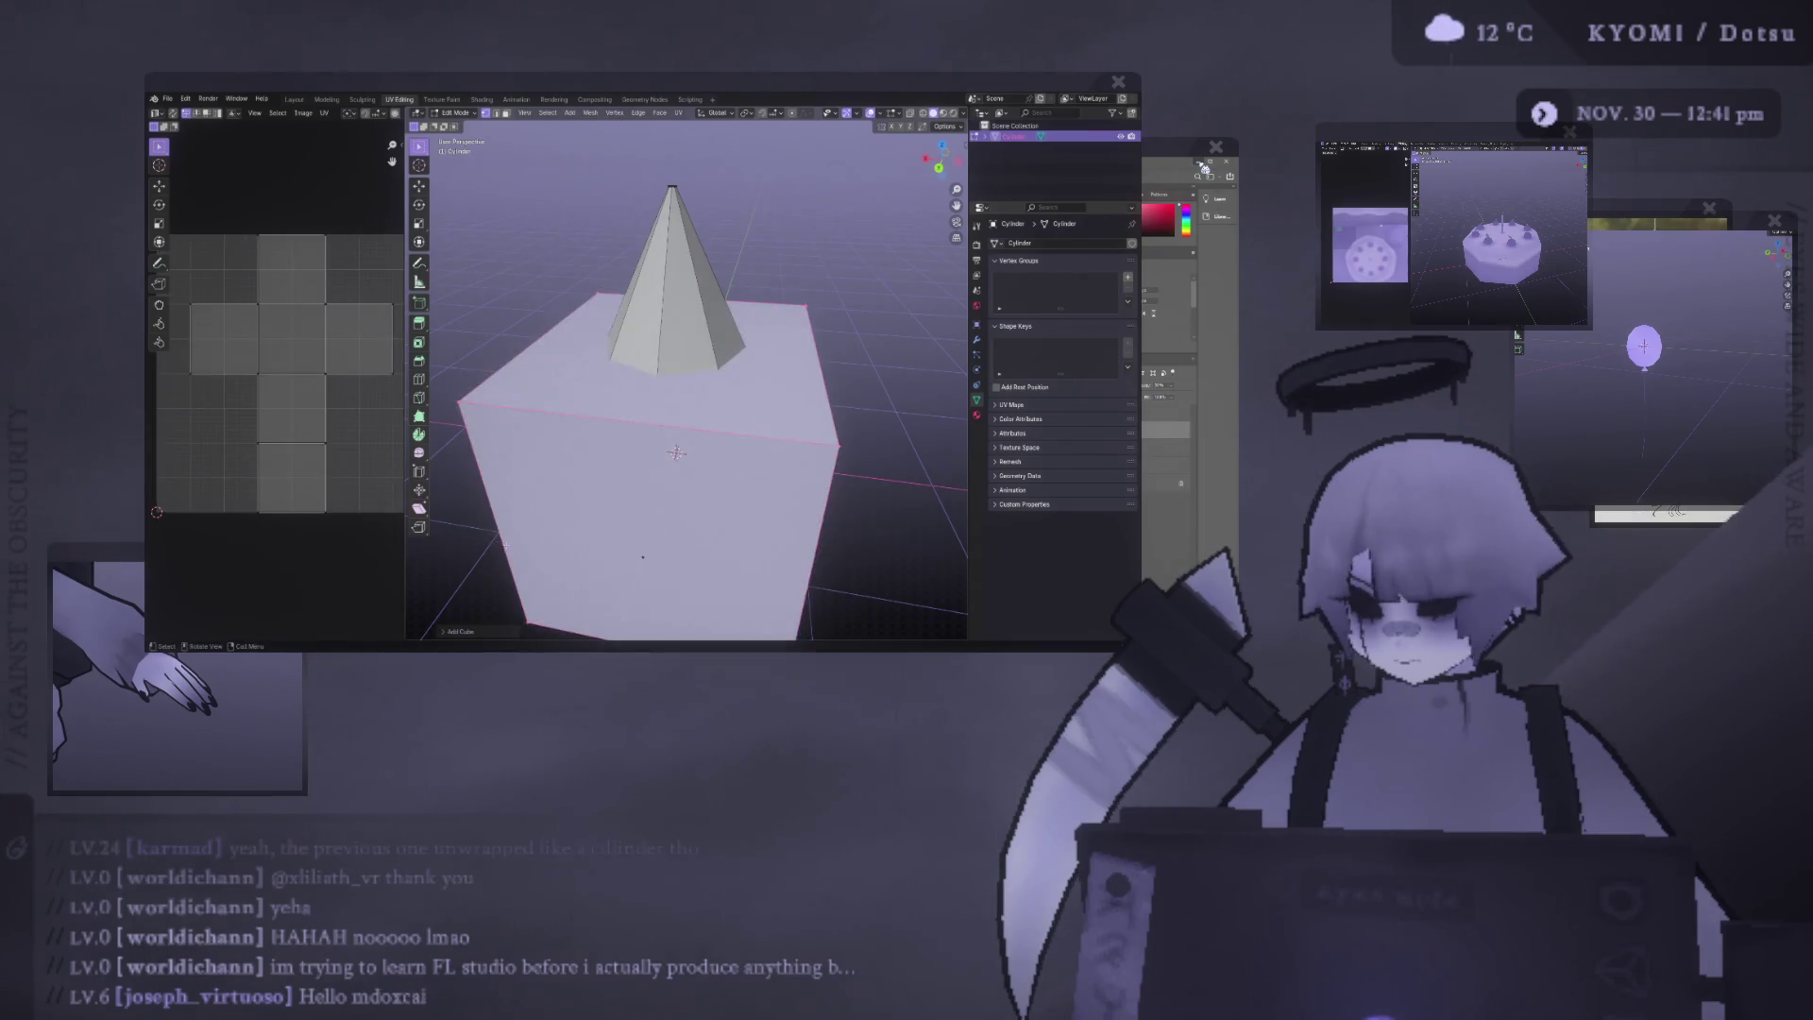
Subdivide the cube with smoothness raised to 1 to round it.
click(463, 630)
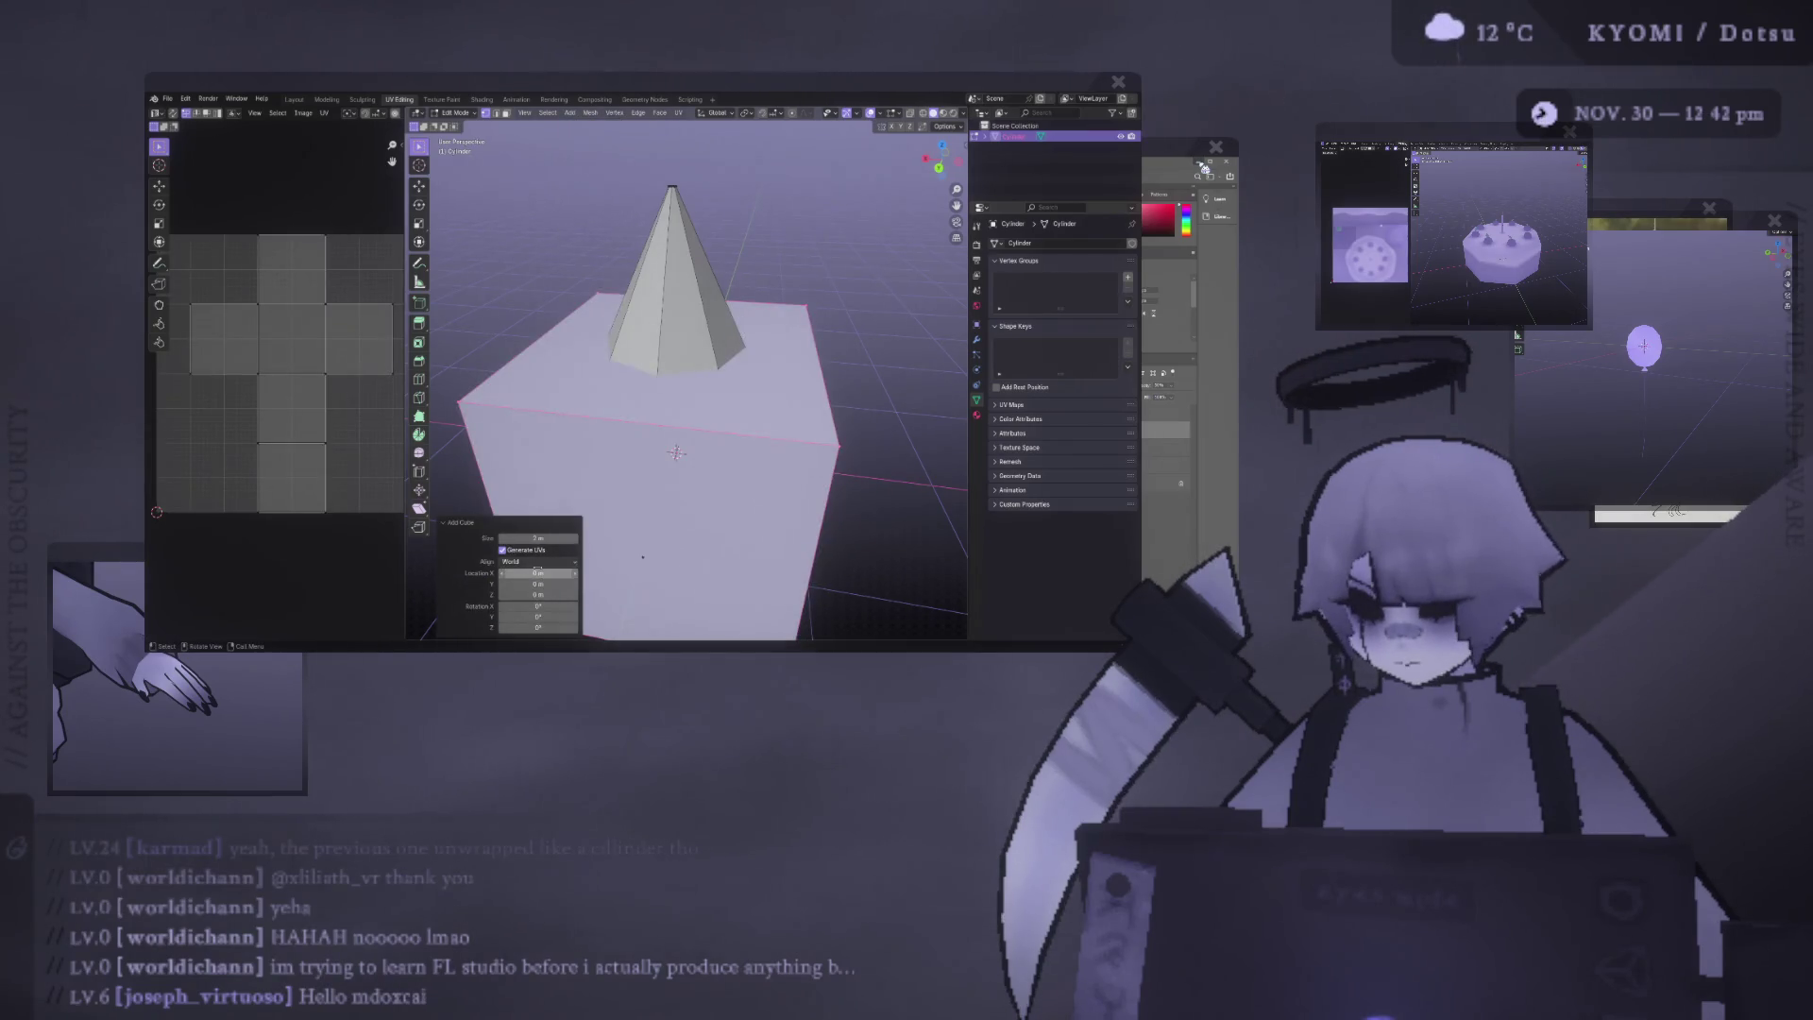
right_click(510, 359)
click(510, 373)
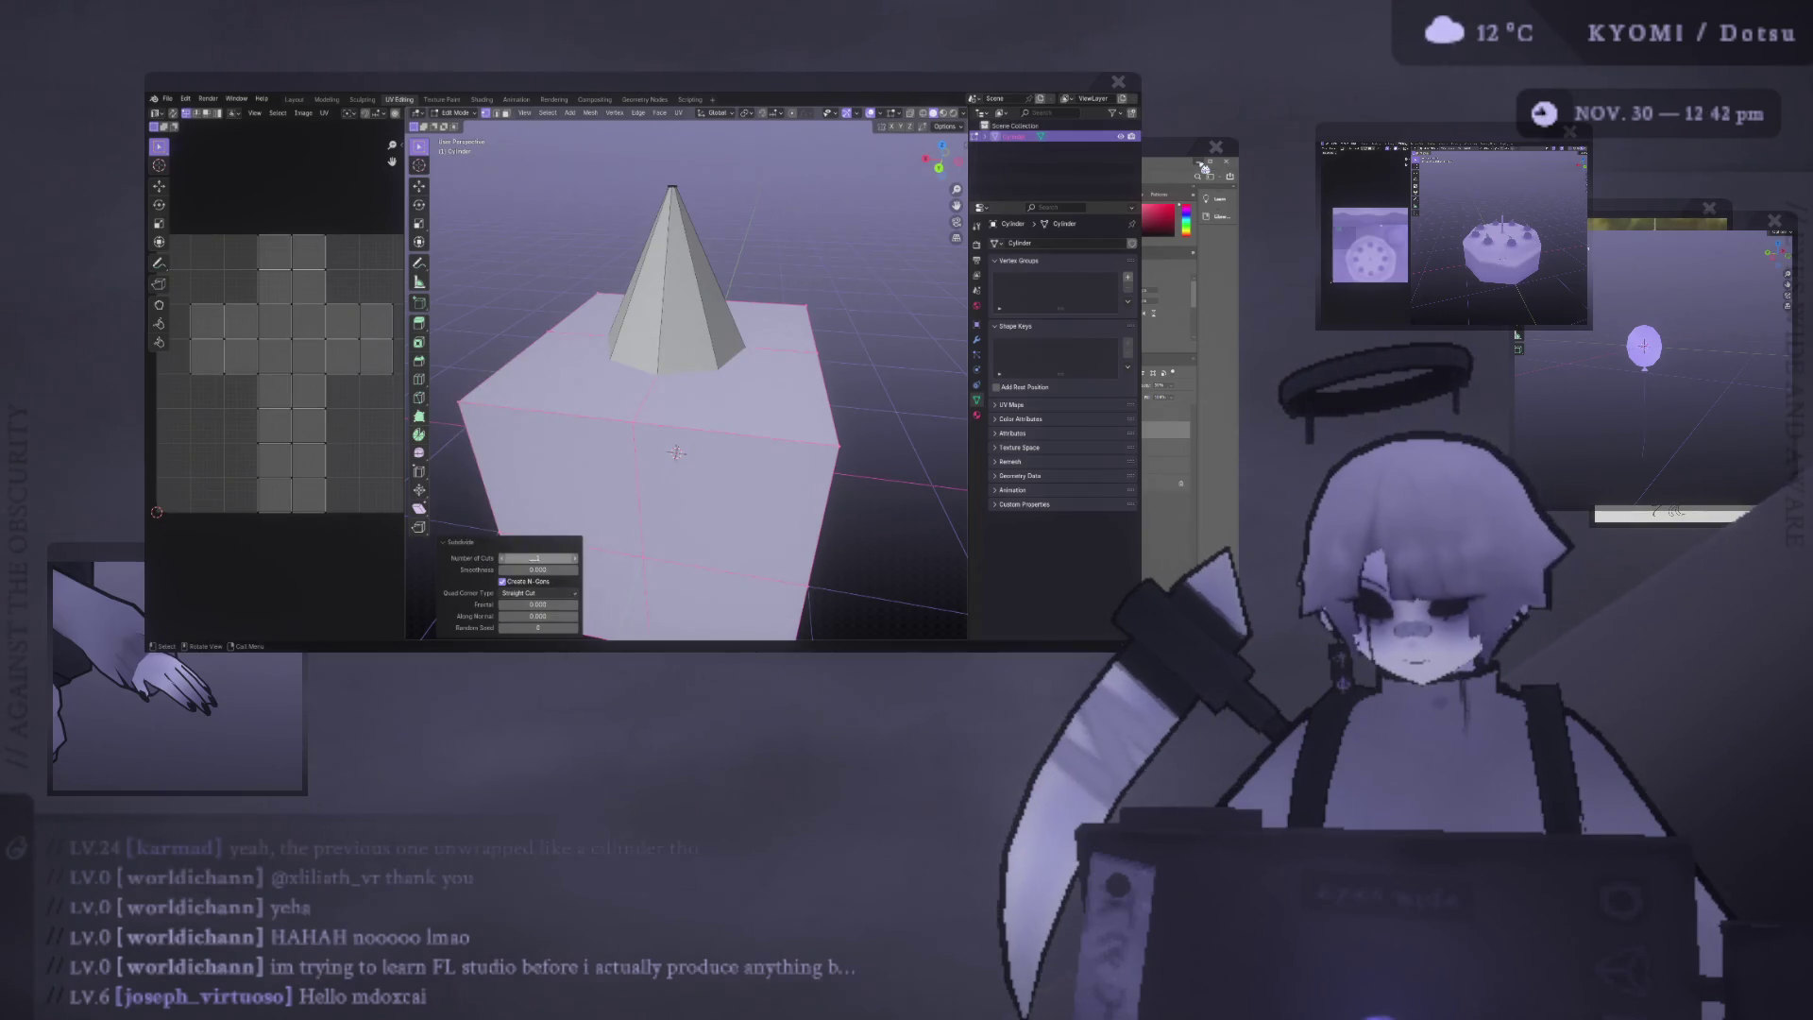
drag(537, 570, 578, 569)
scroll(676, 453, down, 3)
Move the rounded cube up along Z above the cone tip and shrink it.
key(ctrl+z)
key(ctrl+z)
key(g)
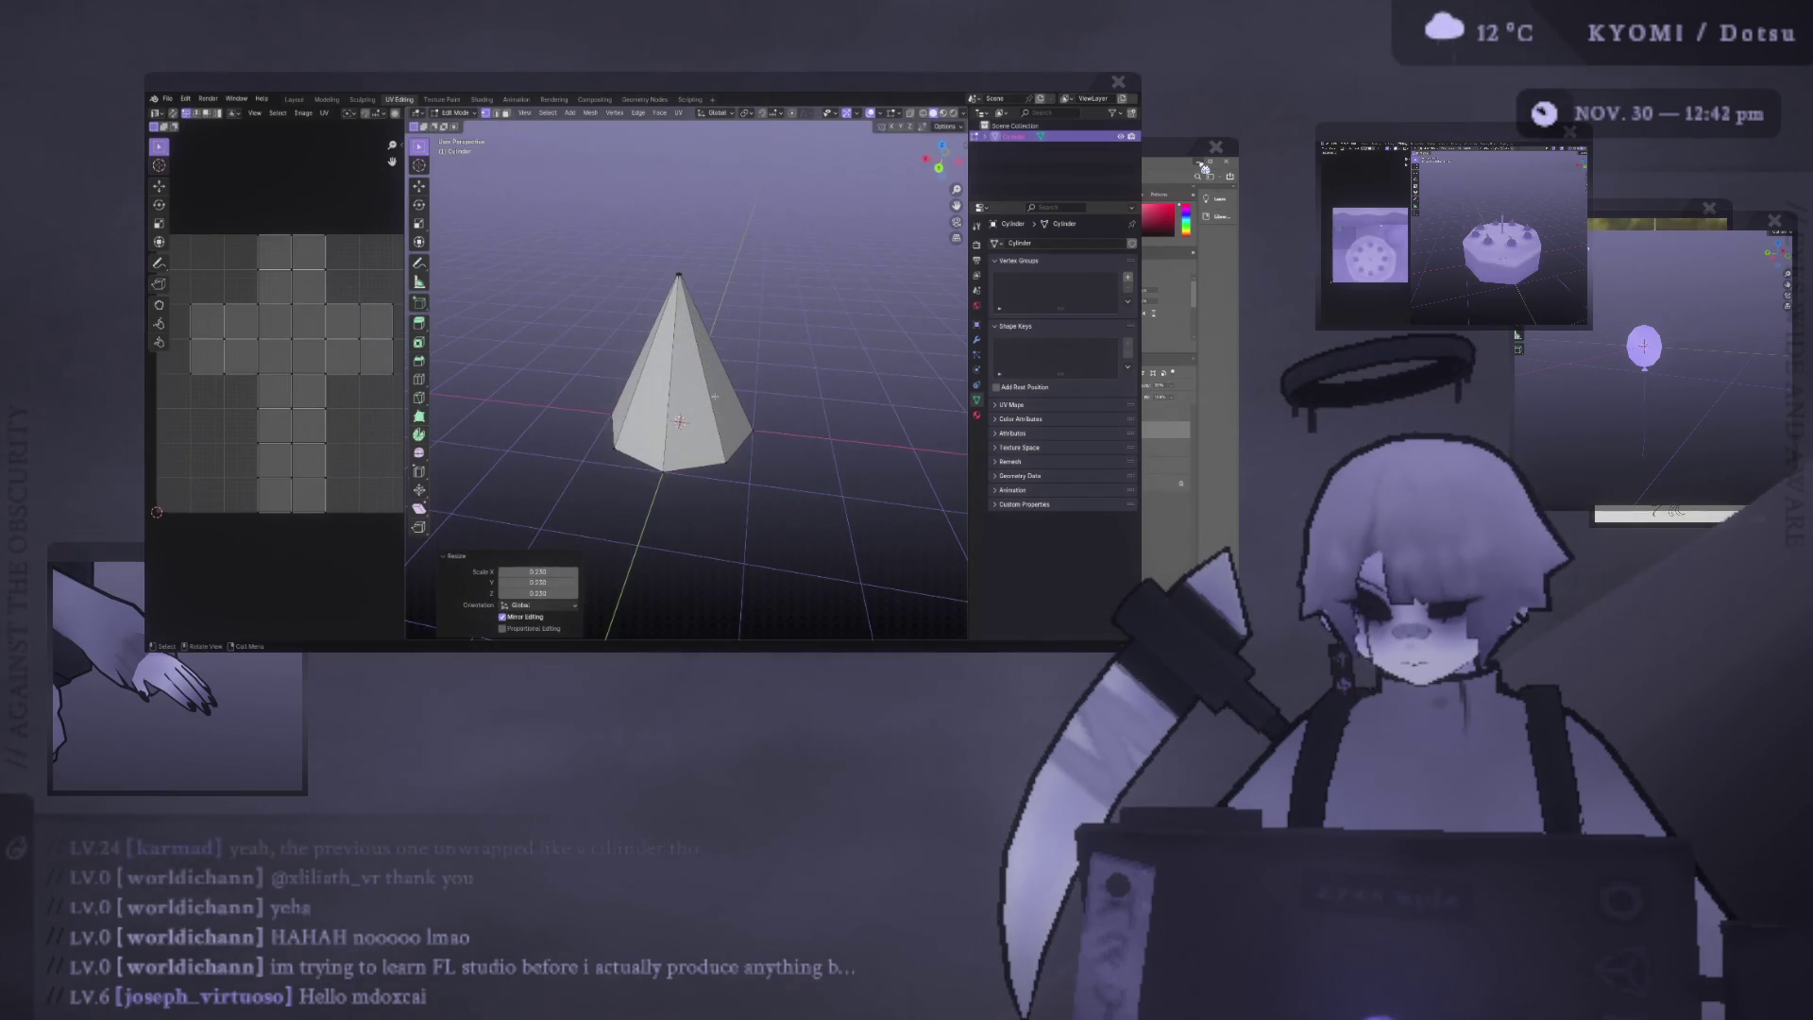
key(z)
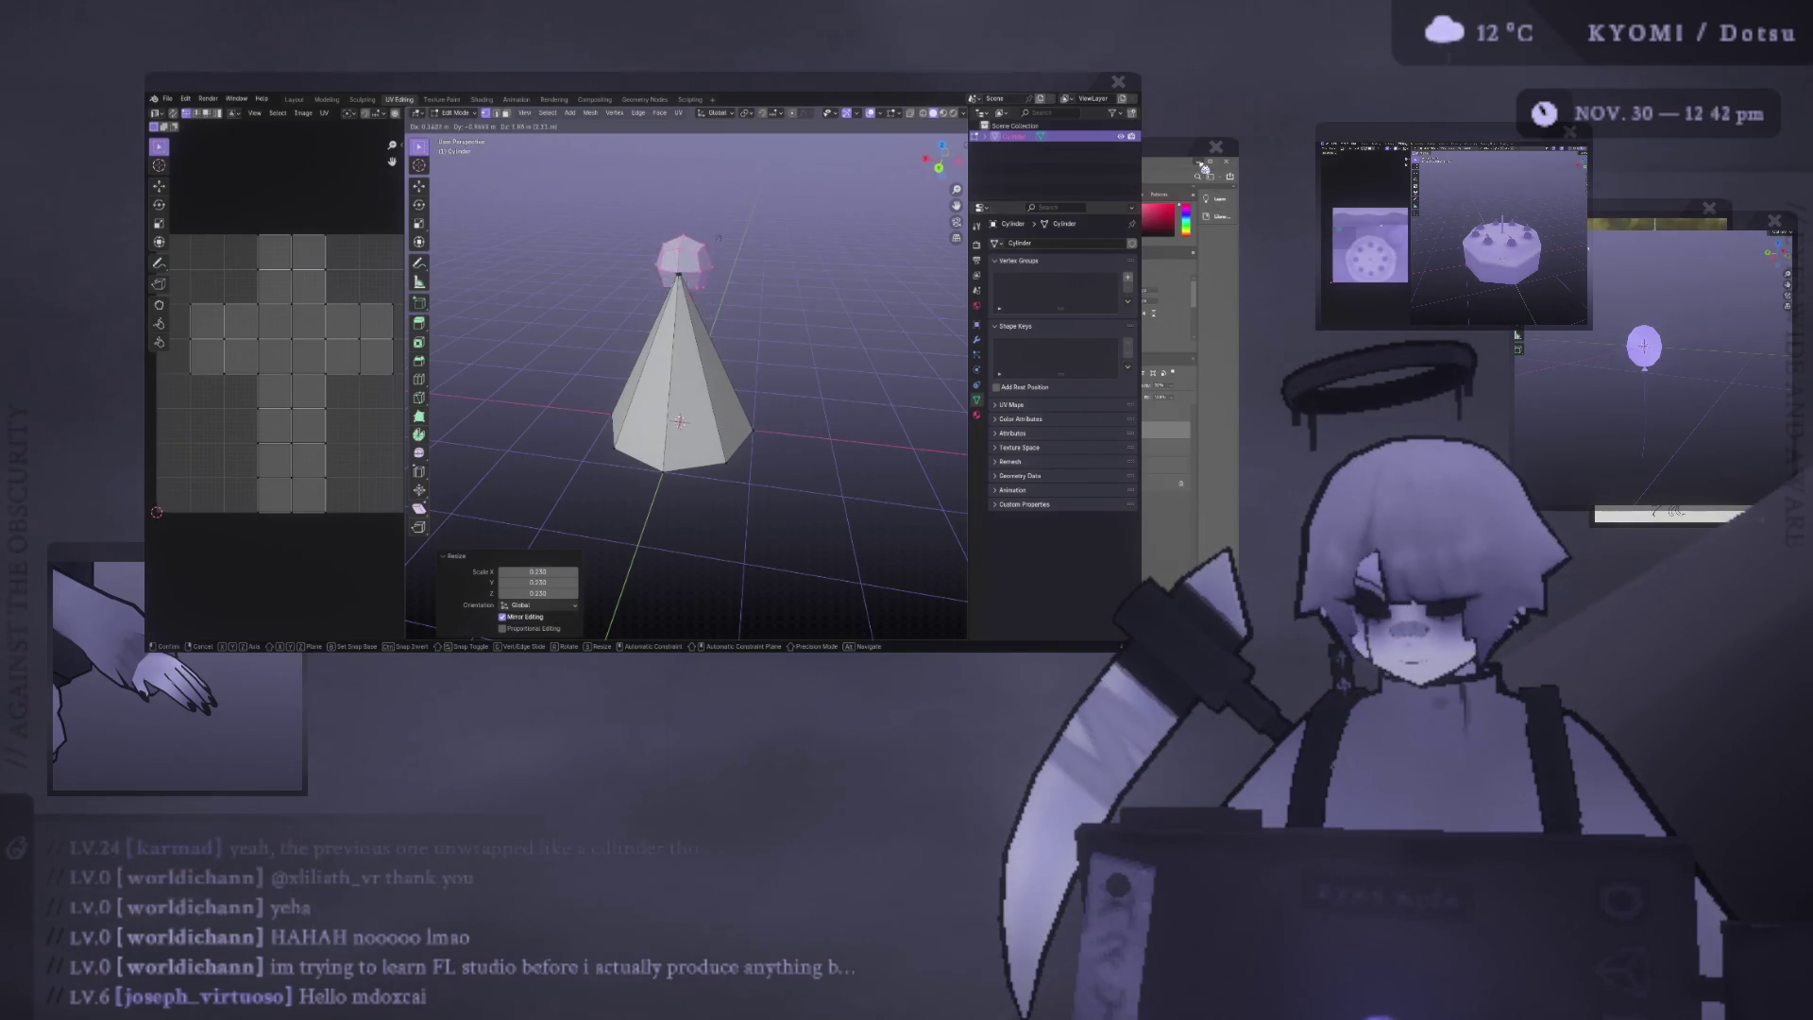
click(715, 227)
key(s)
click(716, 246)
key(s)
click(707, 246)
Lower the pompom along Z so it sits on the cone's tip.
scroll(702, 395, up, 3)
middle_drag(702, 394, 736, 321)
key(g)
key(z)
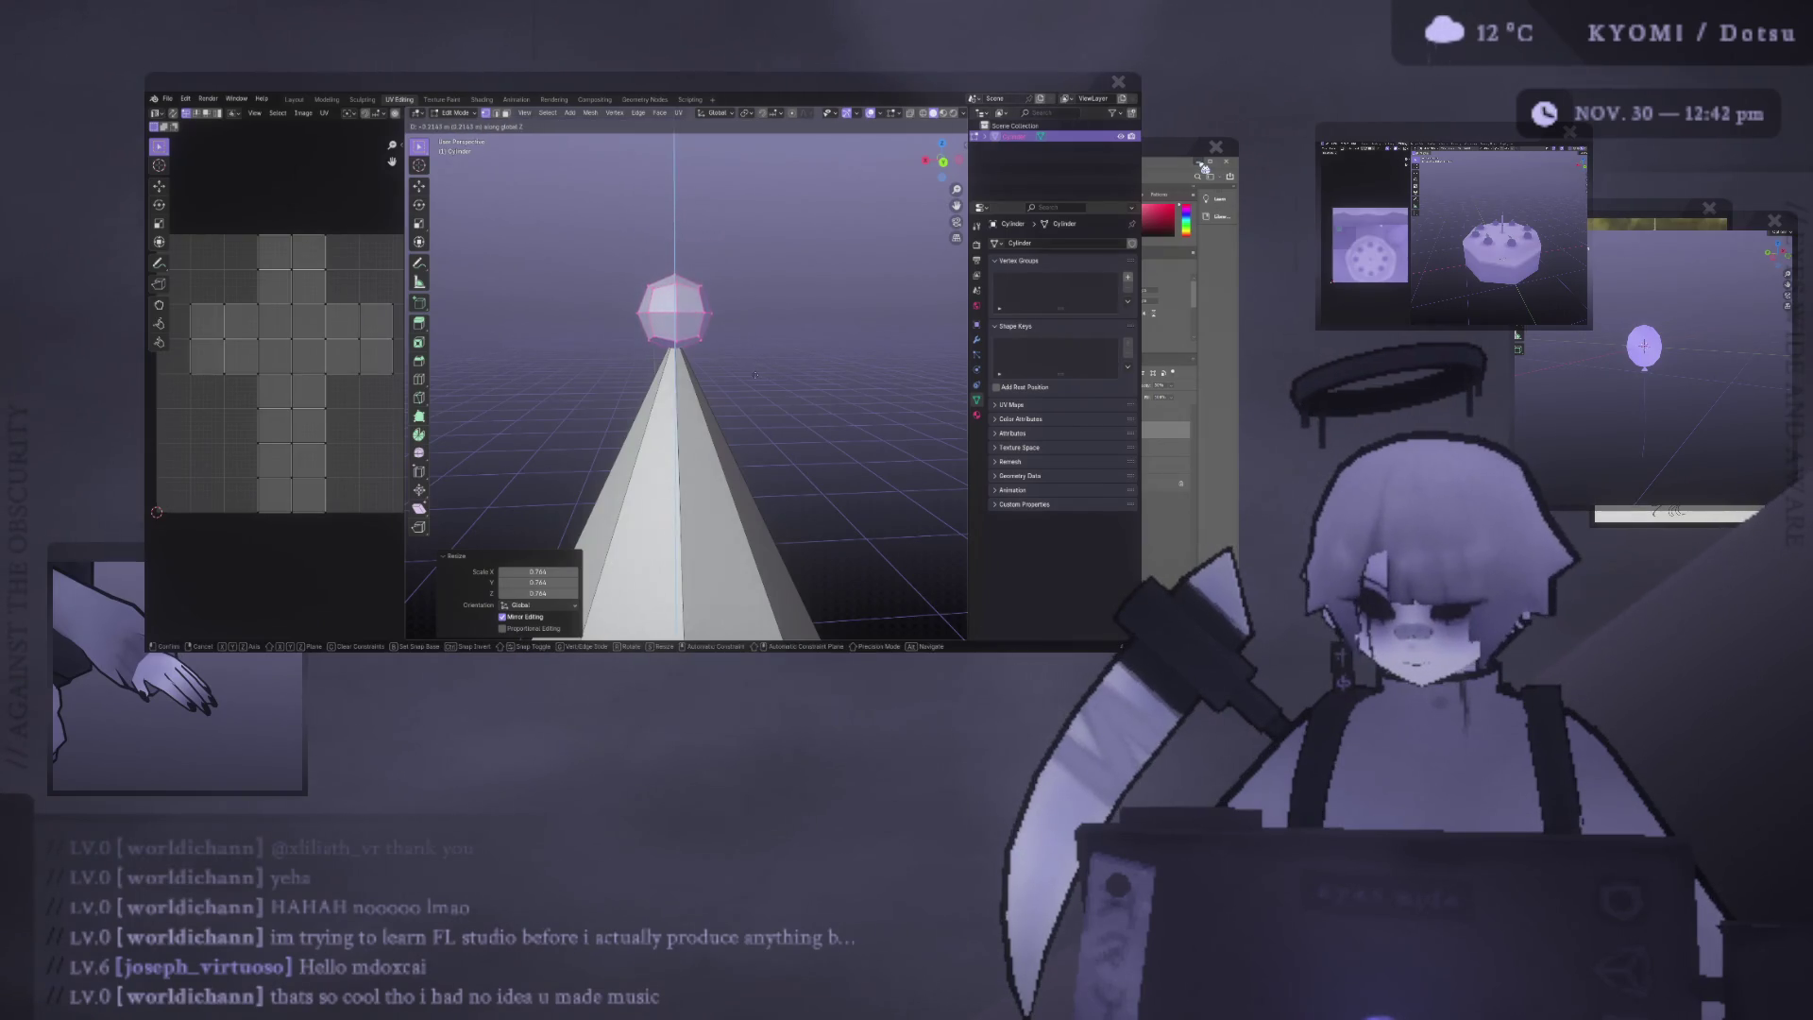
click(751, 373)
middle_drag(752, 376, 756, 383)
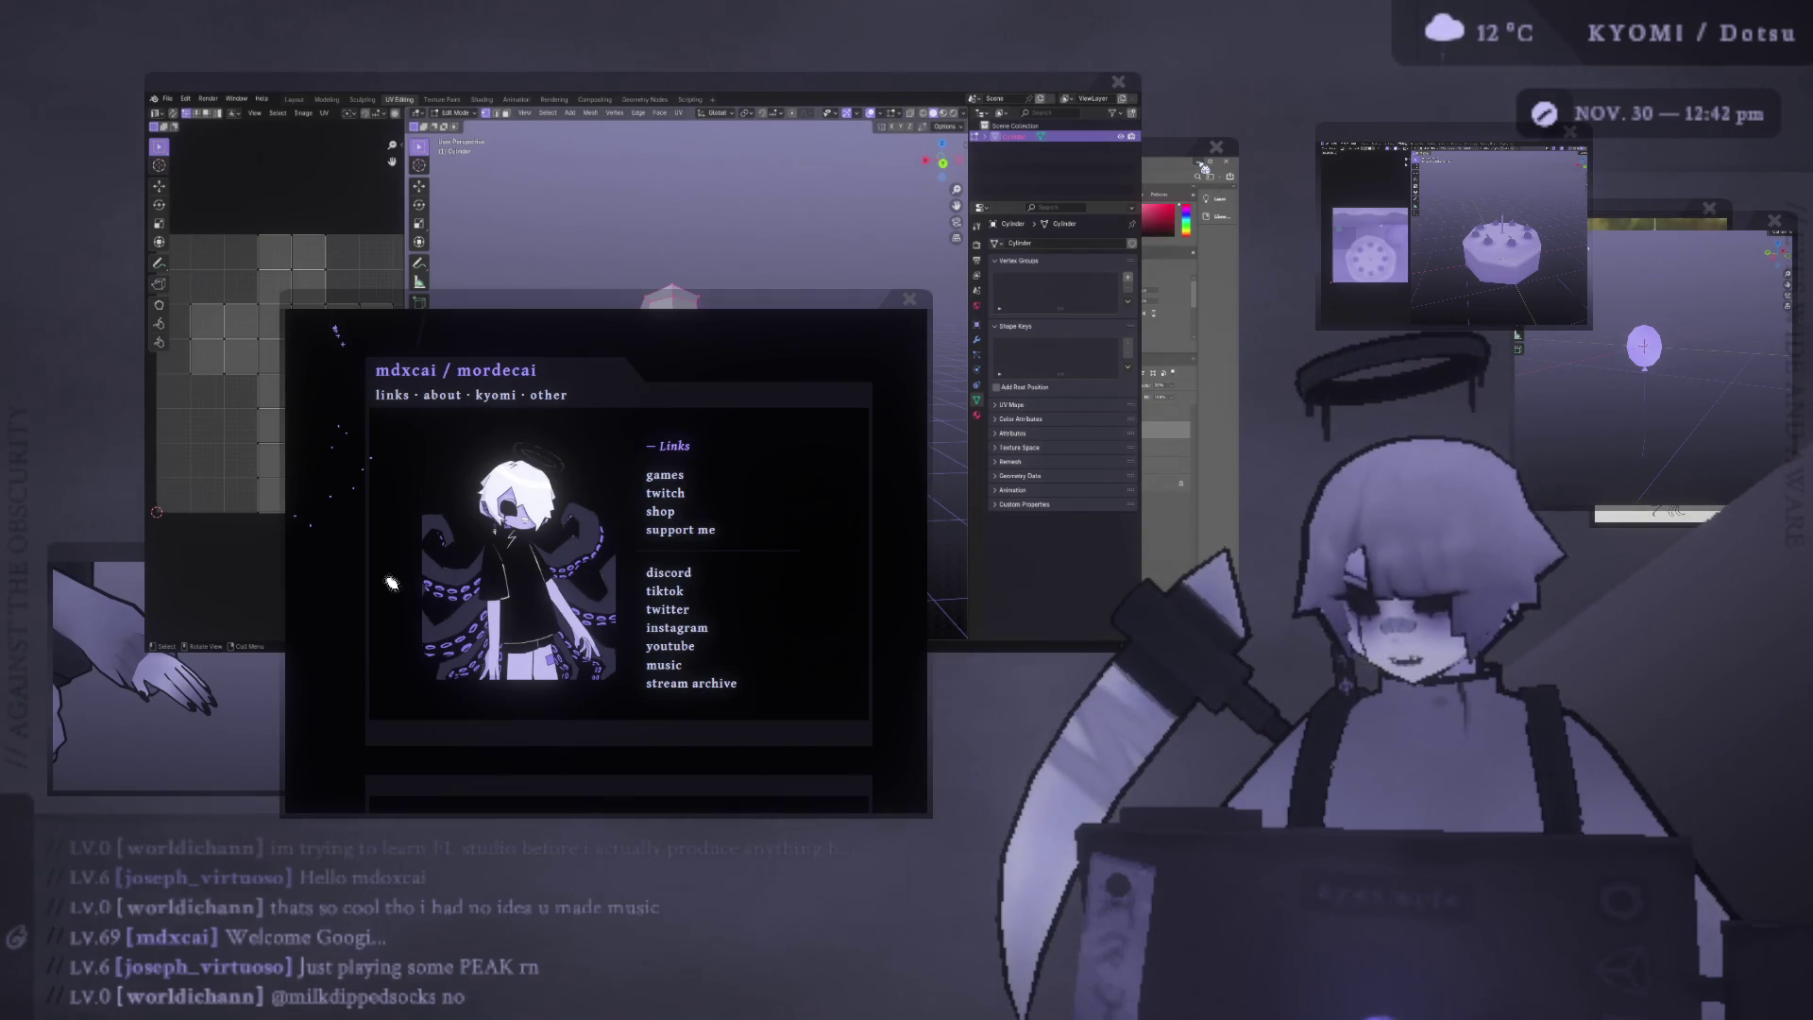
Close the links page window covering Blender's viewport.
click(909, 301)
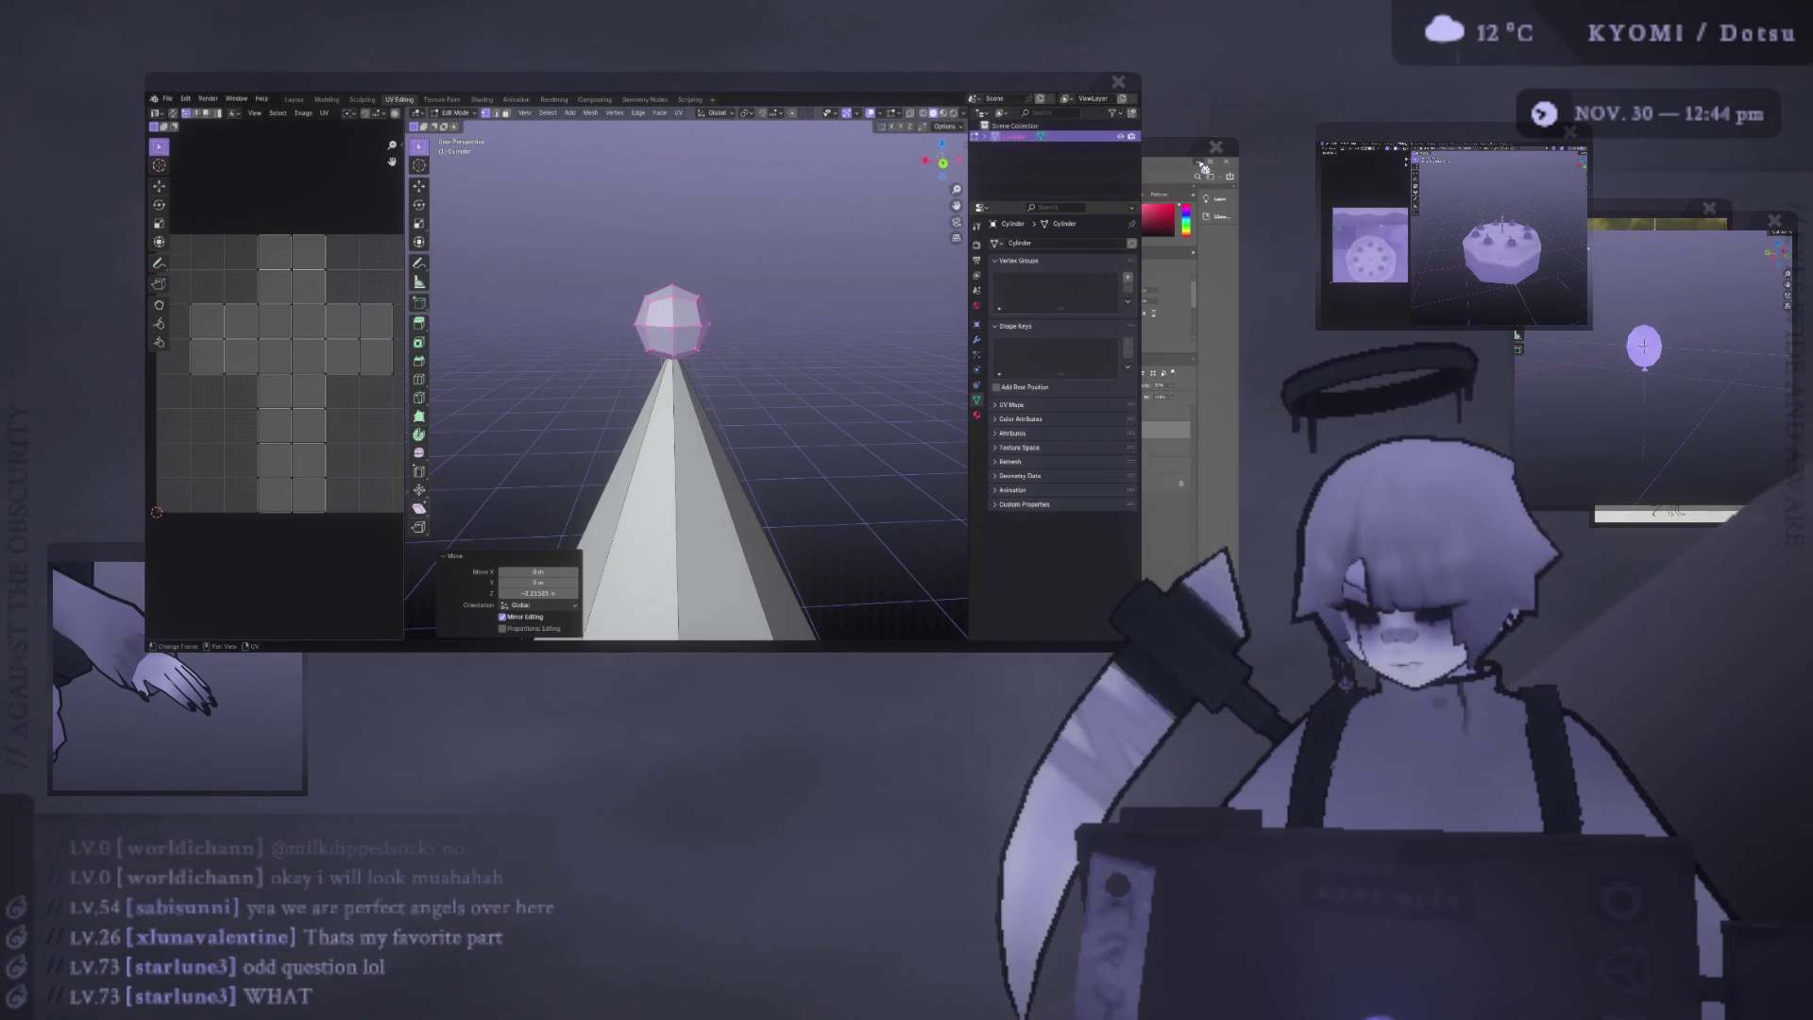
Dismiss the UV unwrap options and widen the UV editor pane.
key(u)
key(Escape)
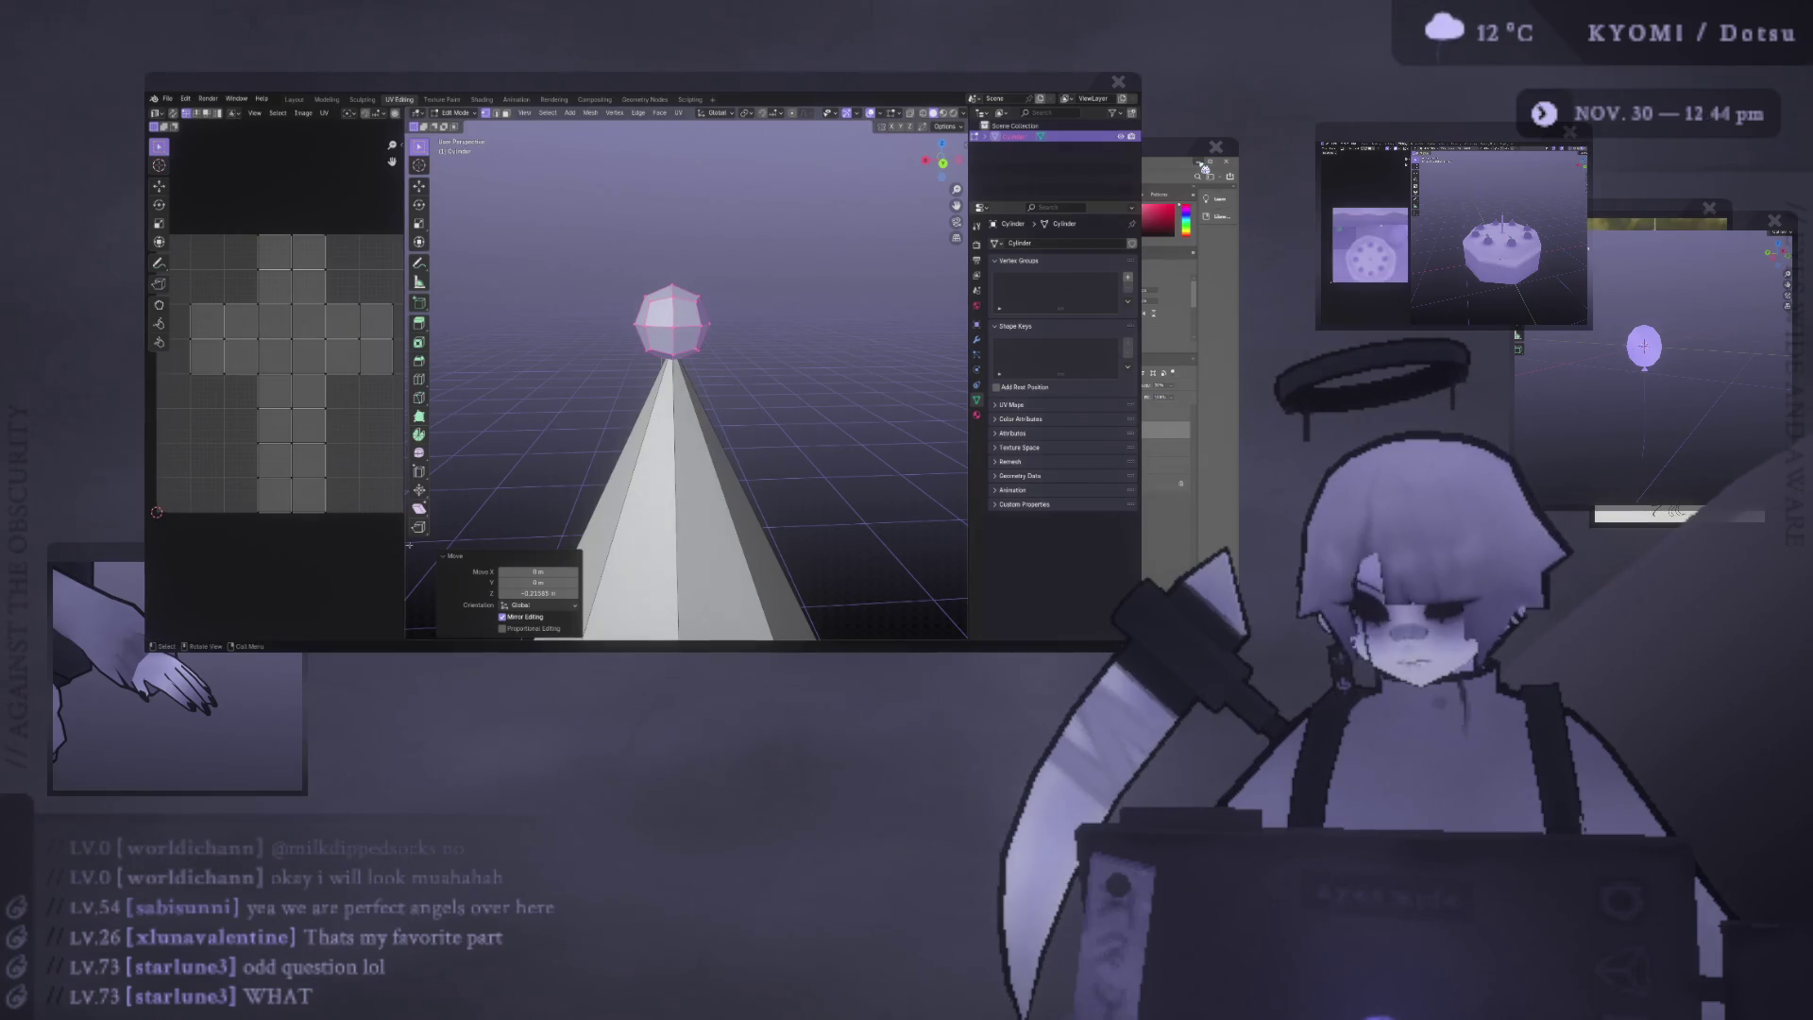
mouse_move(403, 545)
mouse_down()
mouse_move(495, 557)
mouse_move(444, 555)
mouse_up()
middle_drag(395, 454, 356, 445)
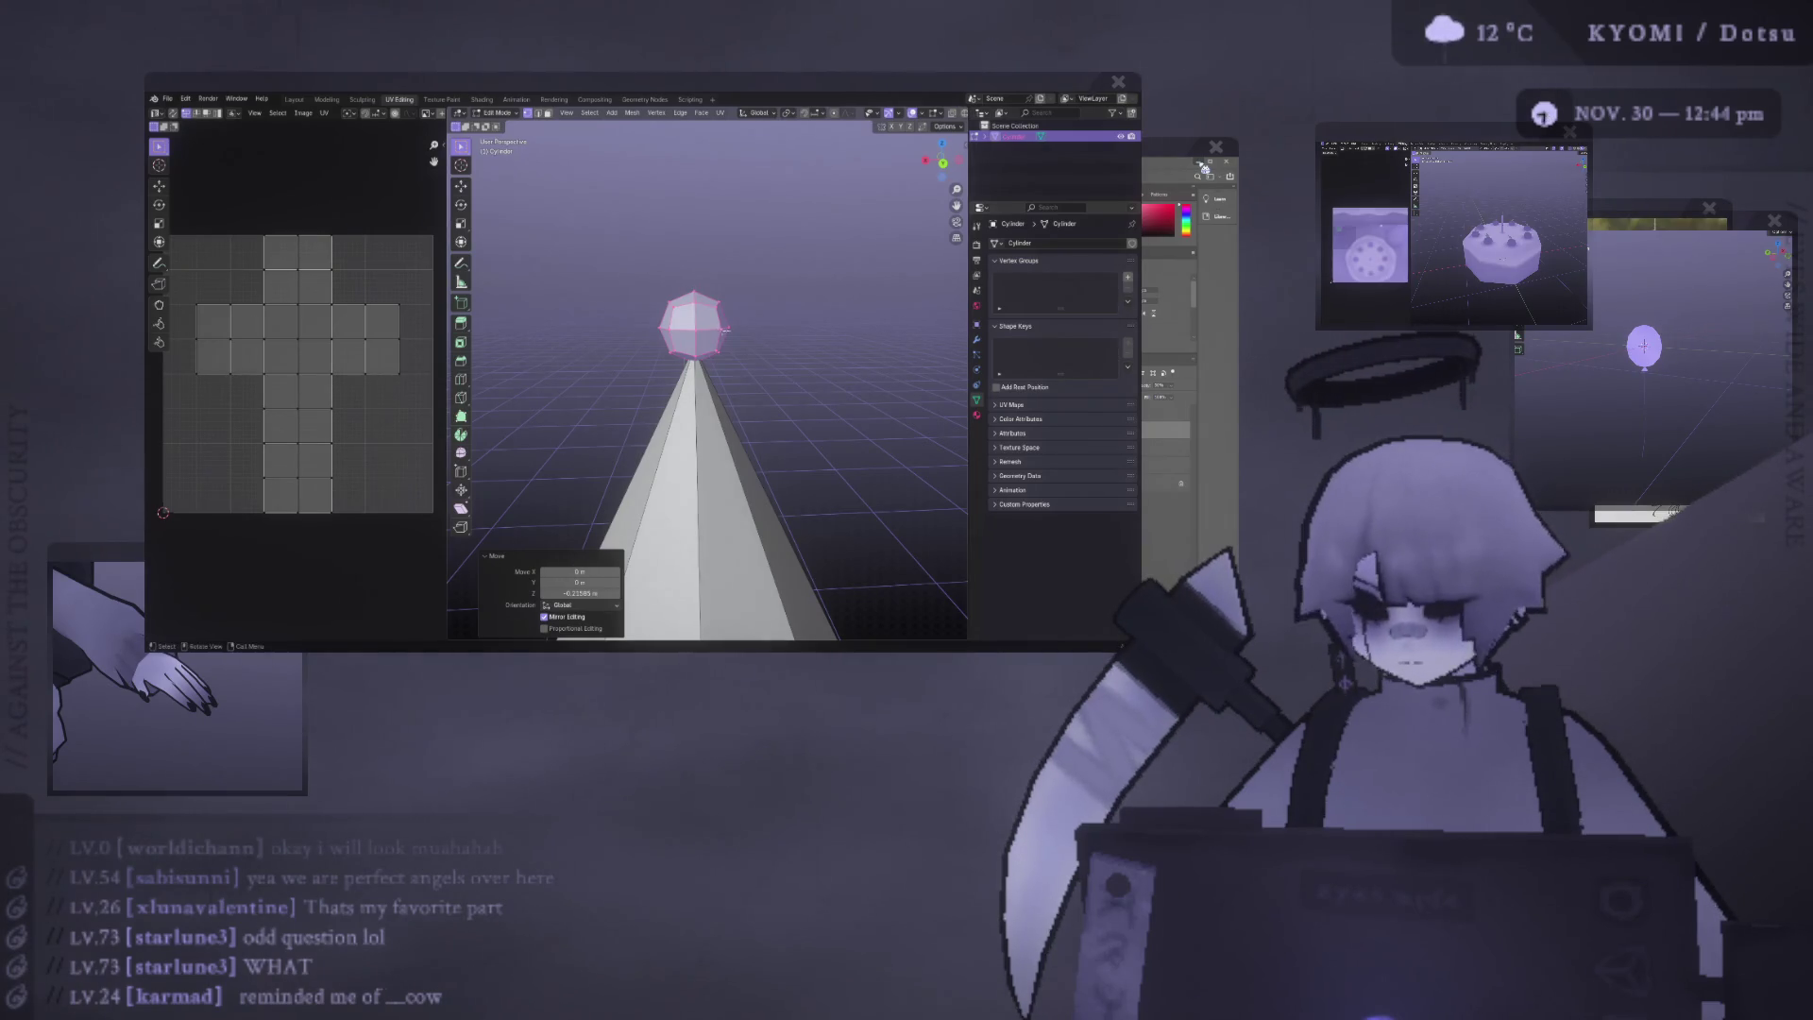
Select the whole sphere, shrink it and move it down onto the cone's tip.
click(718, 336)
key(ctrl+l)
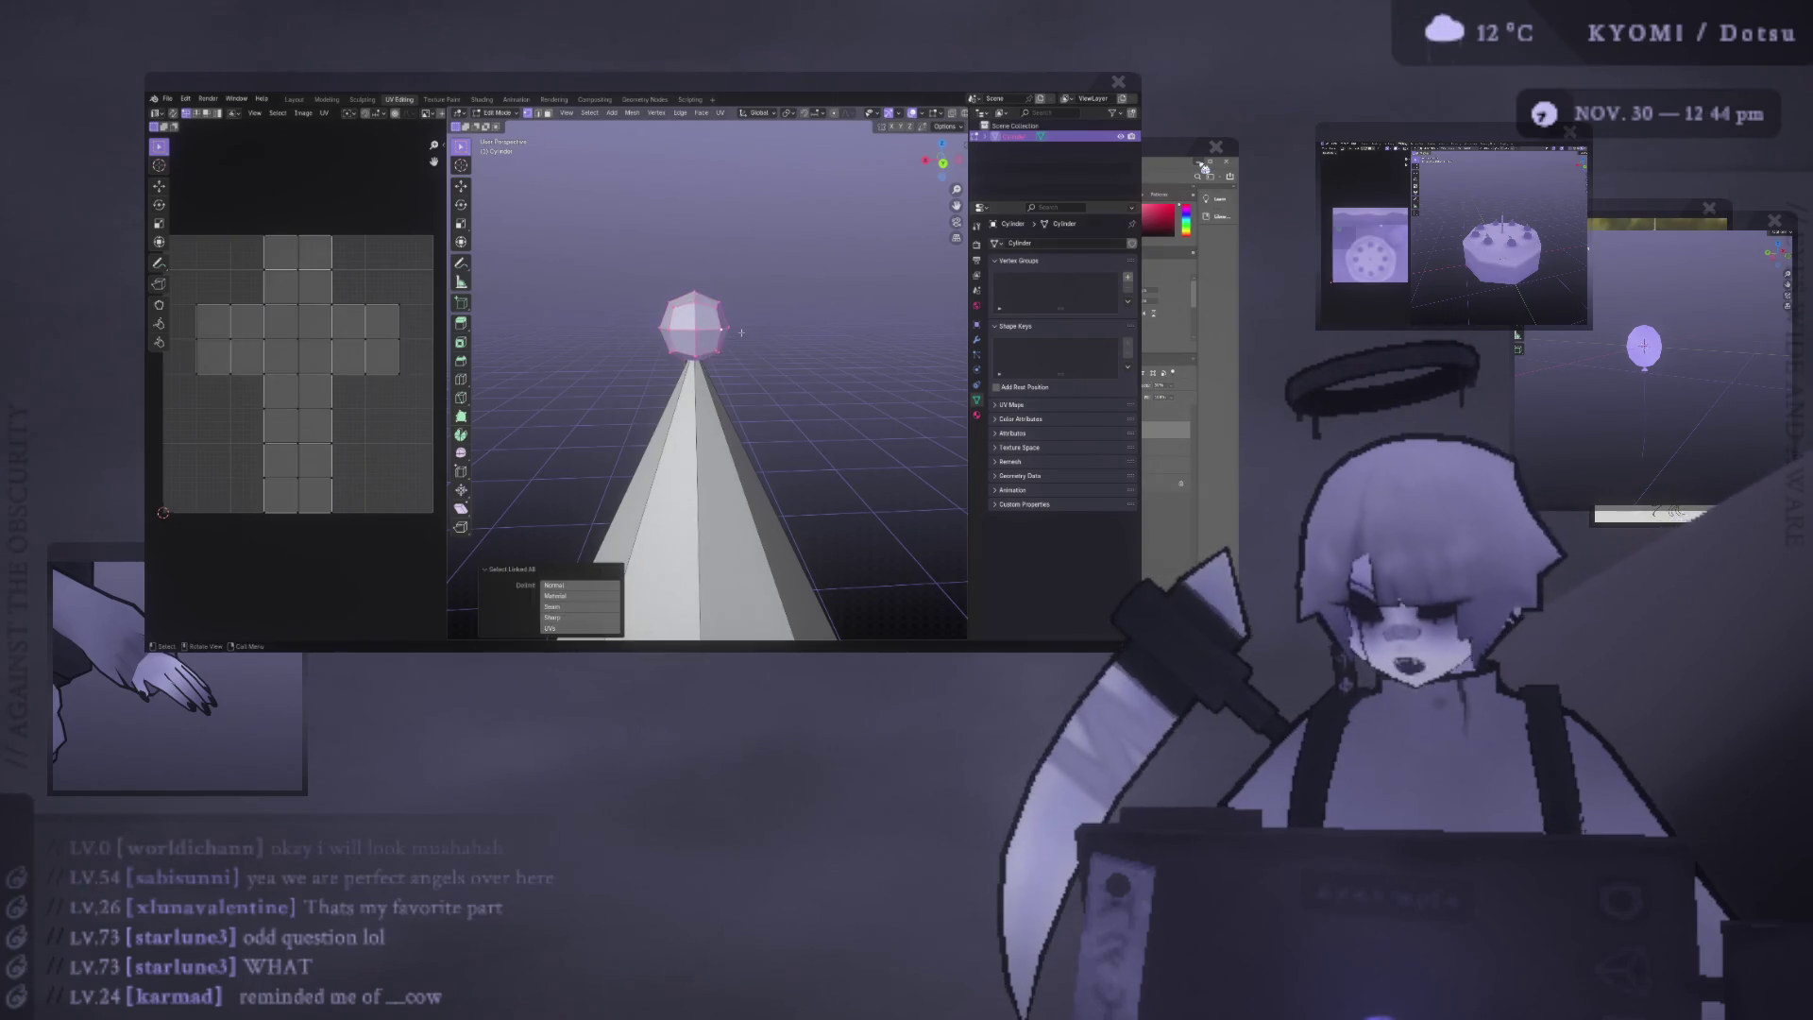
key(s)
click(718, 336)
click(461, 186)
drag(694, 283, 694, 292)
middle_drag(694, 293, 734, 367)
key(Tab)
key(Tab)
Readjust the sphere's size and seat it on the cone tip, then leave Edit Mode.
key(s)
click(711, 334)
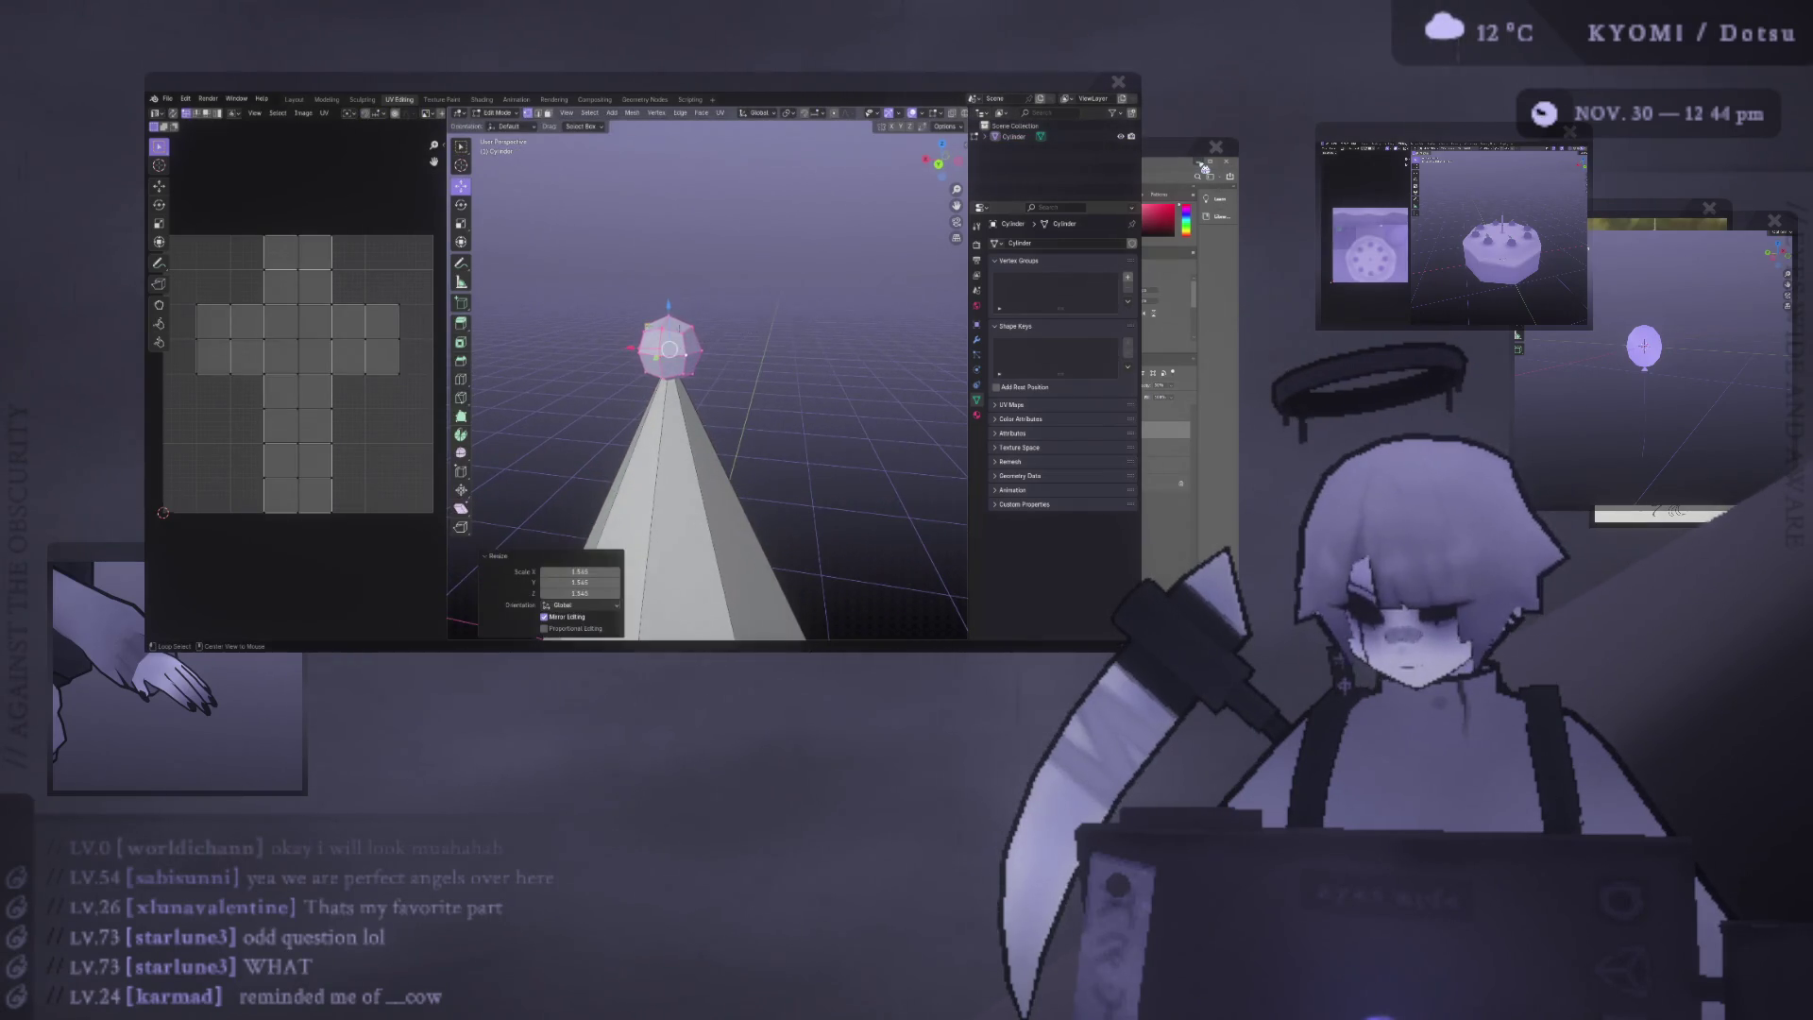
key(ctrl+KP_1)
scroll(711, 334, down, 3)
drag(699, 290, 699, 288)
click(656, 329)
key(Tab)
mouse_move(651, 319)
middle_down()
mouse_move(550, 365)
mouse_move(591, 378)
mouse_move(595, 353)
middle_up()
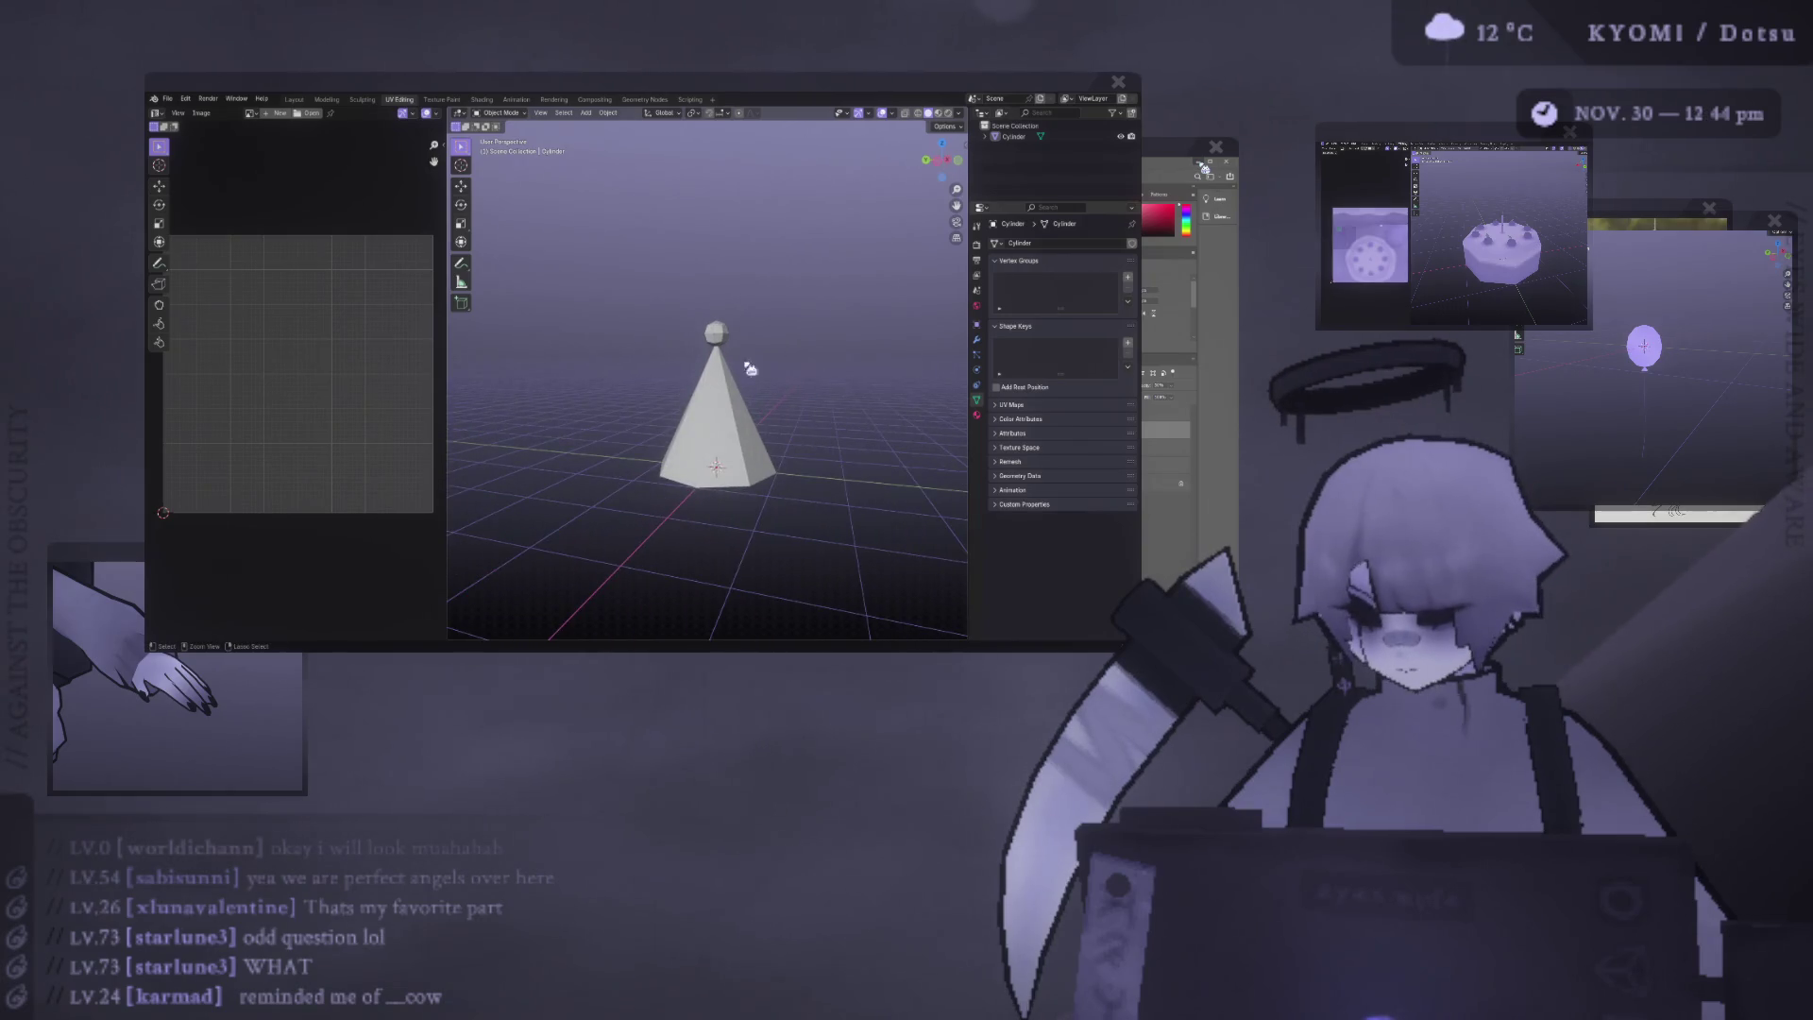
Select the pompom's UVs, shrink its cross island and move it up and right.
key(Tab)
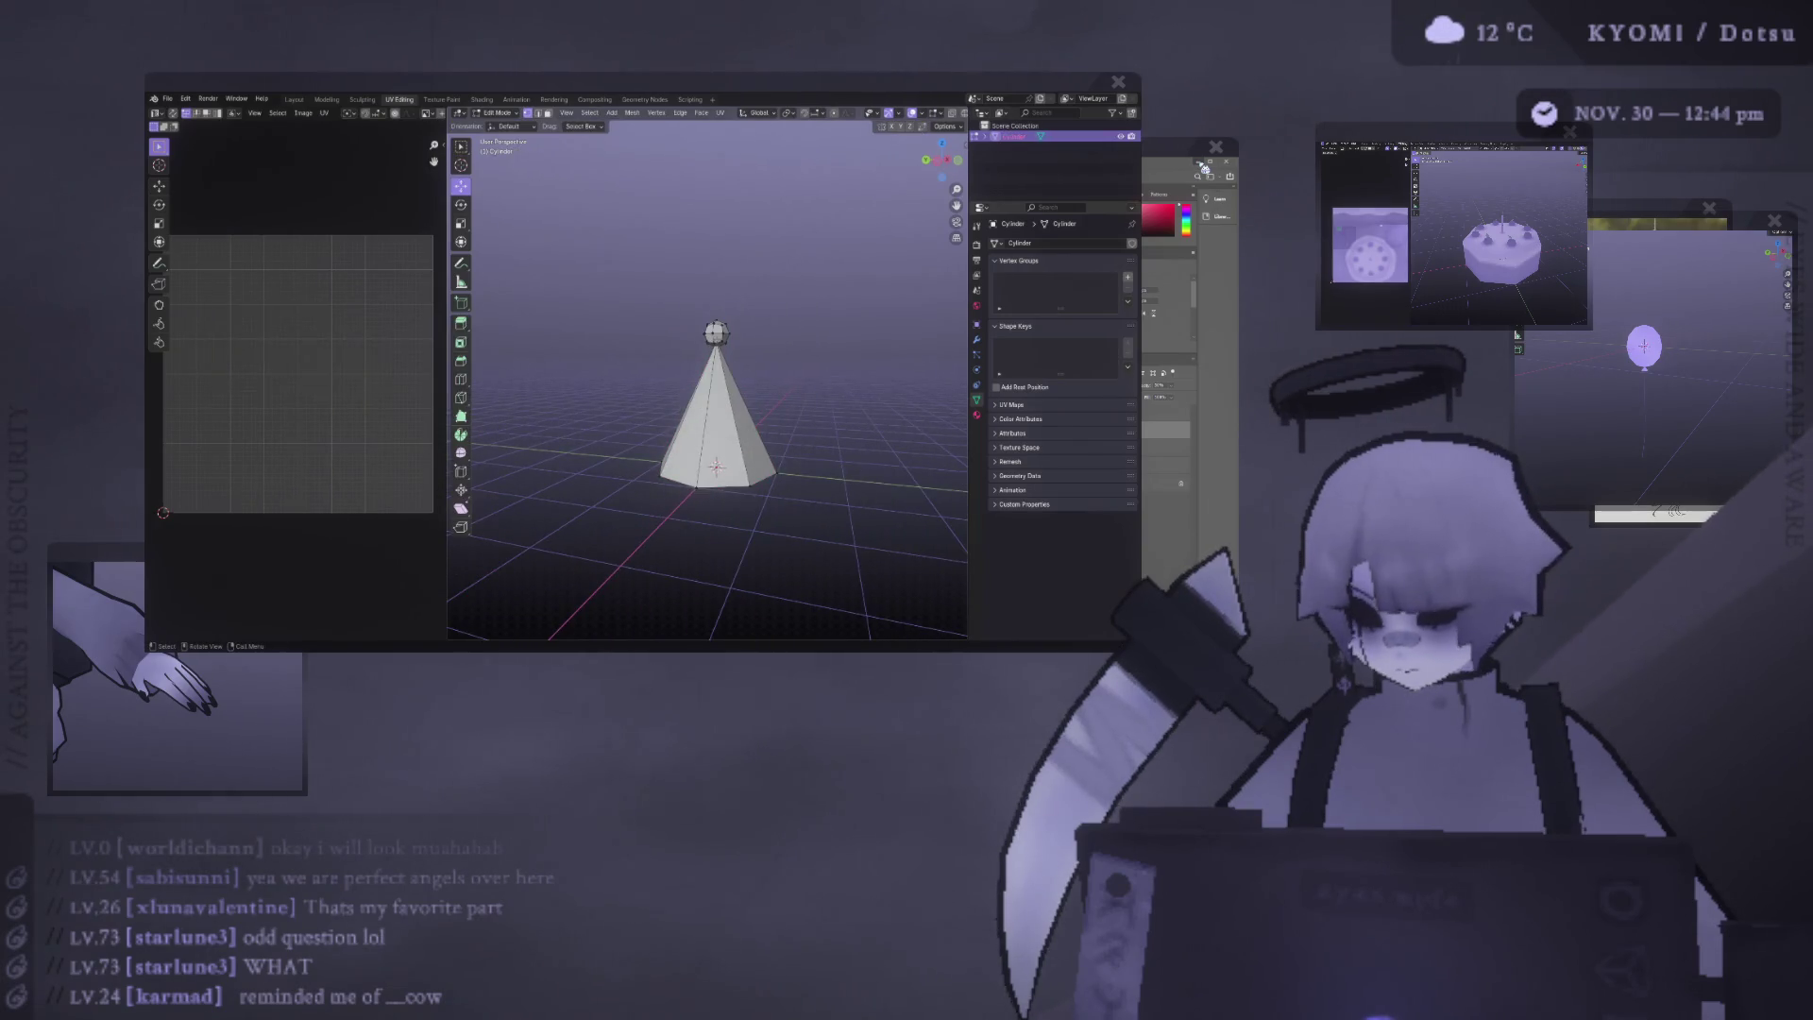
key(l)
key(a)
key(s)
click(312, 436)
key(g)
click(398, 363)
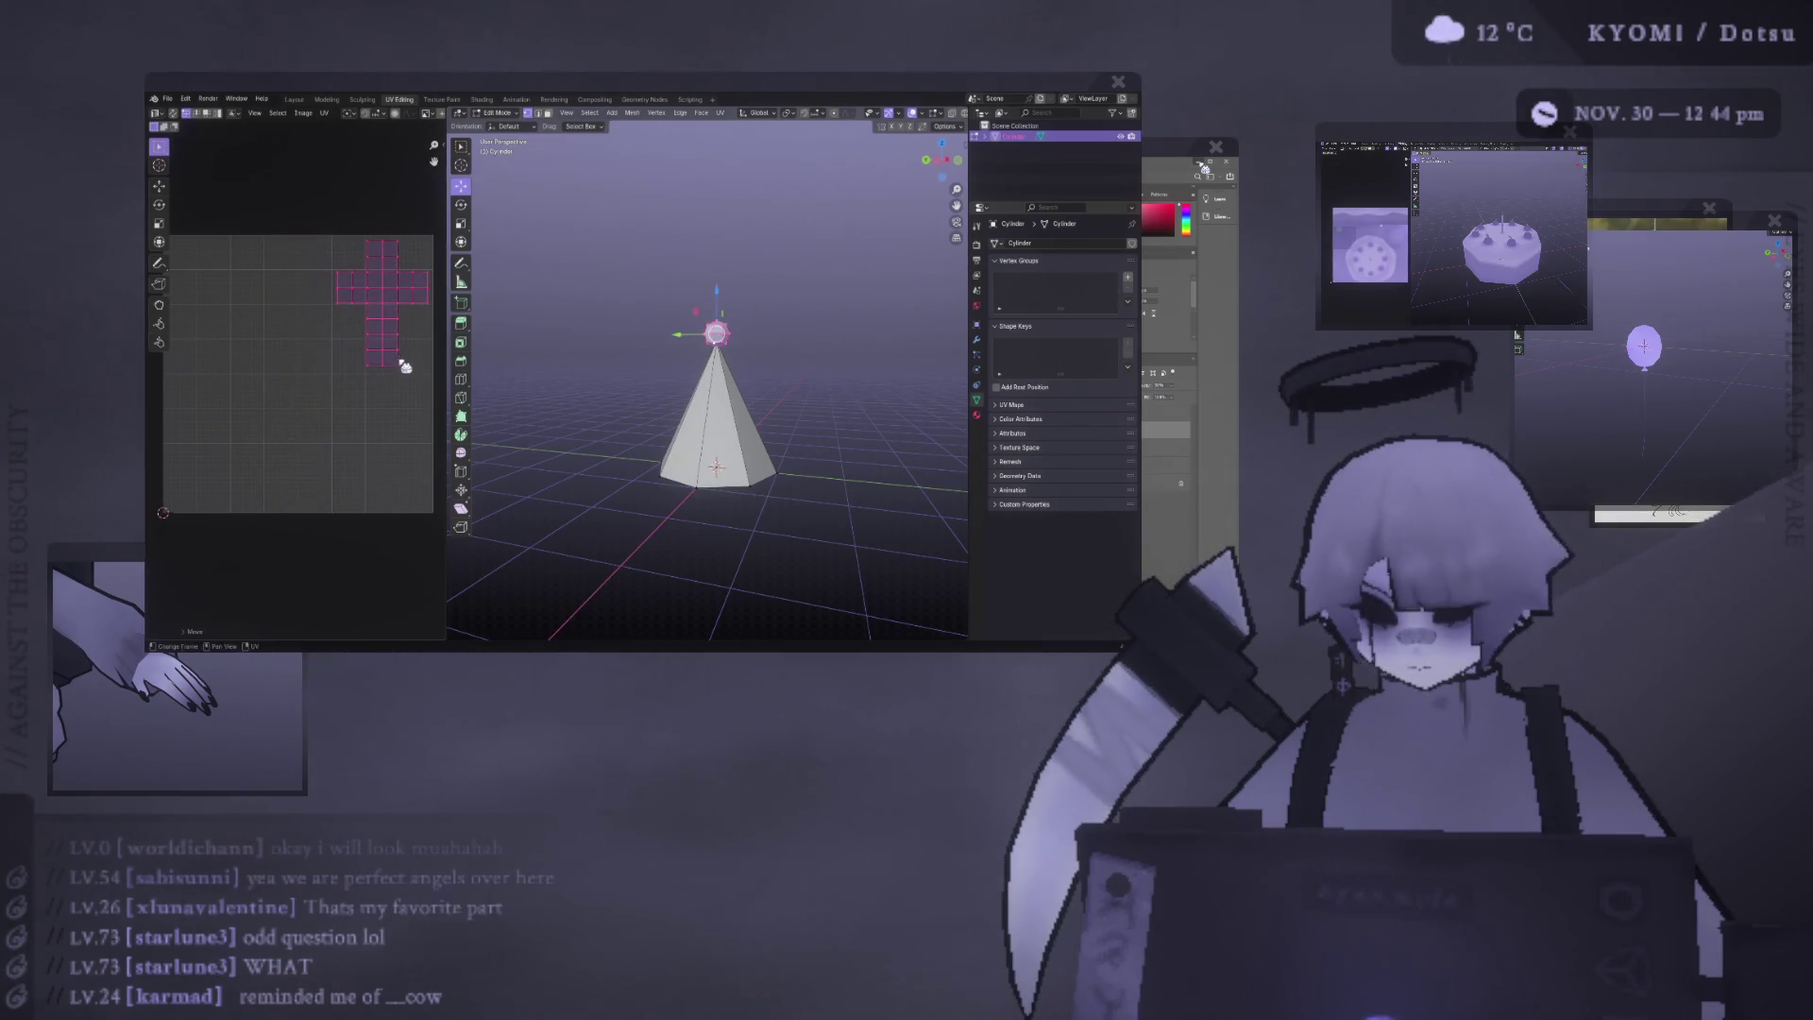
Pan the UV view left and enlarge the pompom's cross island.
key(alt+a)
key(l)
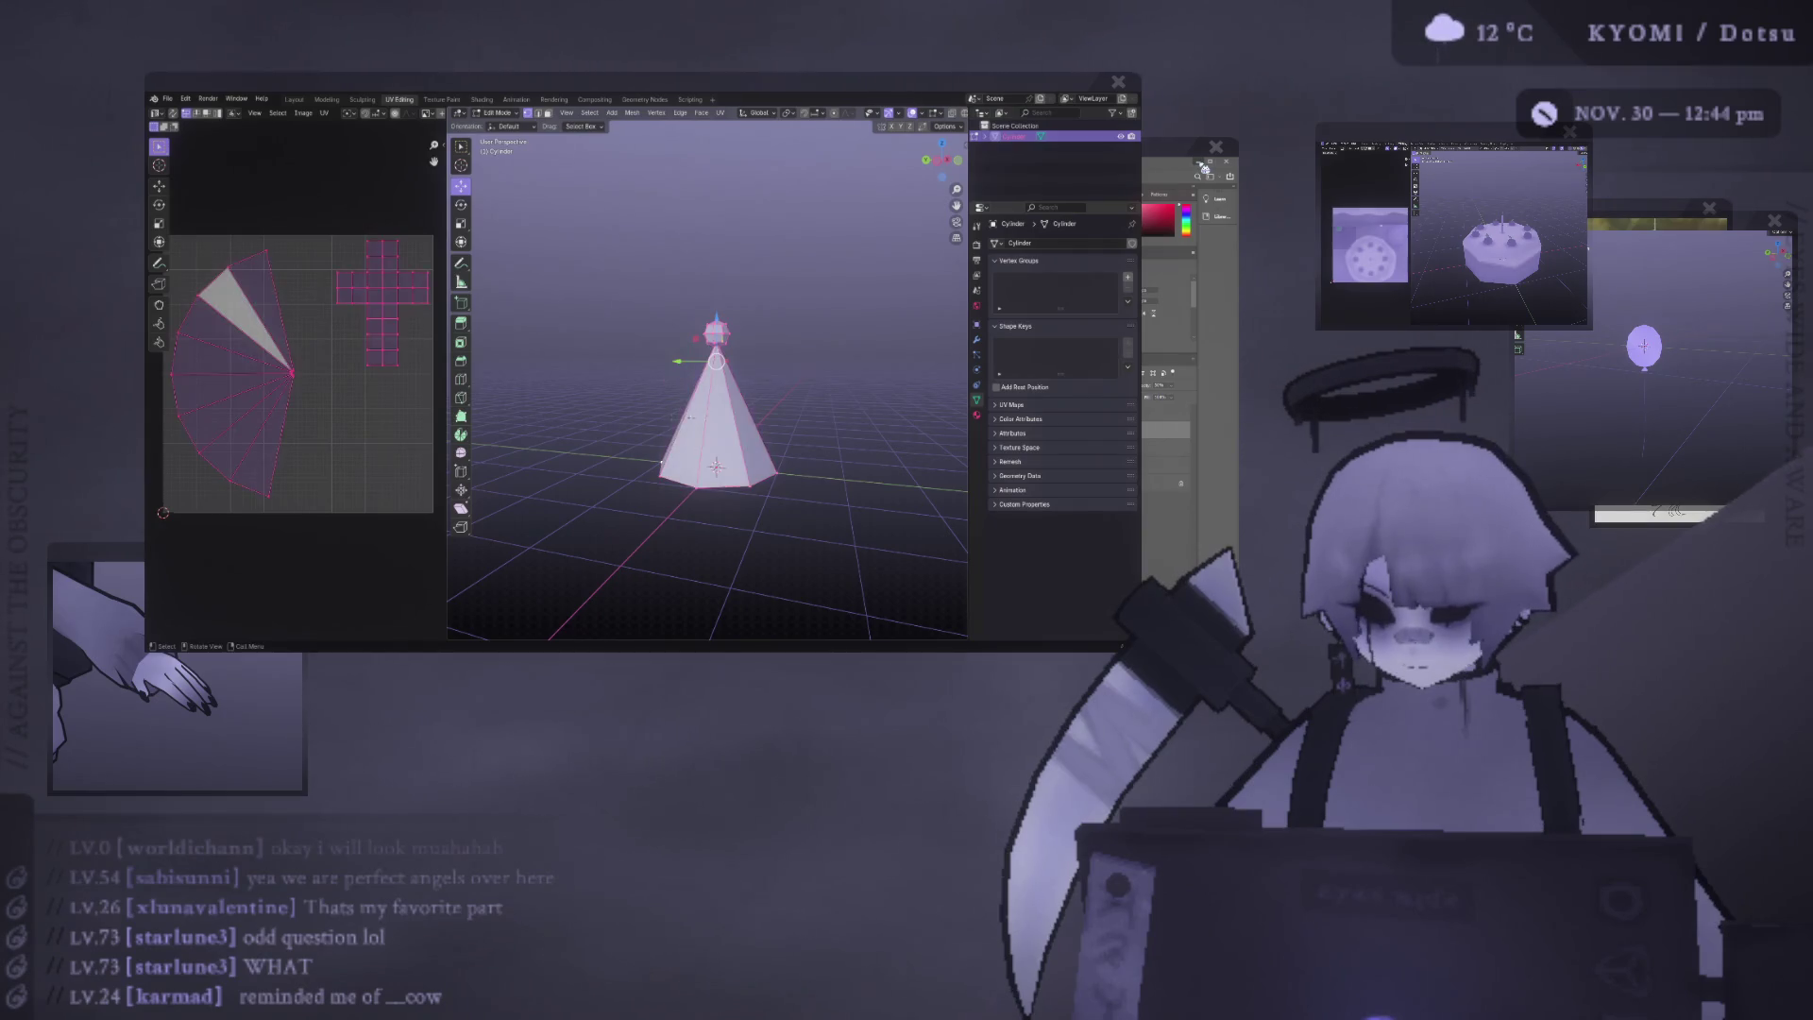
middle_drag(374, 435, 321, 440)
click(334, 265)
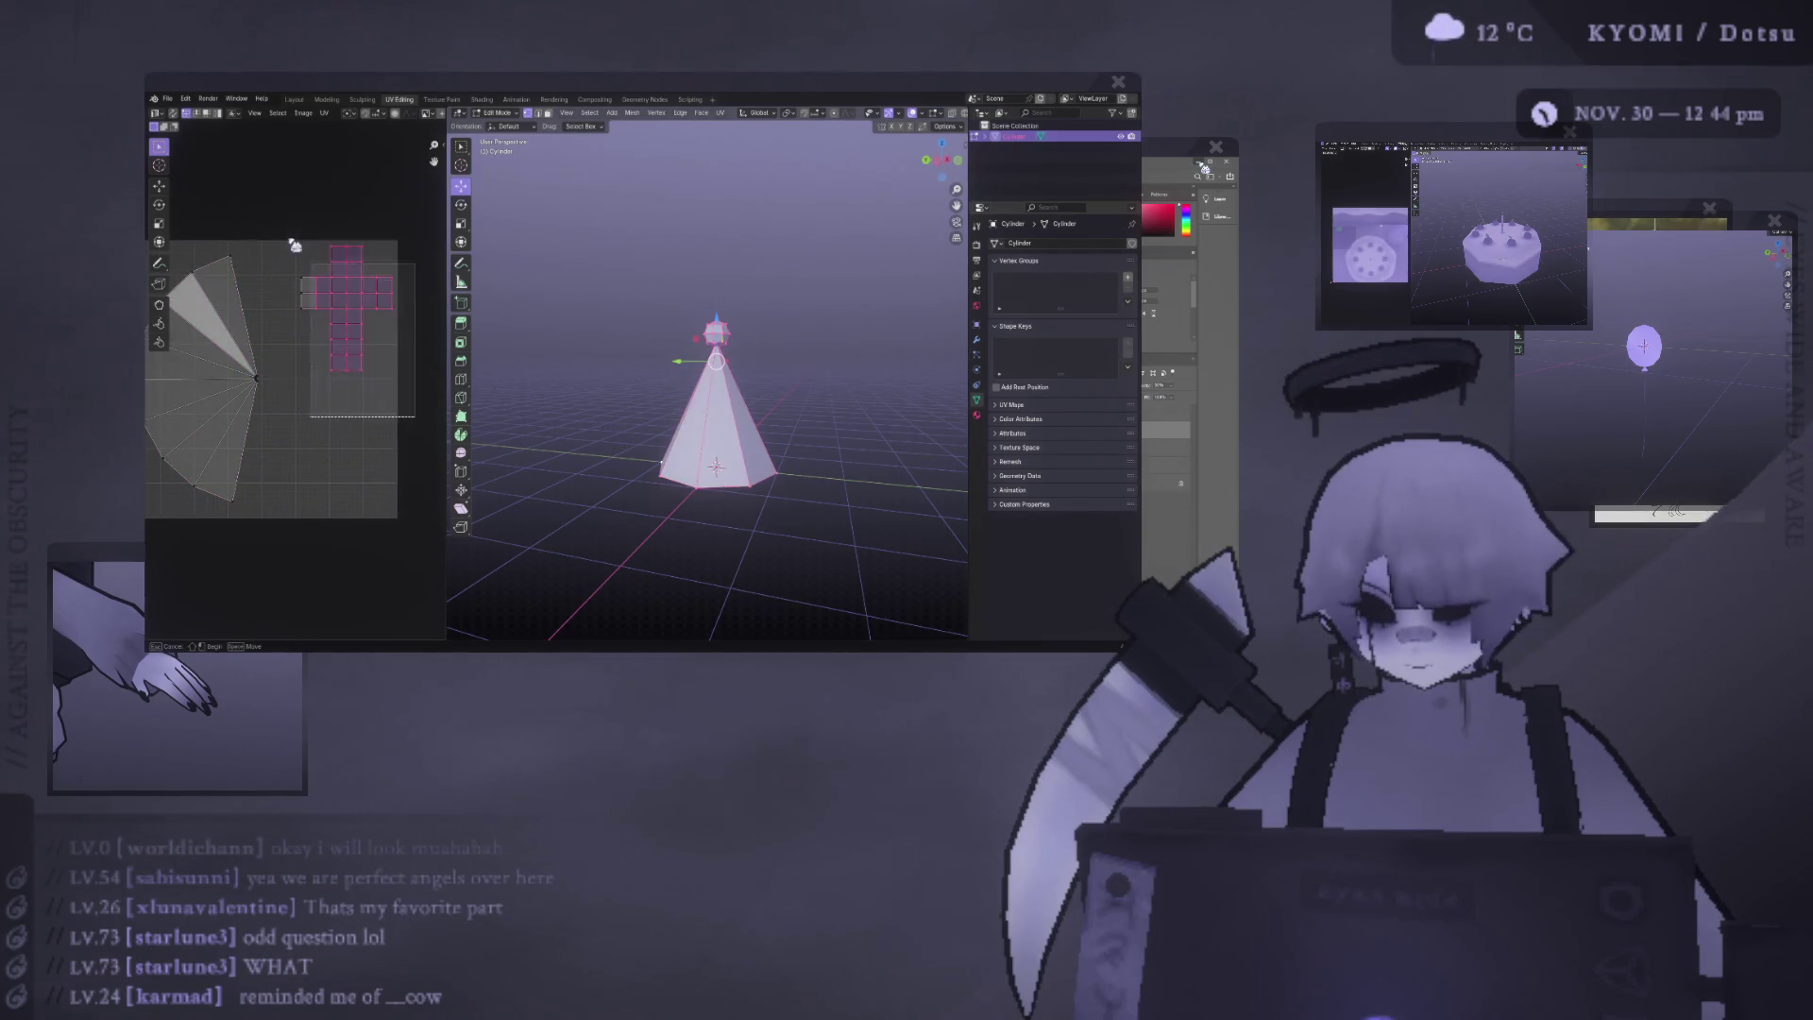
key(s)
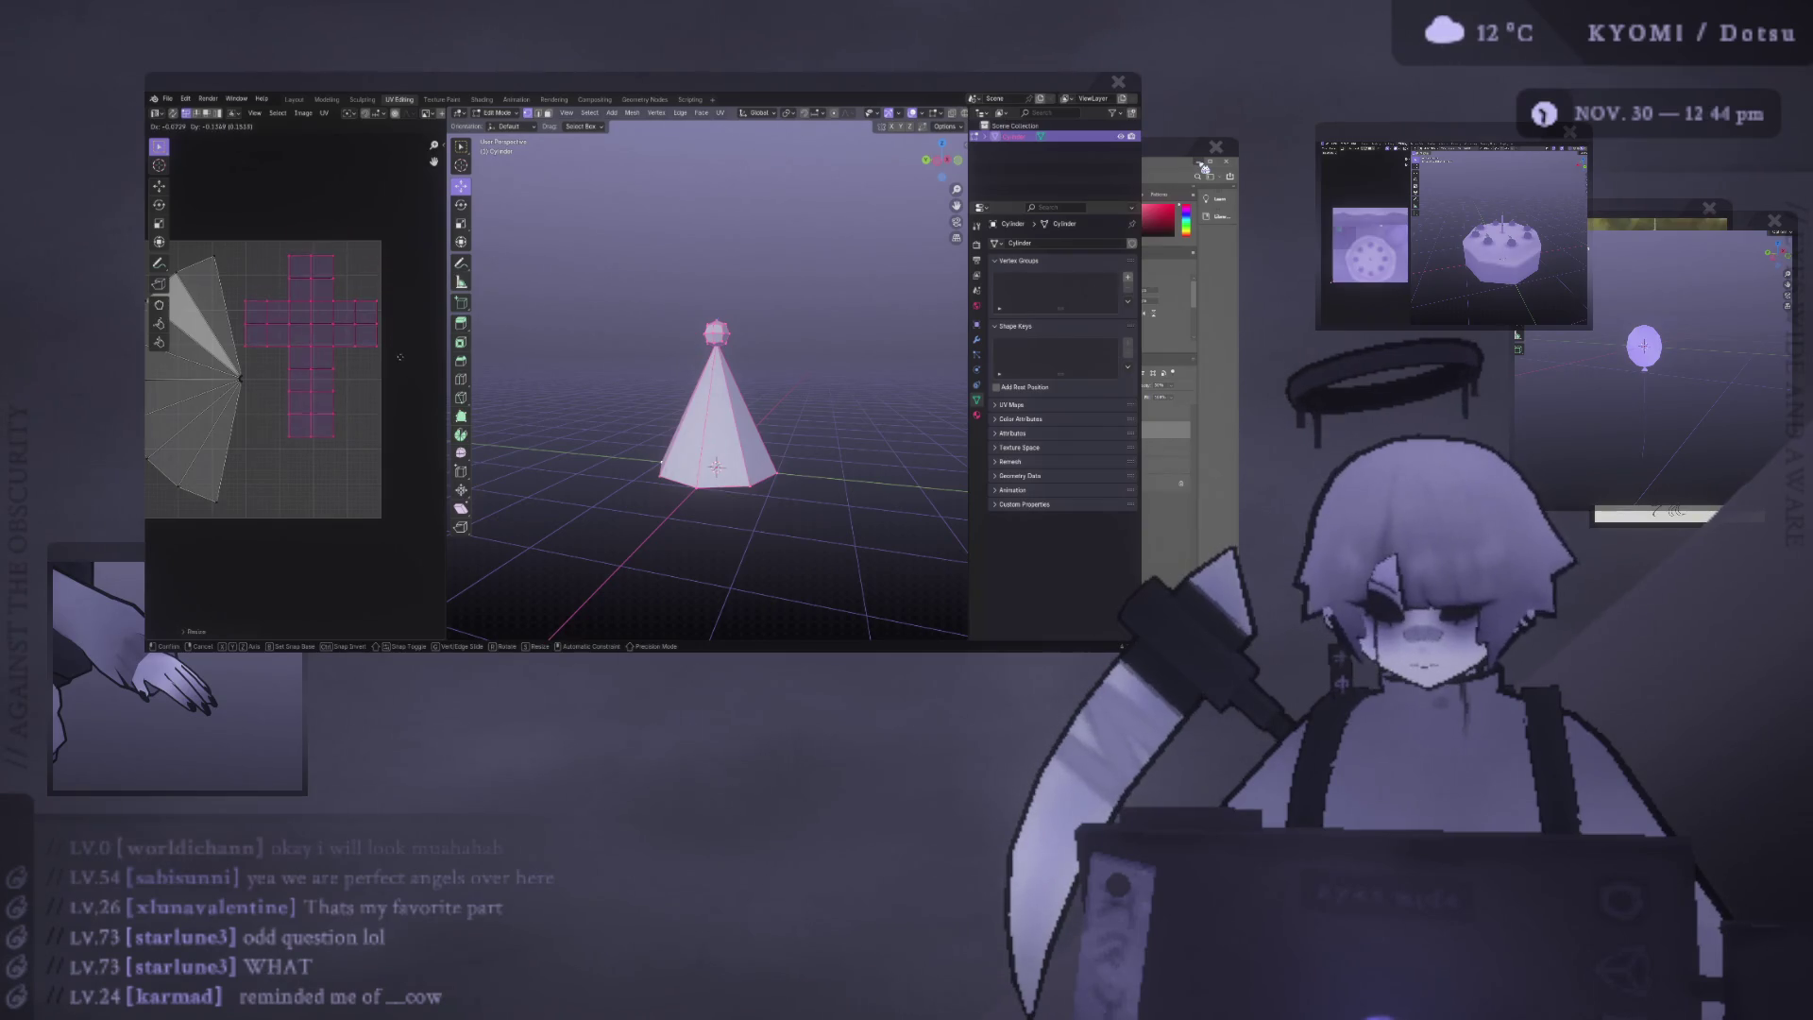
click(397, 357)
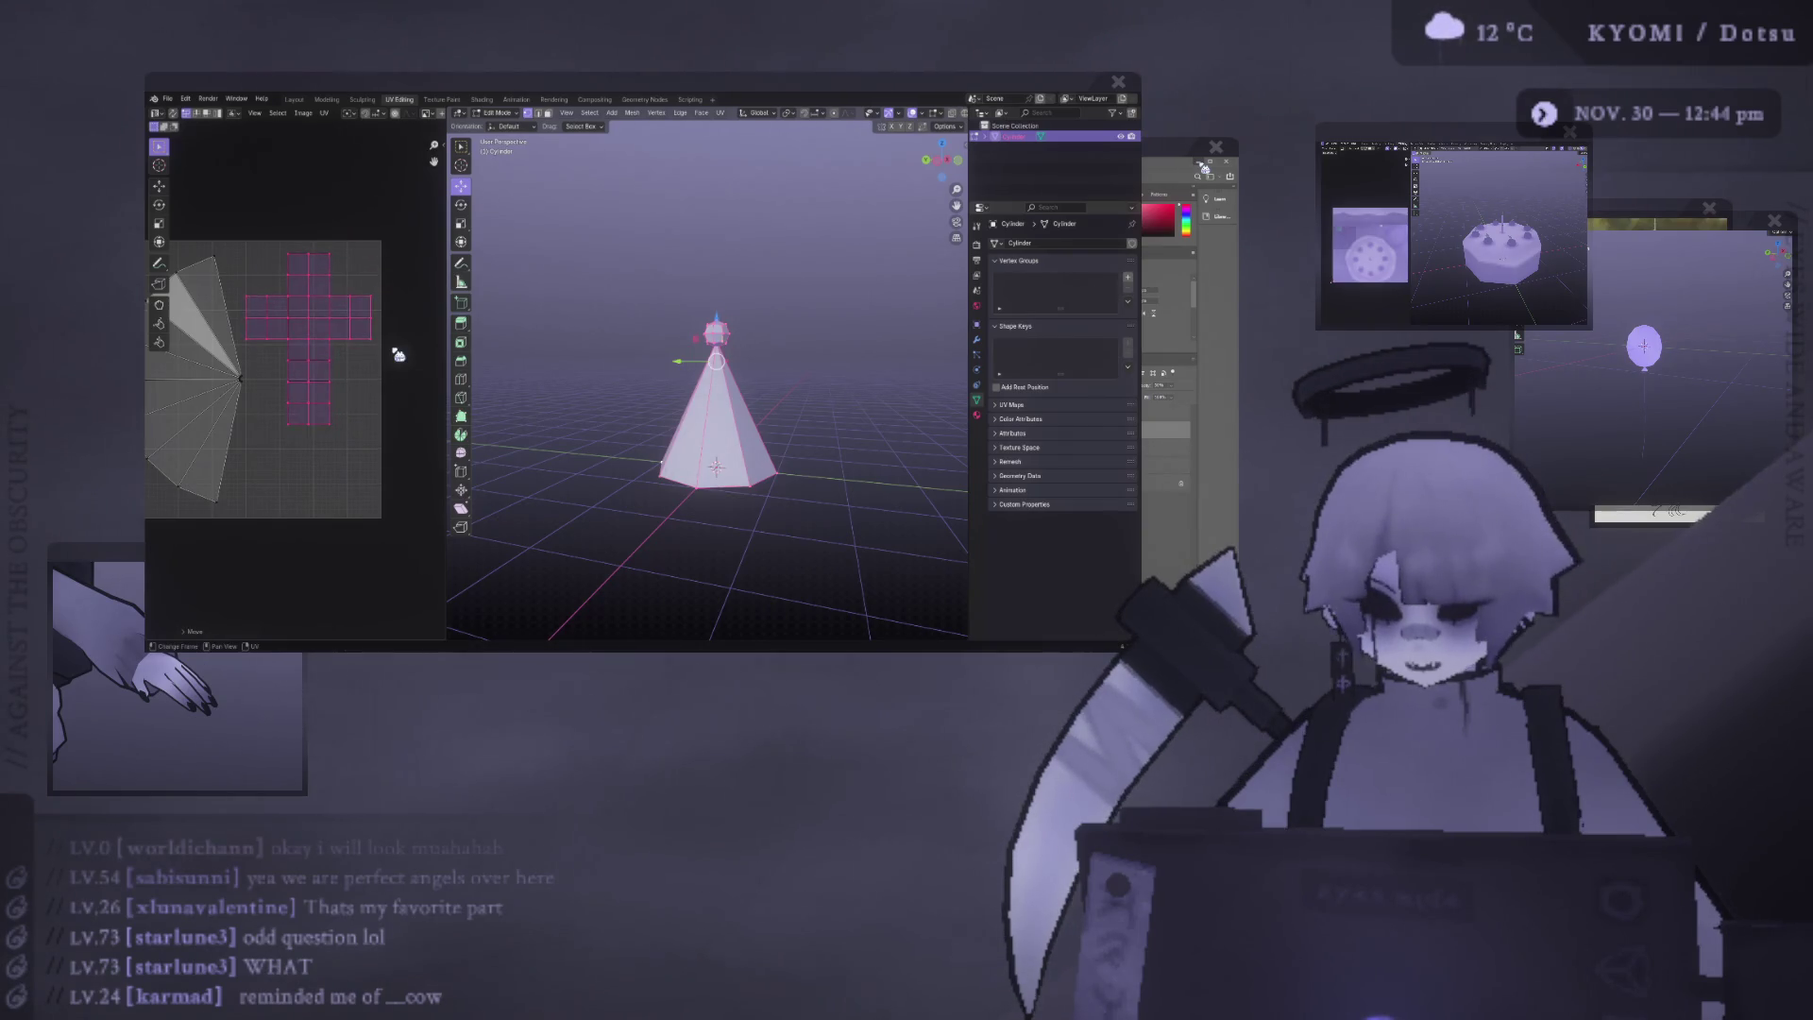
Reposition the cross island and shrink it down smaller.
scroll(399, 349, down, 1)
scroll(399, 340, down, 1)
key(s)
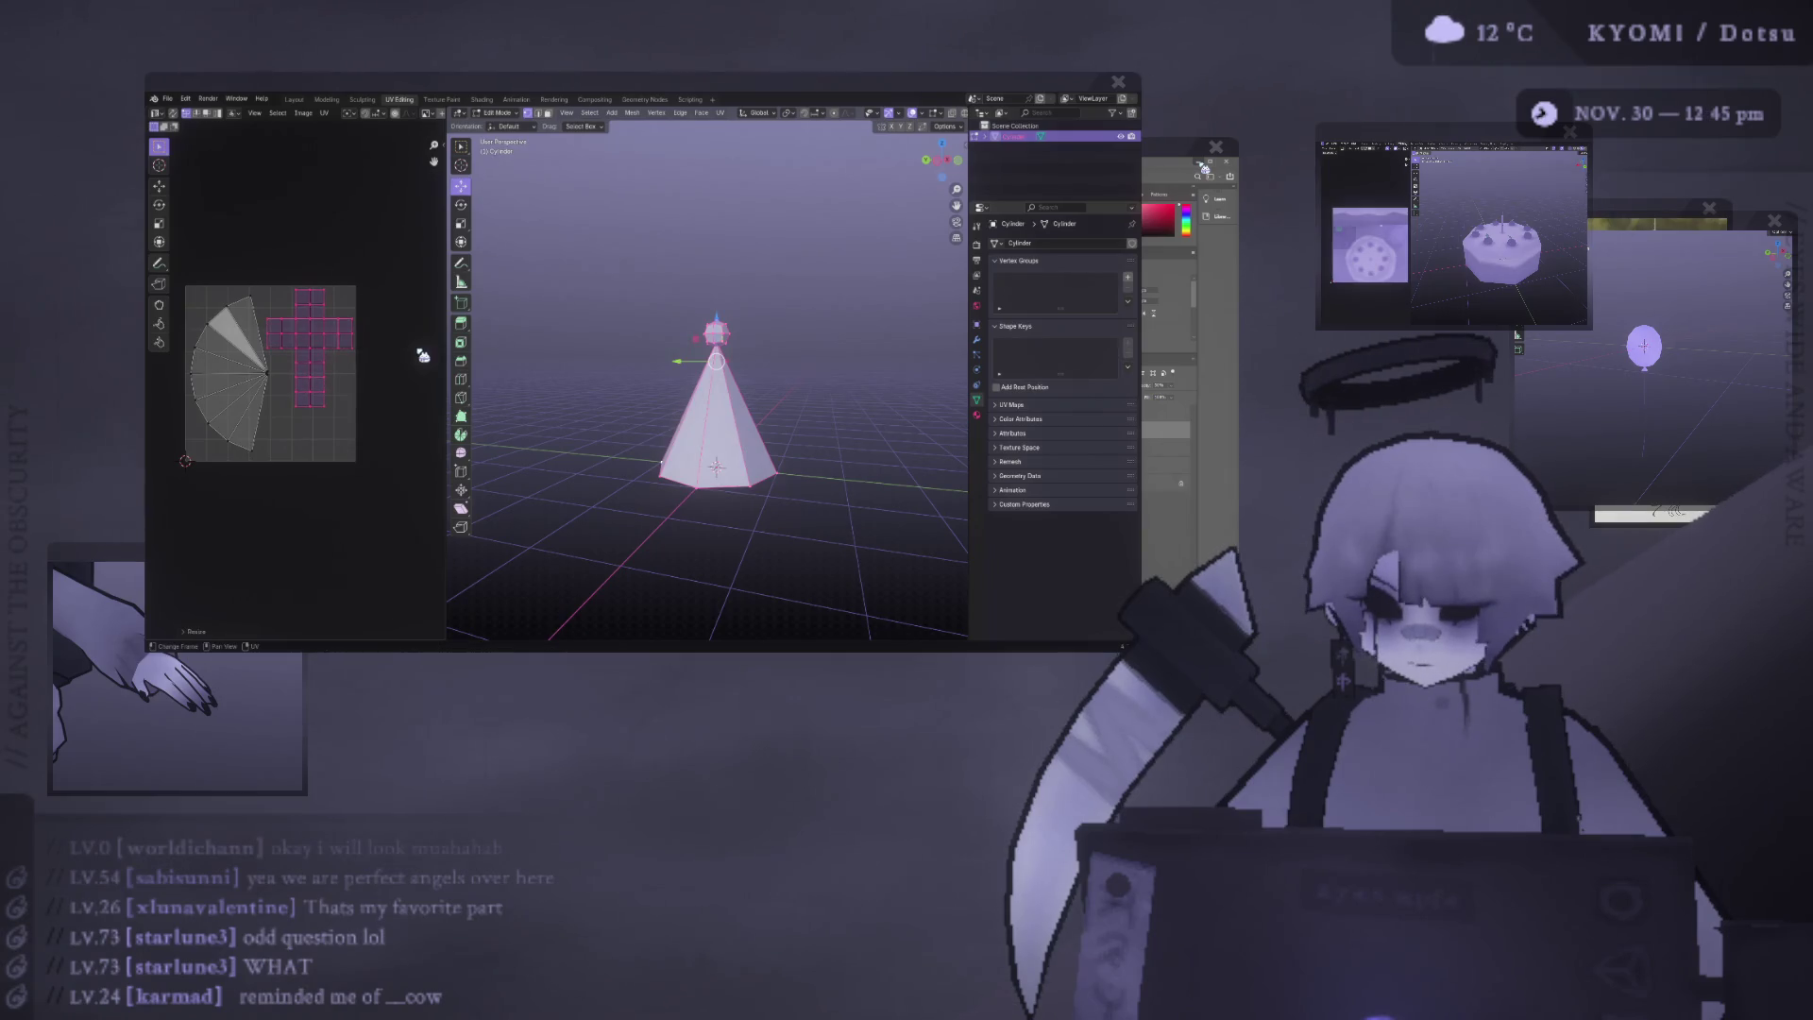
key(g)
click(417, 343)
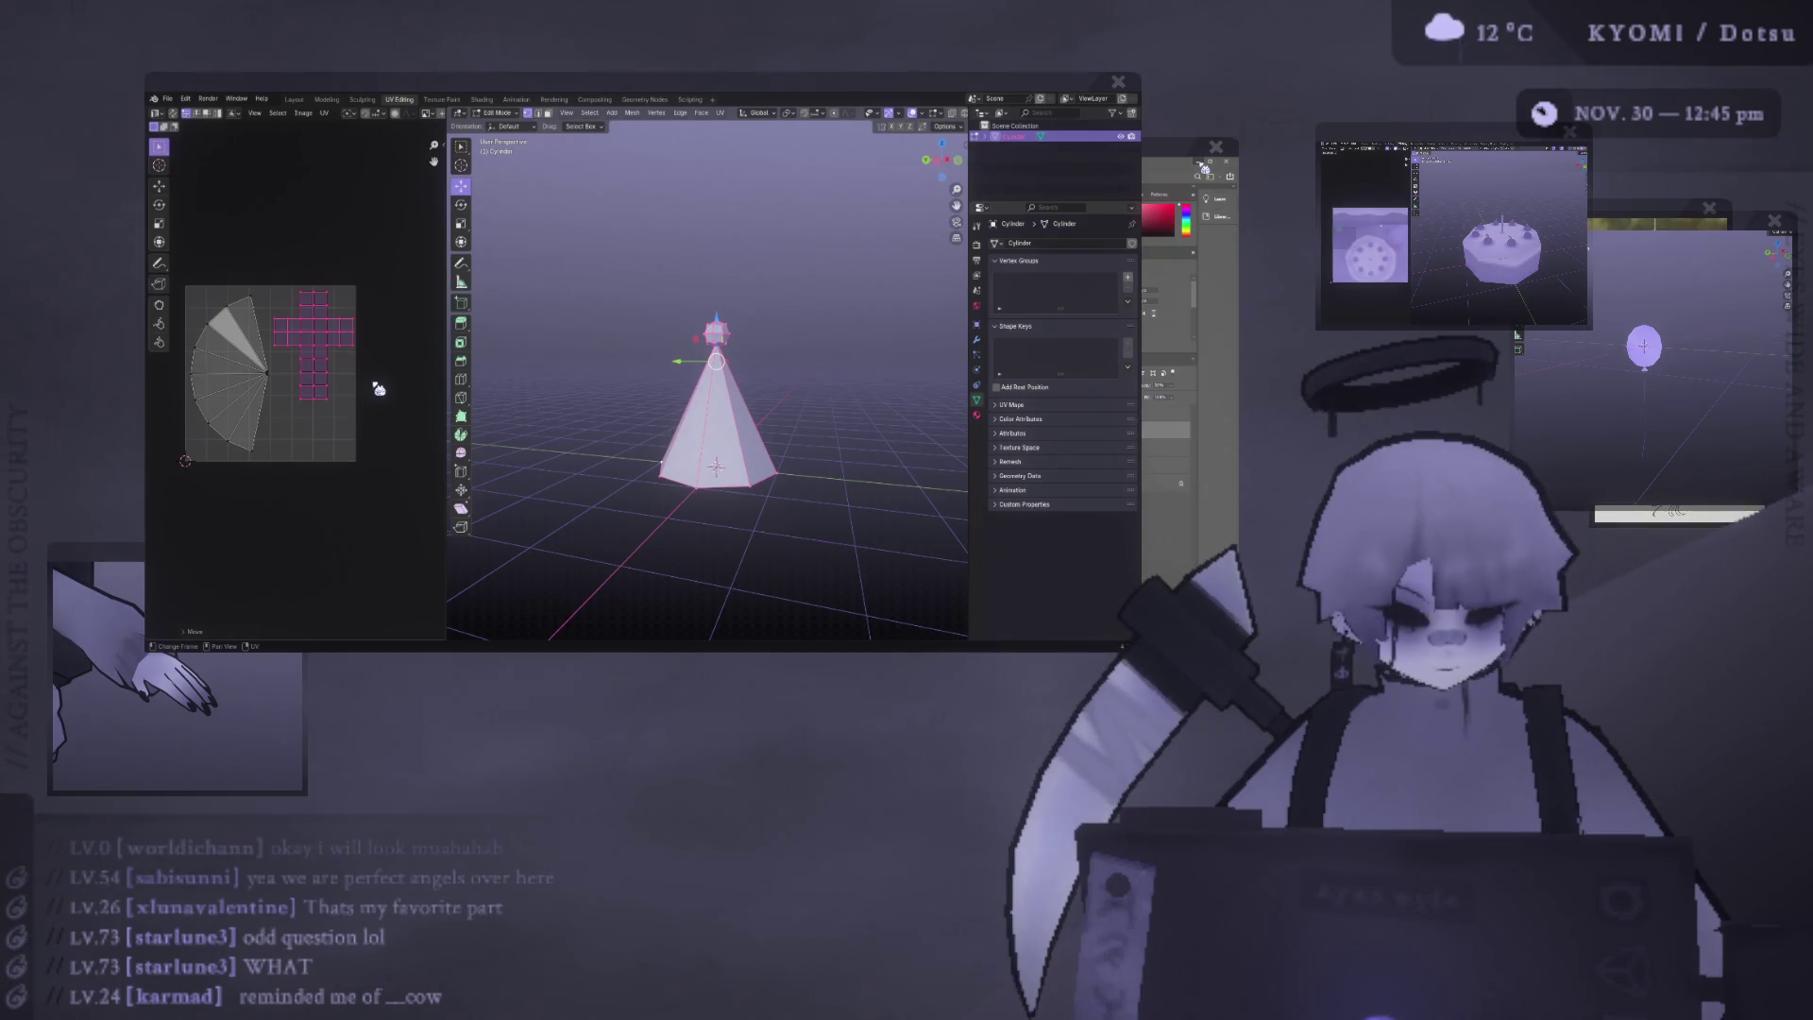
key(s)
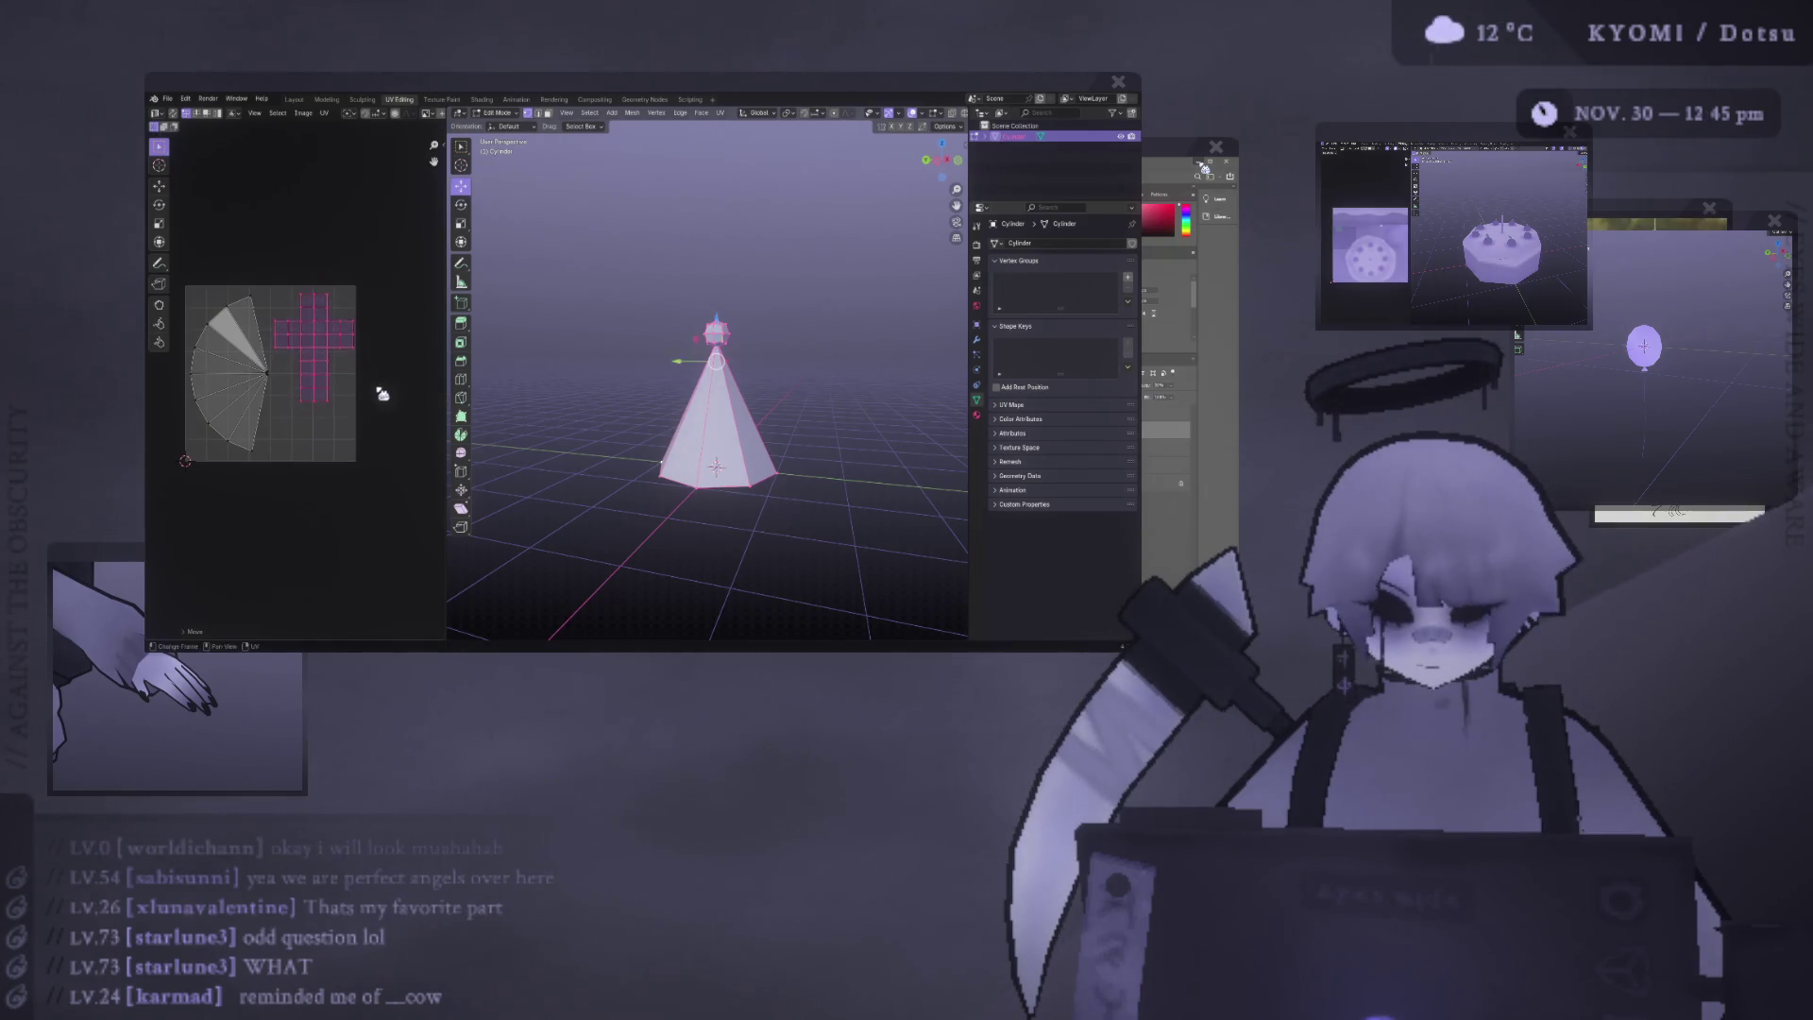
click(345, 381)
Move the cone's fan island left, then select the whole pompom on the tip.
key(ctrl+i)
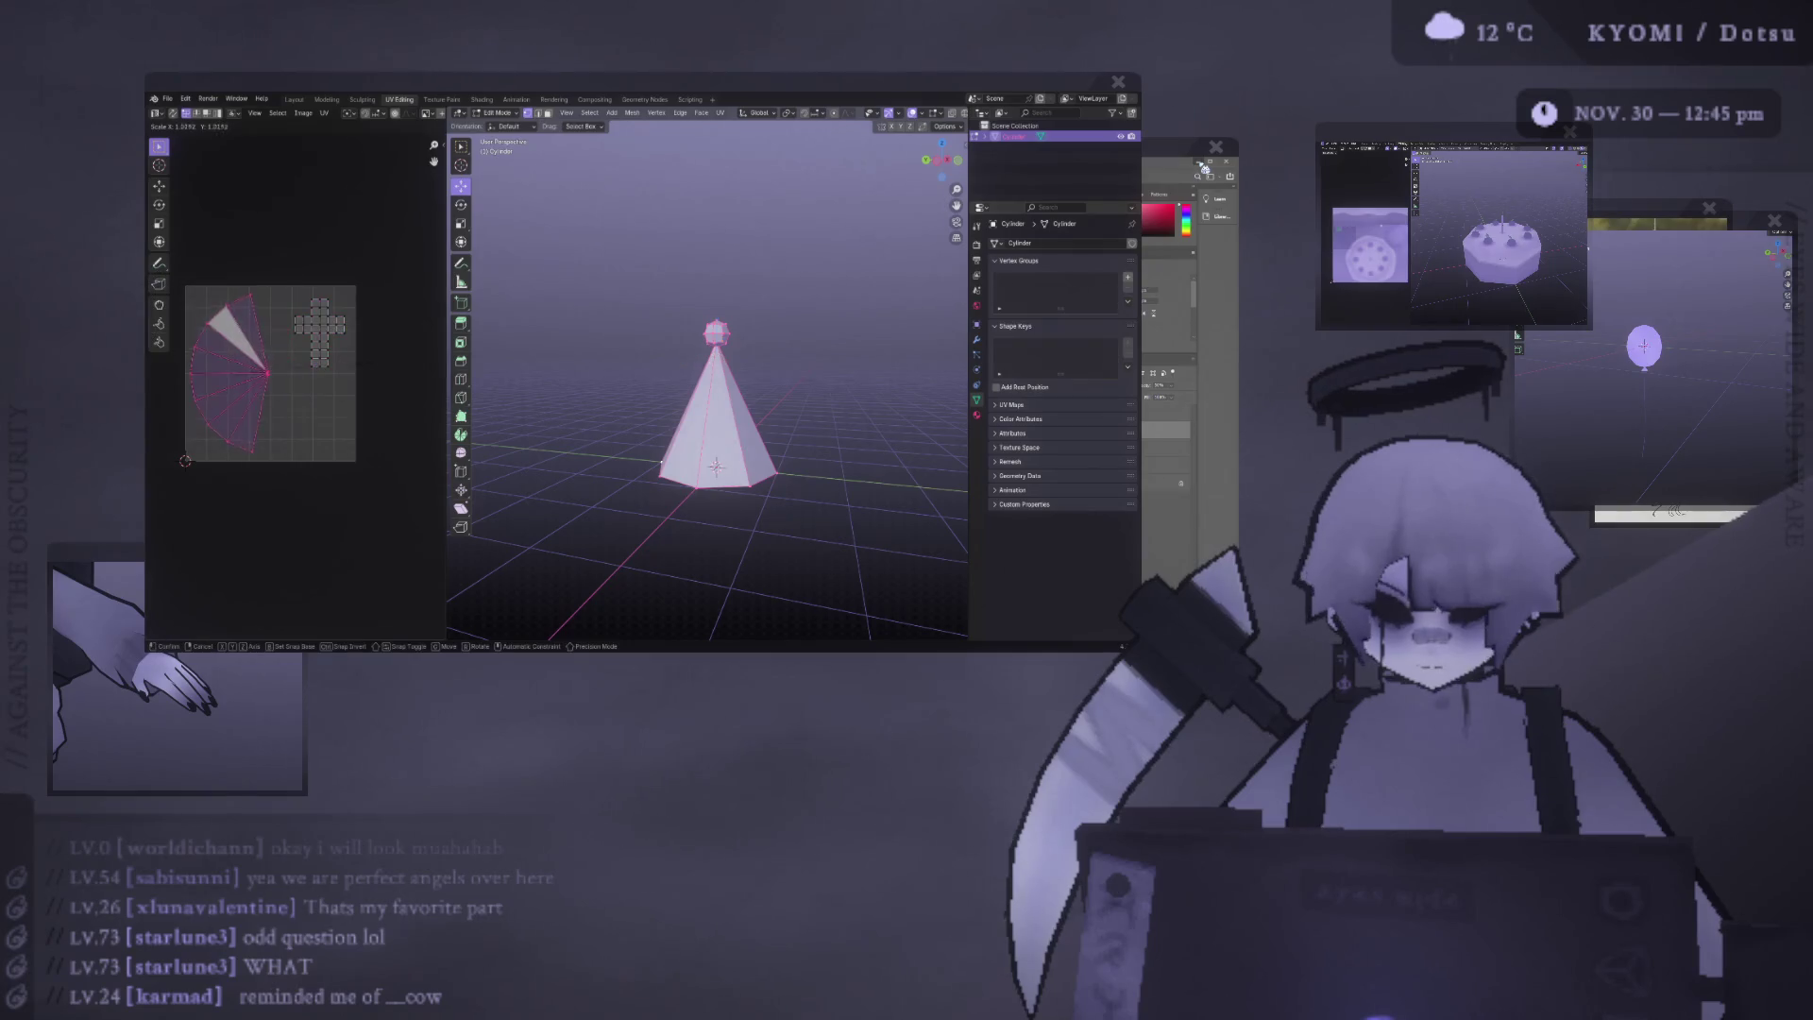
key(g)
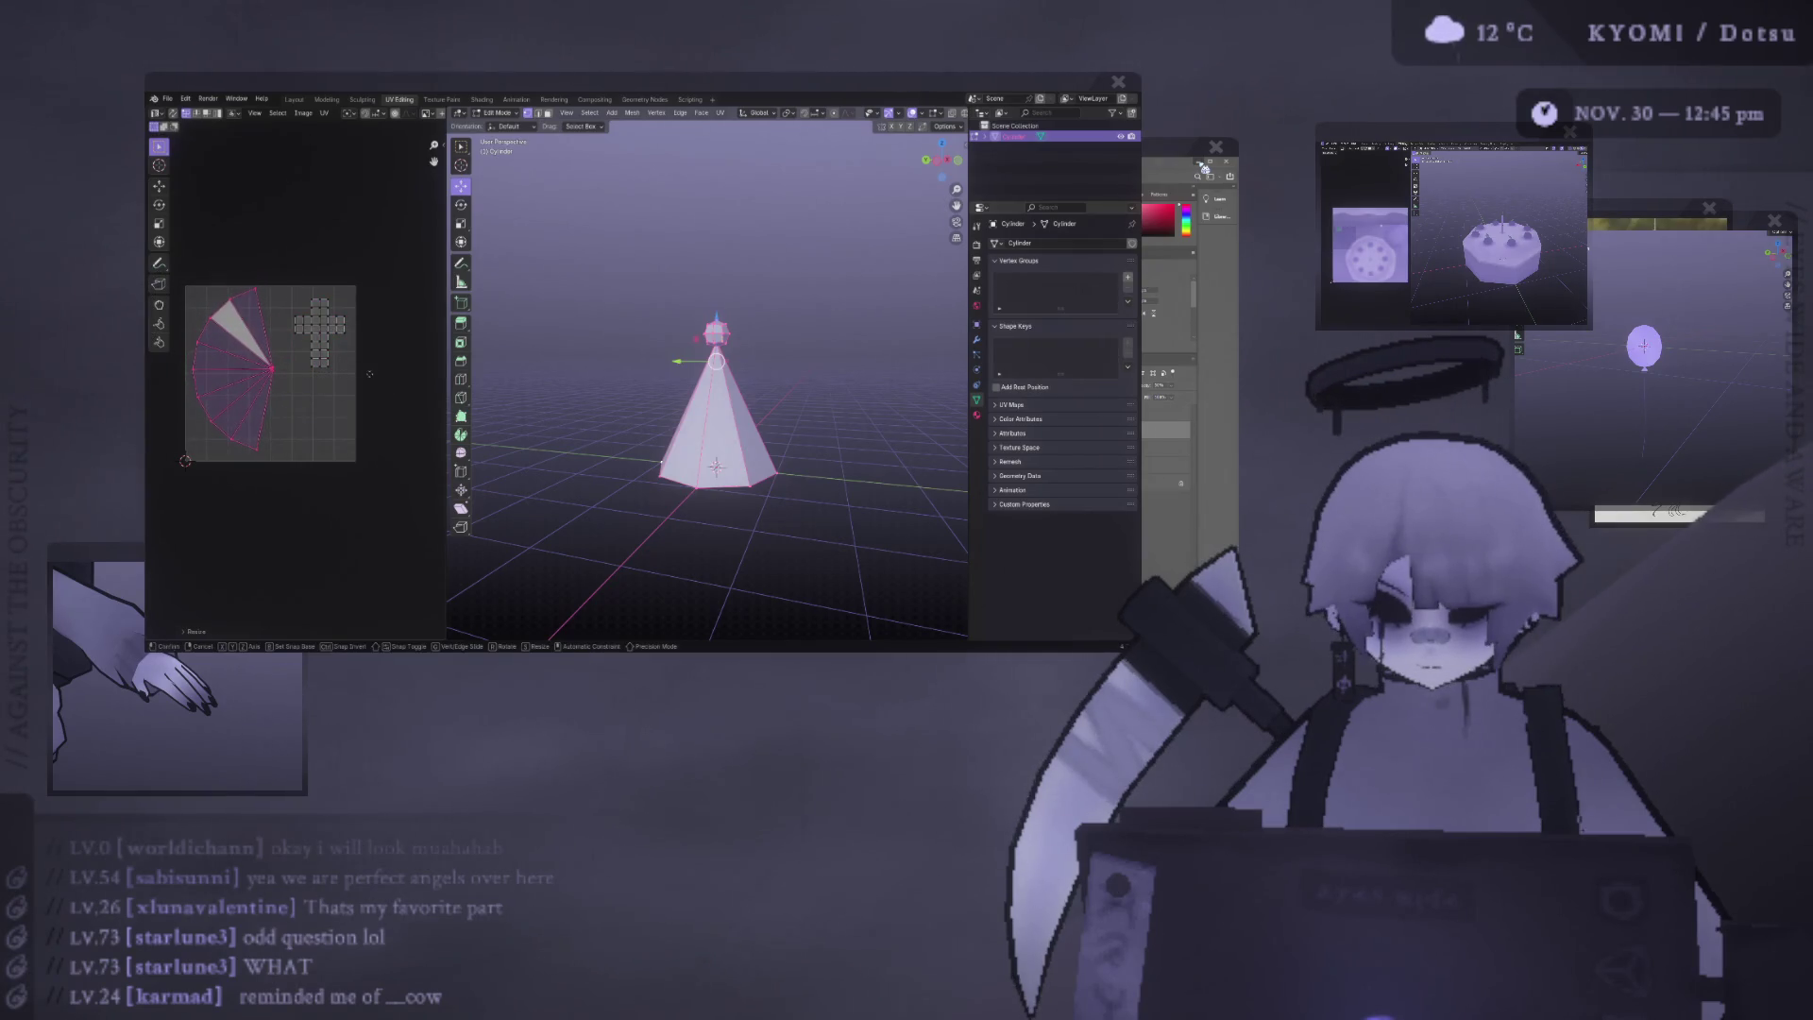
click(366, 379)
key(ctrl+i)
click(746, 292)
key(ctrl+l)
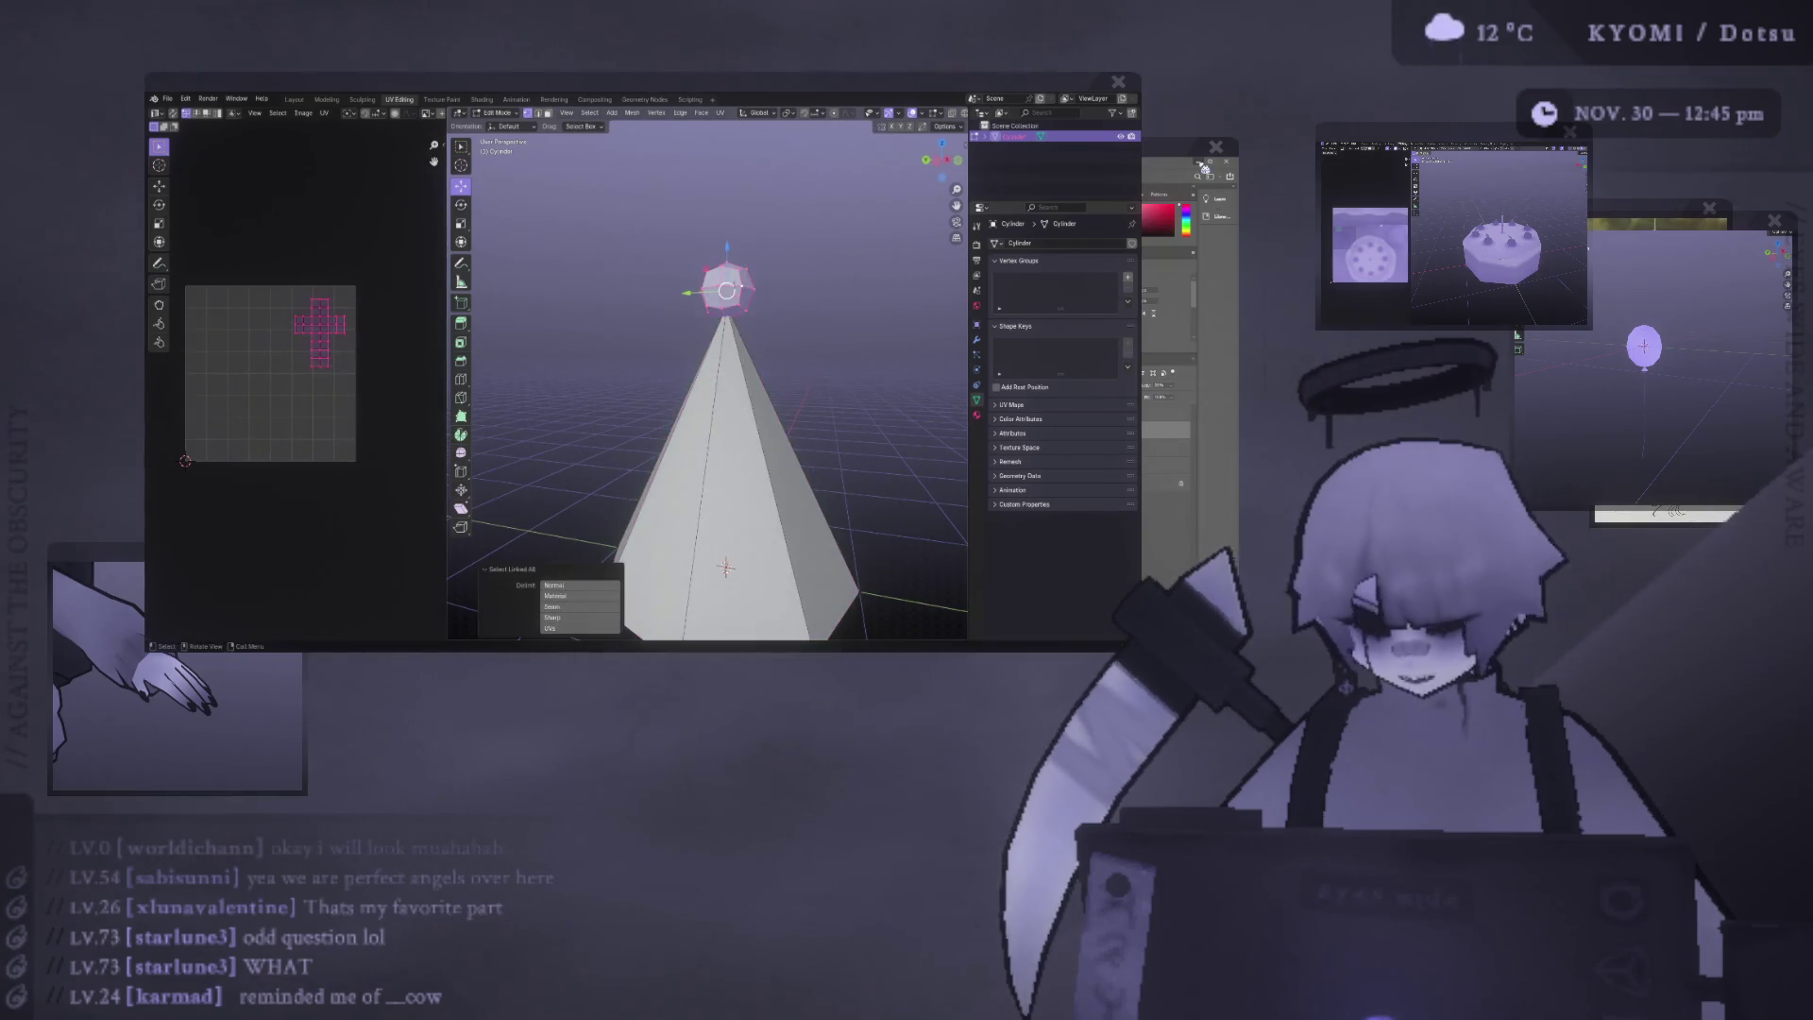
Switch to a side orthographic view and cancel an accidental bevel.
key(ctrl+KP_3)
key(ctrl+v)
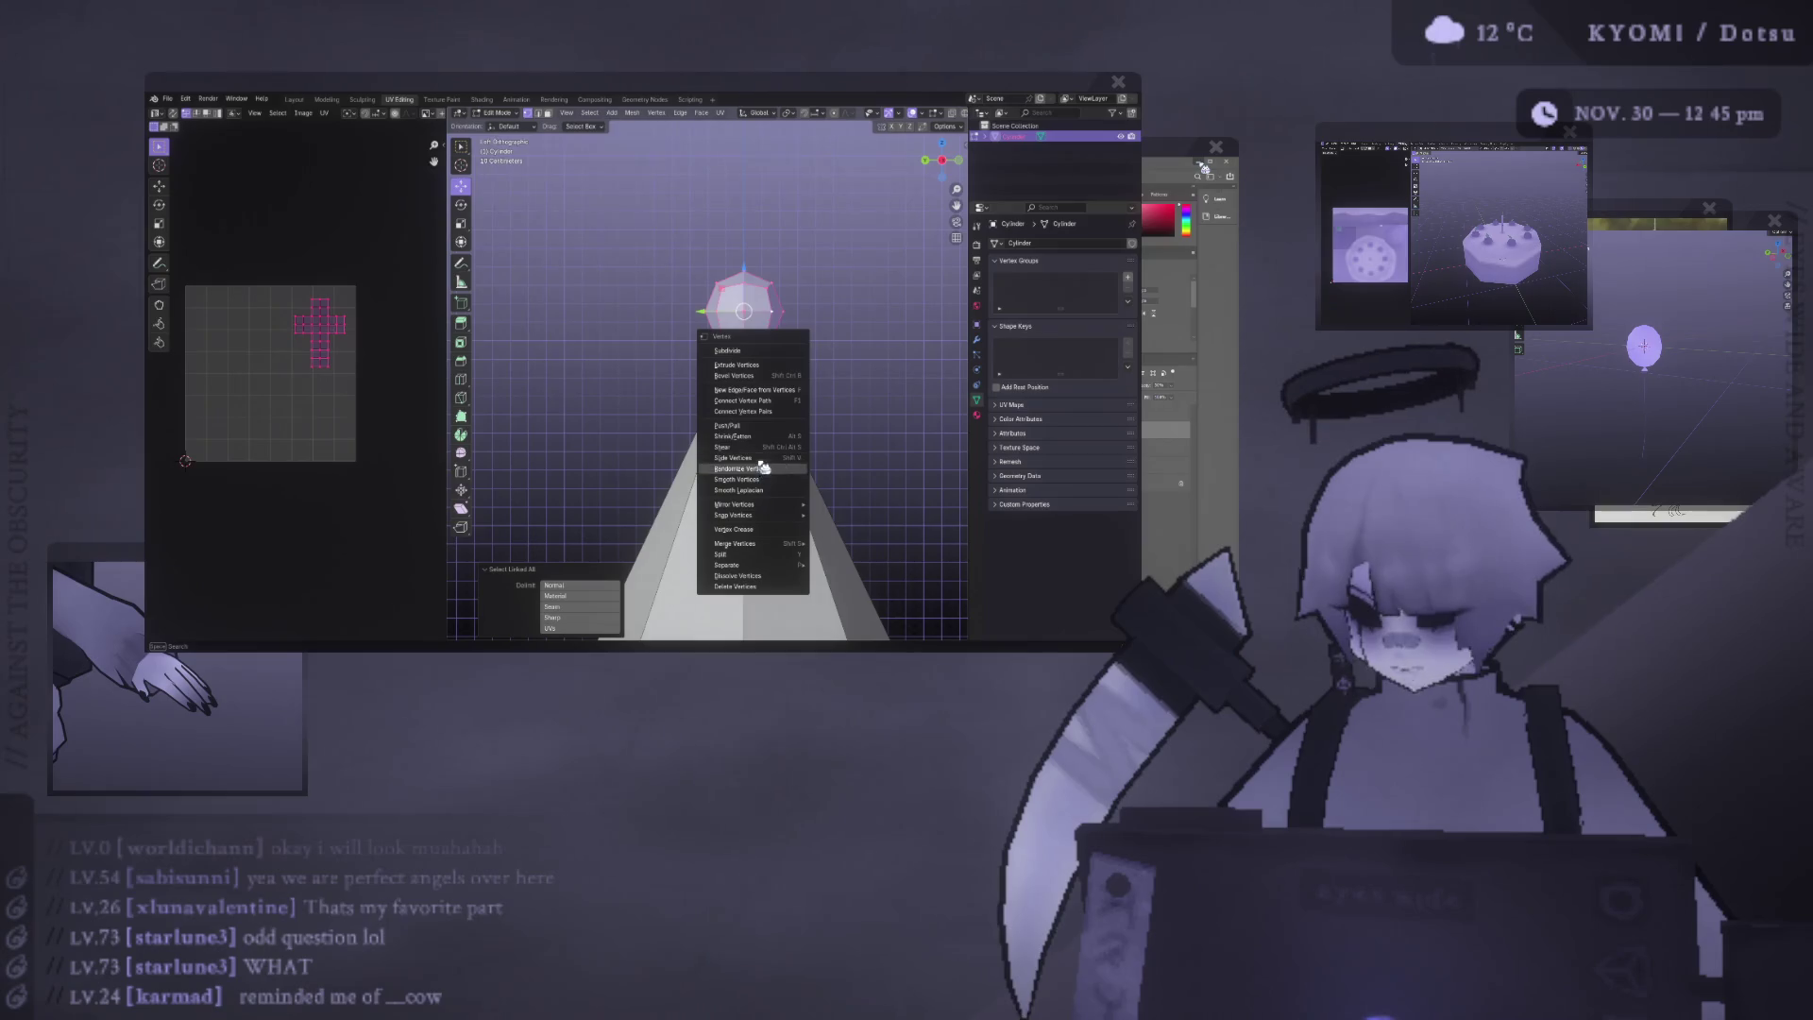
click(699, 426)
key(Escape)
key(ctrl+v)
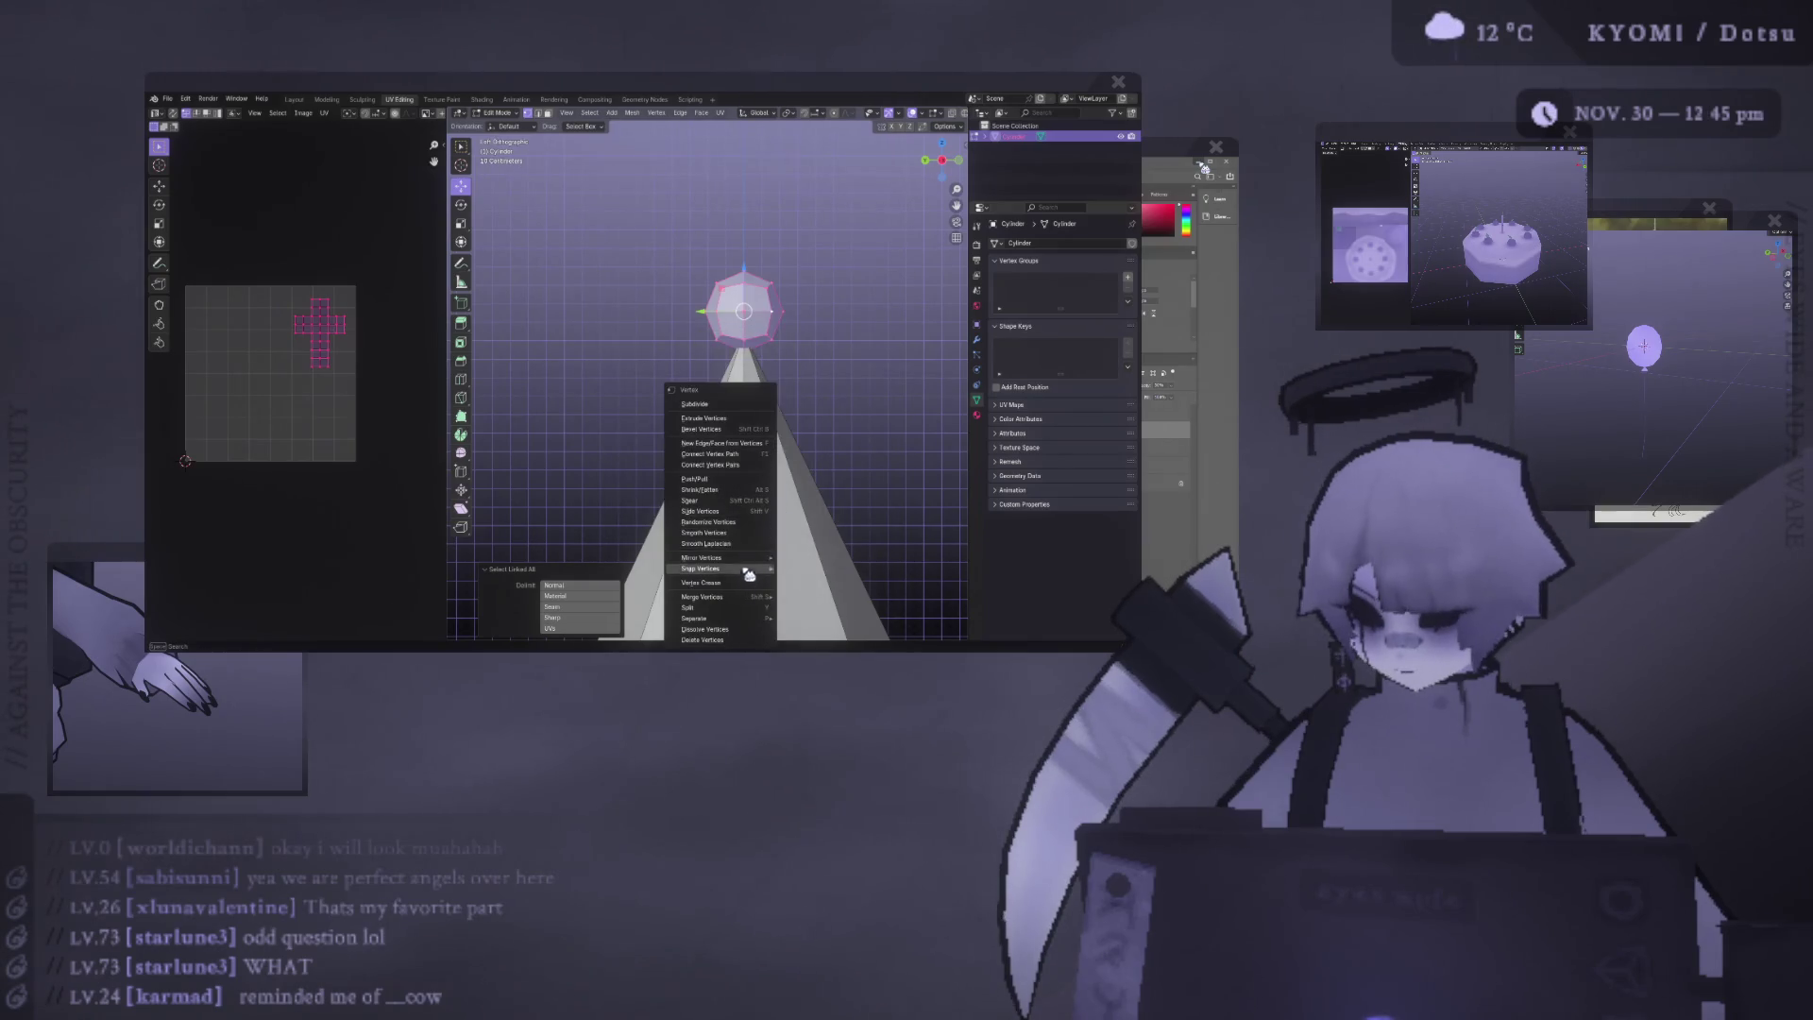
key(ctrl+shift+b)
key(Escape)
key(ctrl+f)
key(Escape)
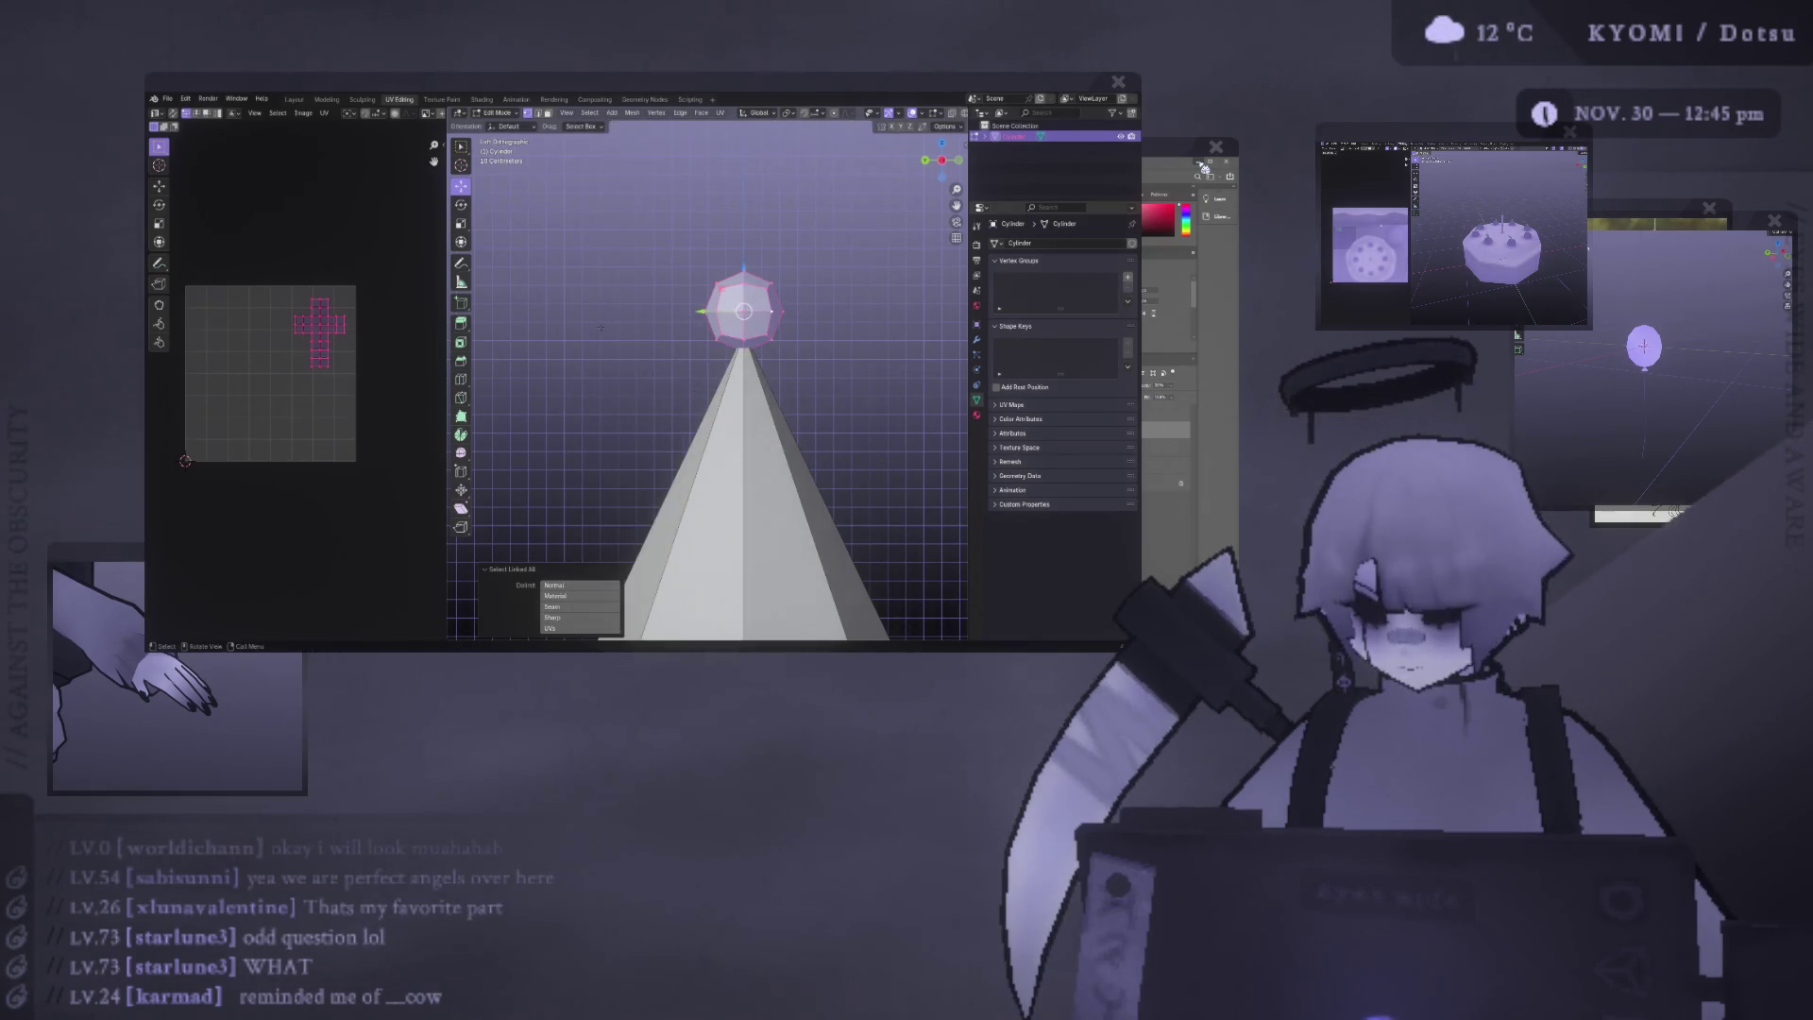
Reproject the pompom's UVs with Project From View from the side view.
key(ctrl+f)
click(604, 423)
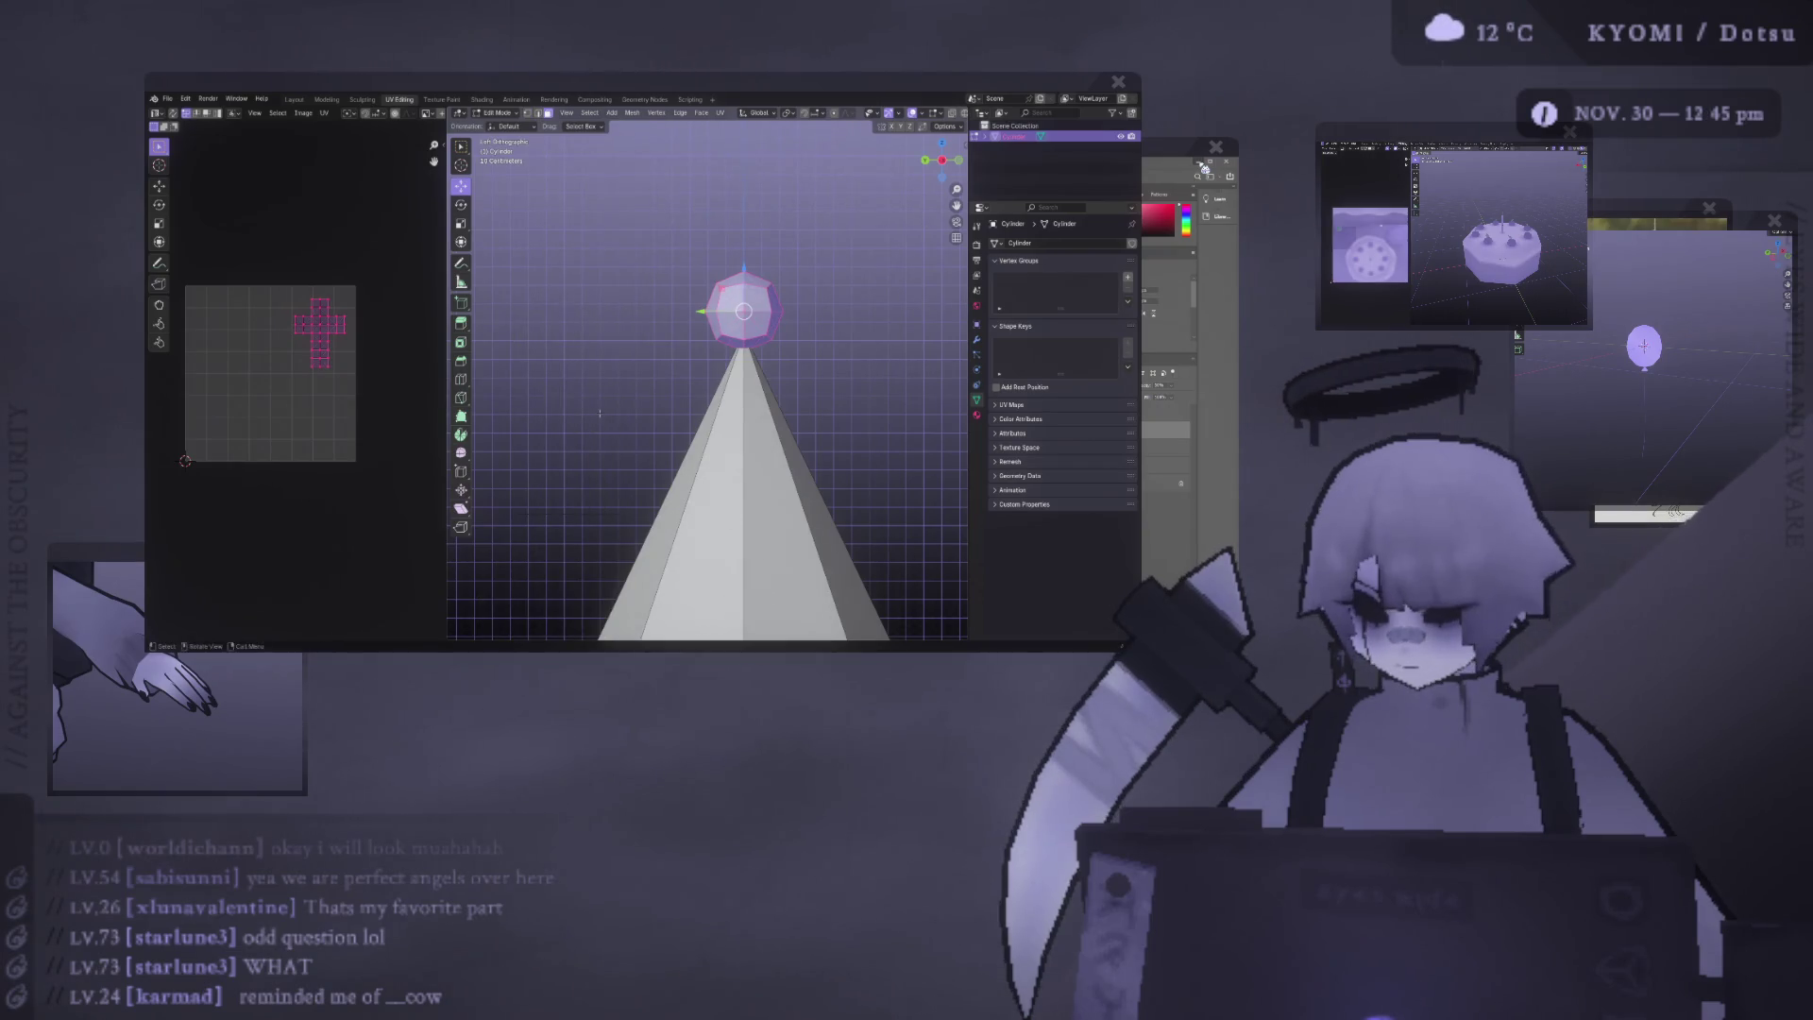
key(ctrl+f)
mouse_move(605, 404)
click(692, 419)
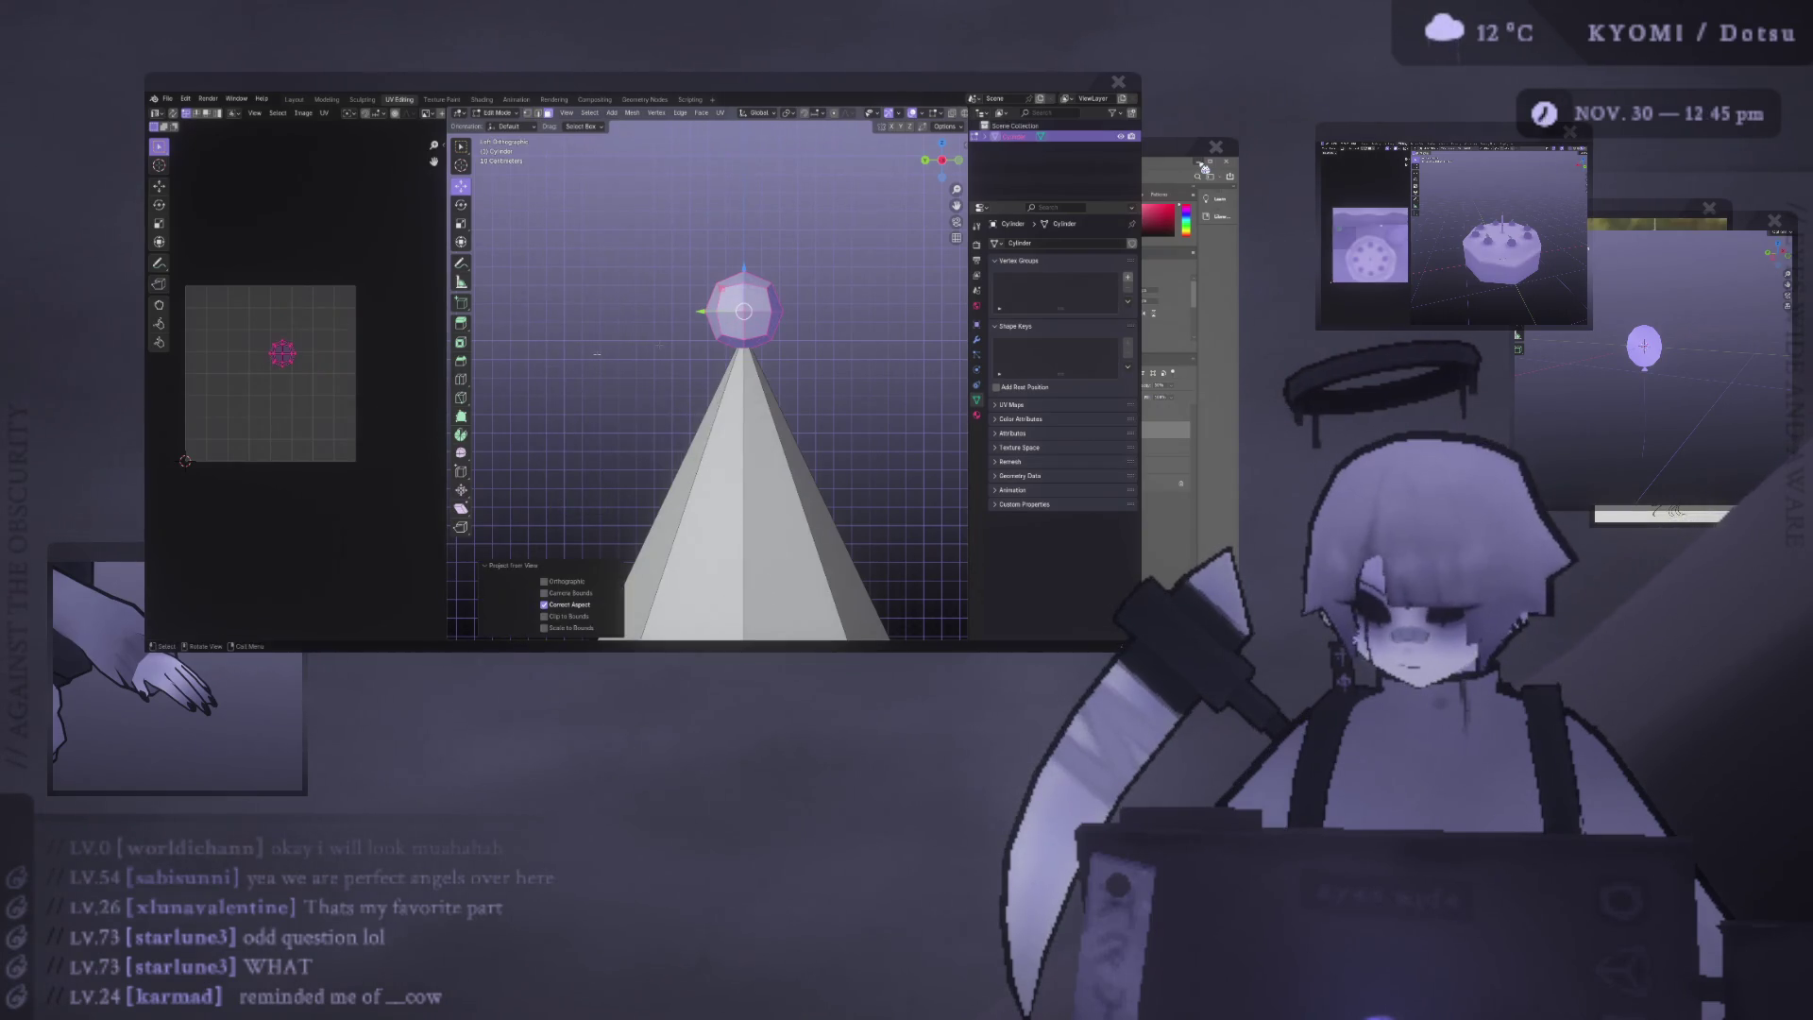
click(255, 421)
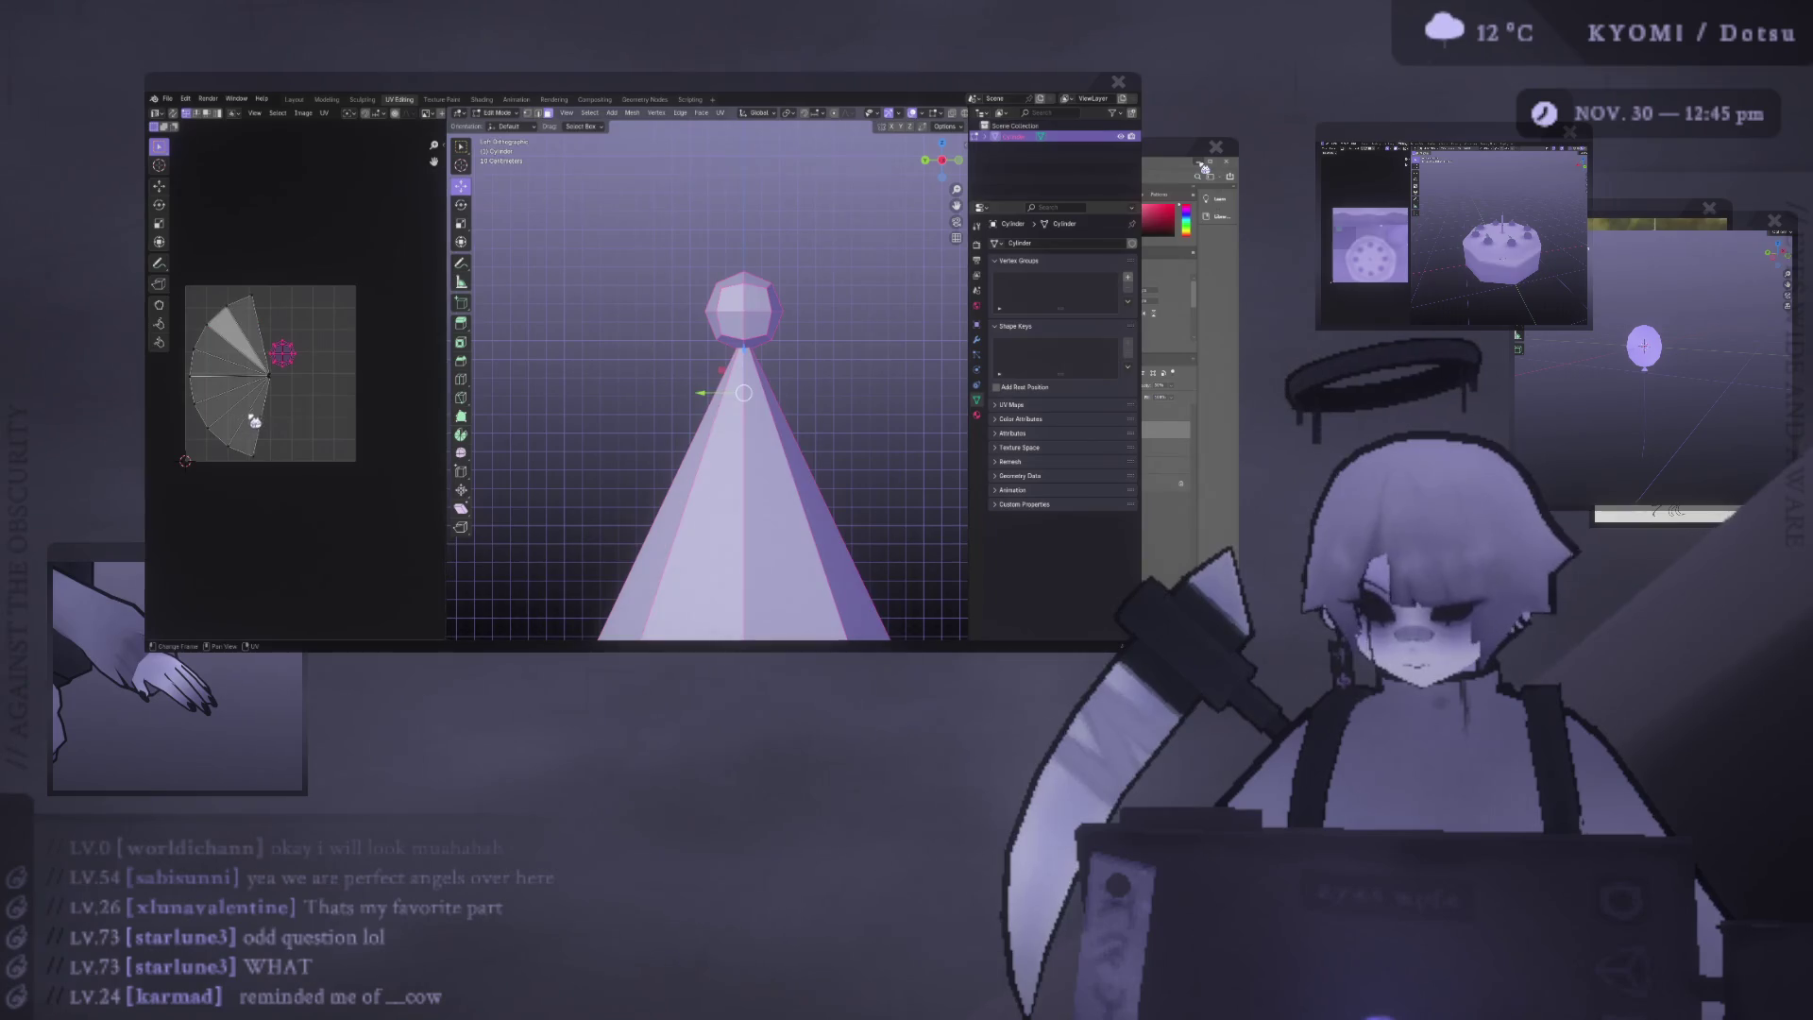
Move the new octagon island up and right and enlarge it about twice.
key(g)
click(353, 331)
key(s)
click(438, 354)
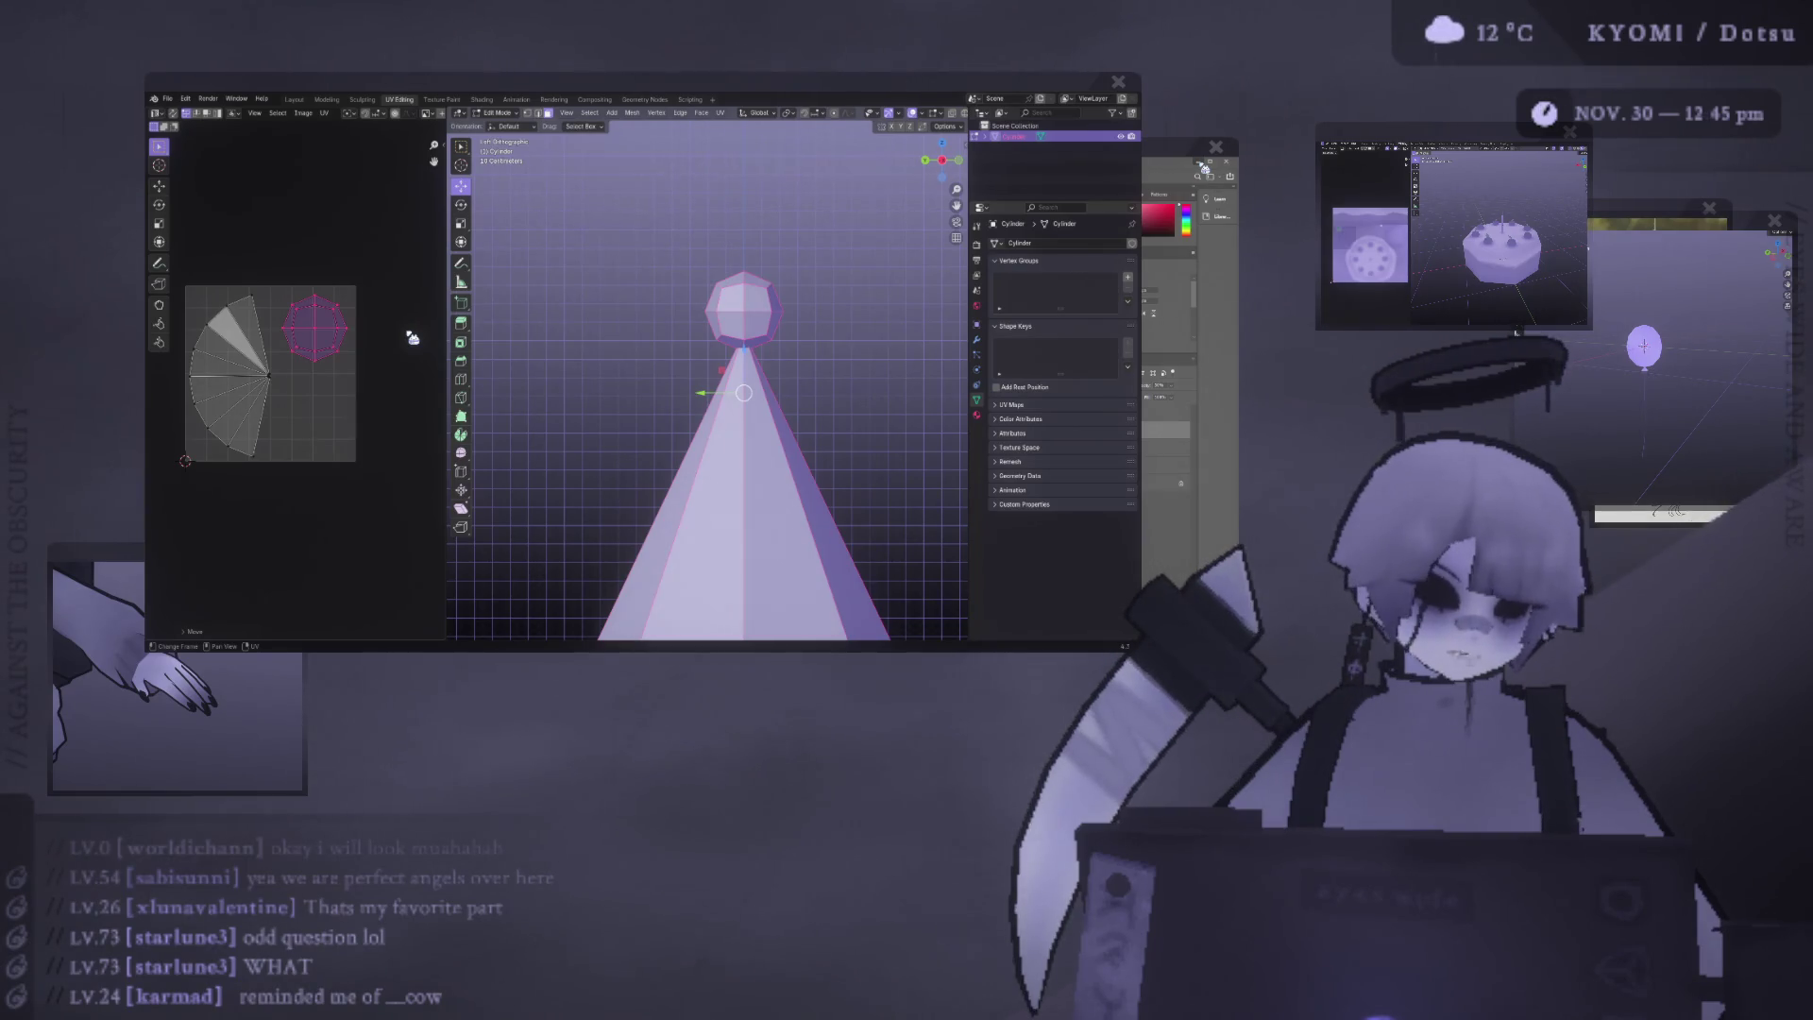
key(s)
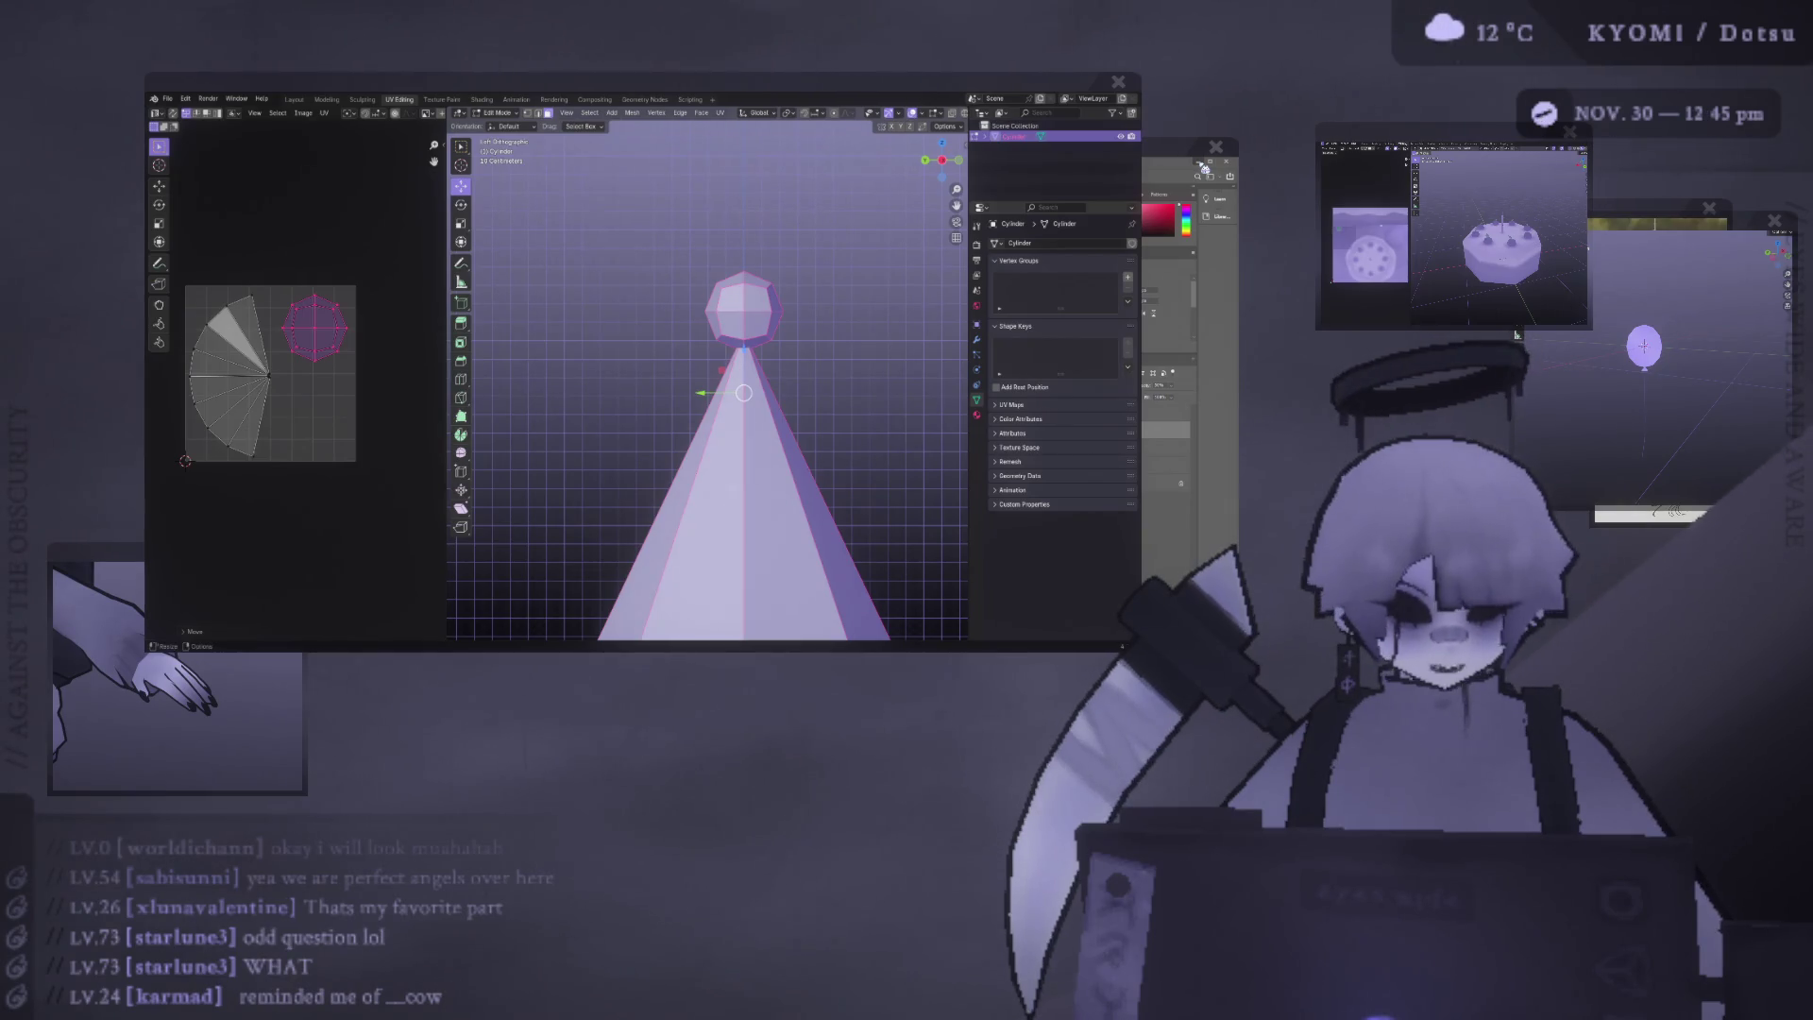
Confirm the larger octagon island and set its position.
key(s)
click(359, 317)
key(g)
click(359, 317)
Box-select the octagon island, reposition it and shrink it slightly.
drag(175, 304, 222, 345)
drag(208, 273, 271, 333)
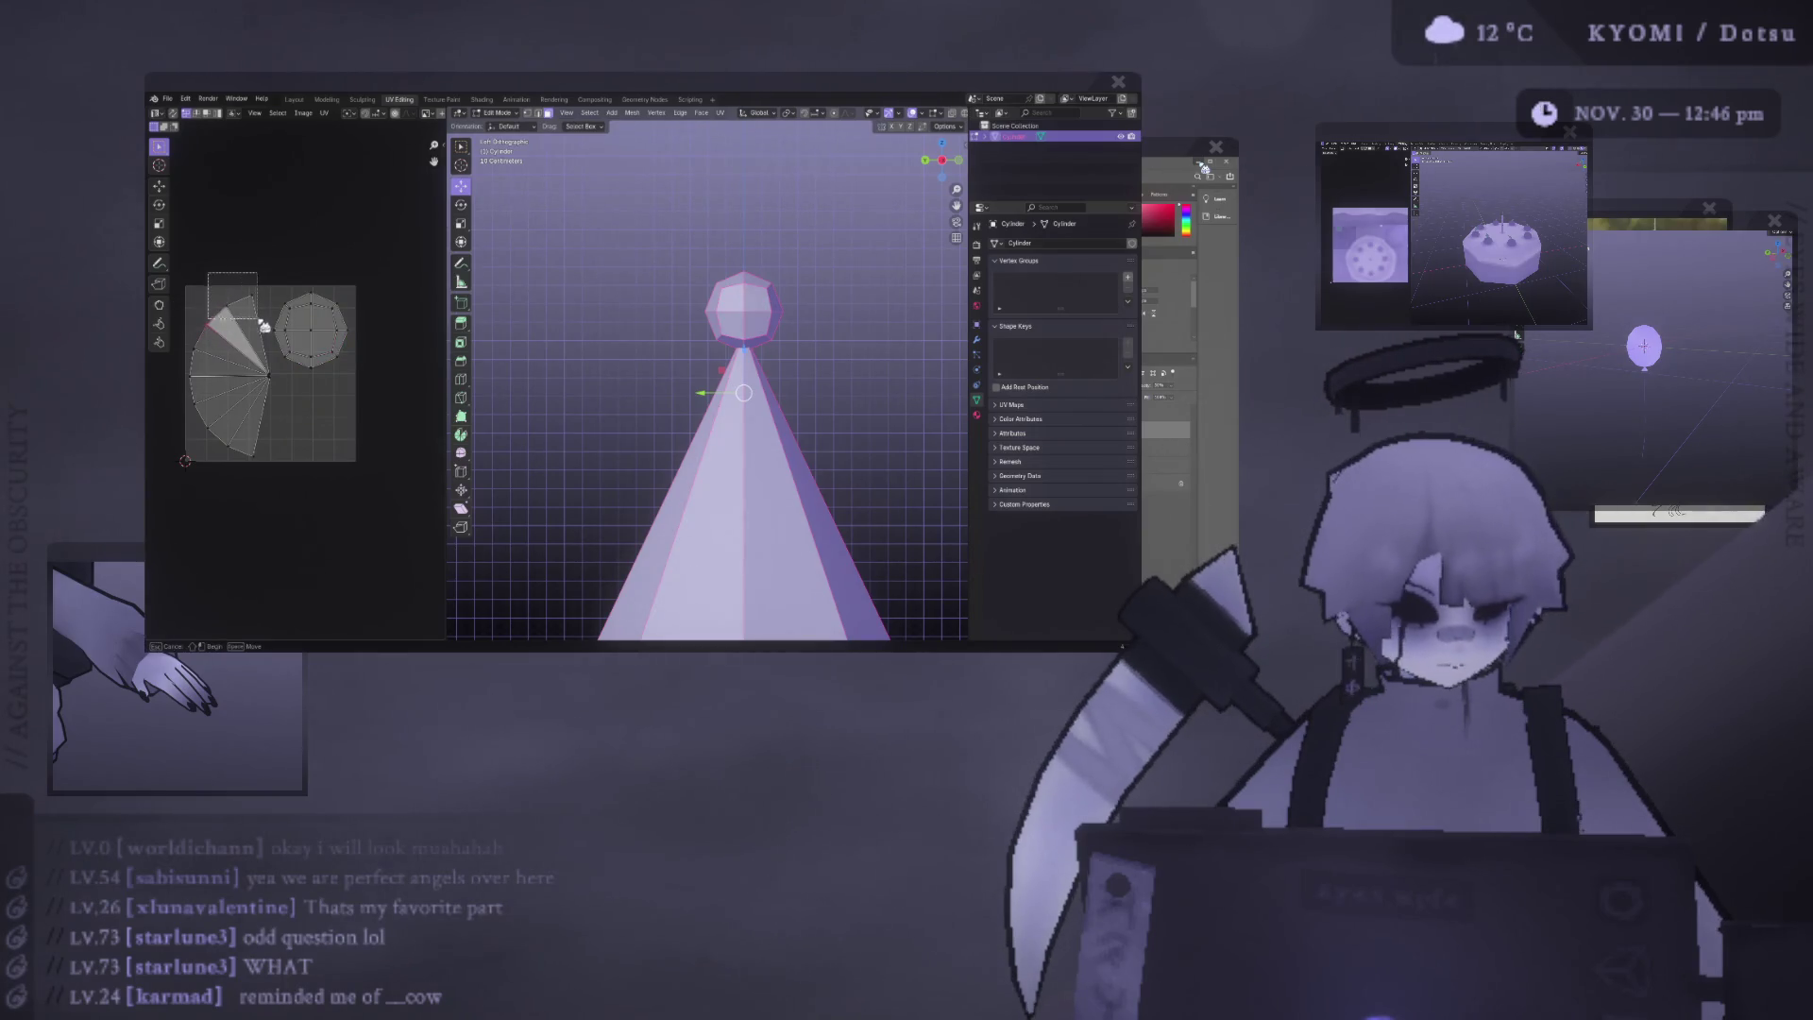
drag(372, 390, 277, 276)
key(g)
click(386, 354)
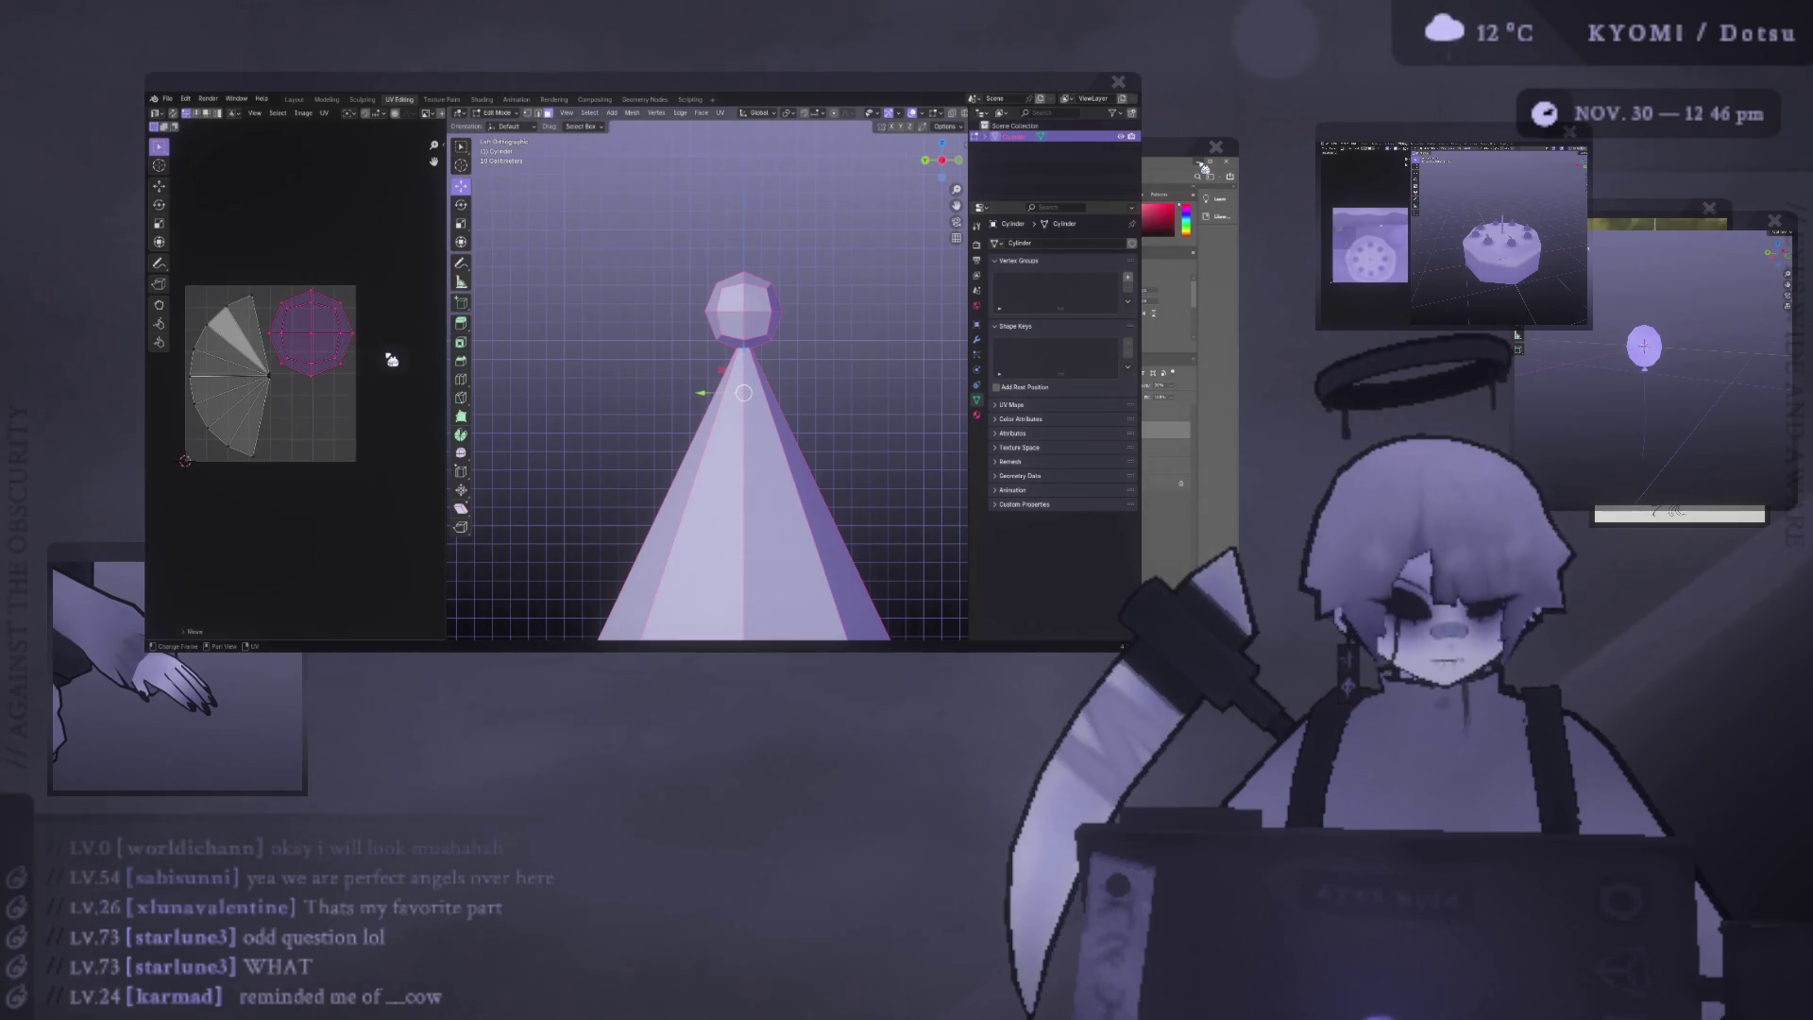
key(s)
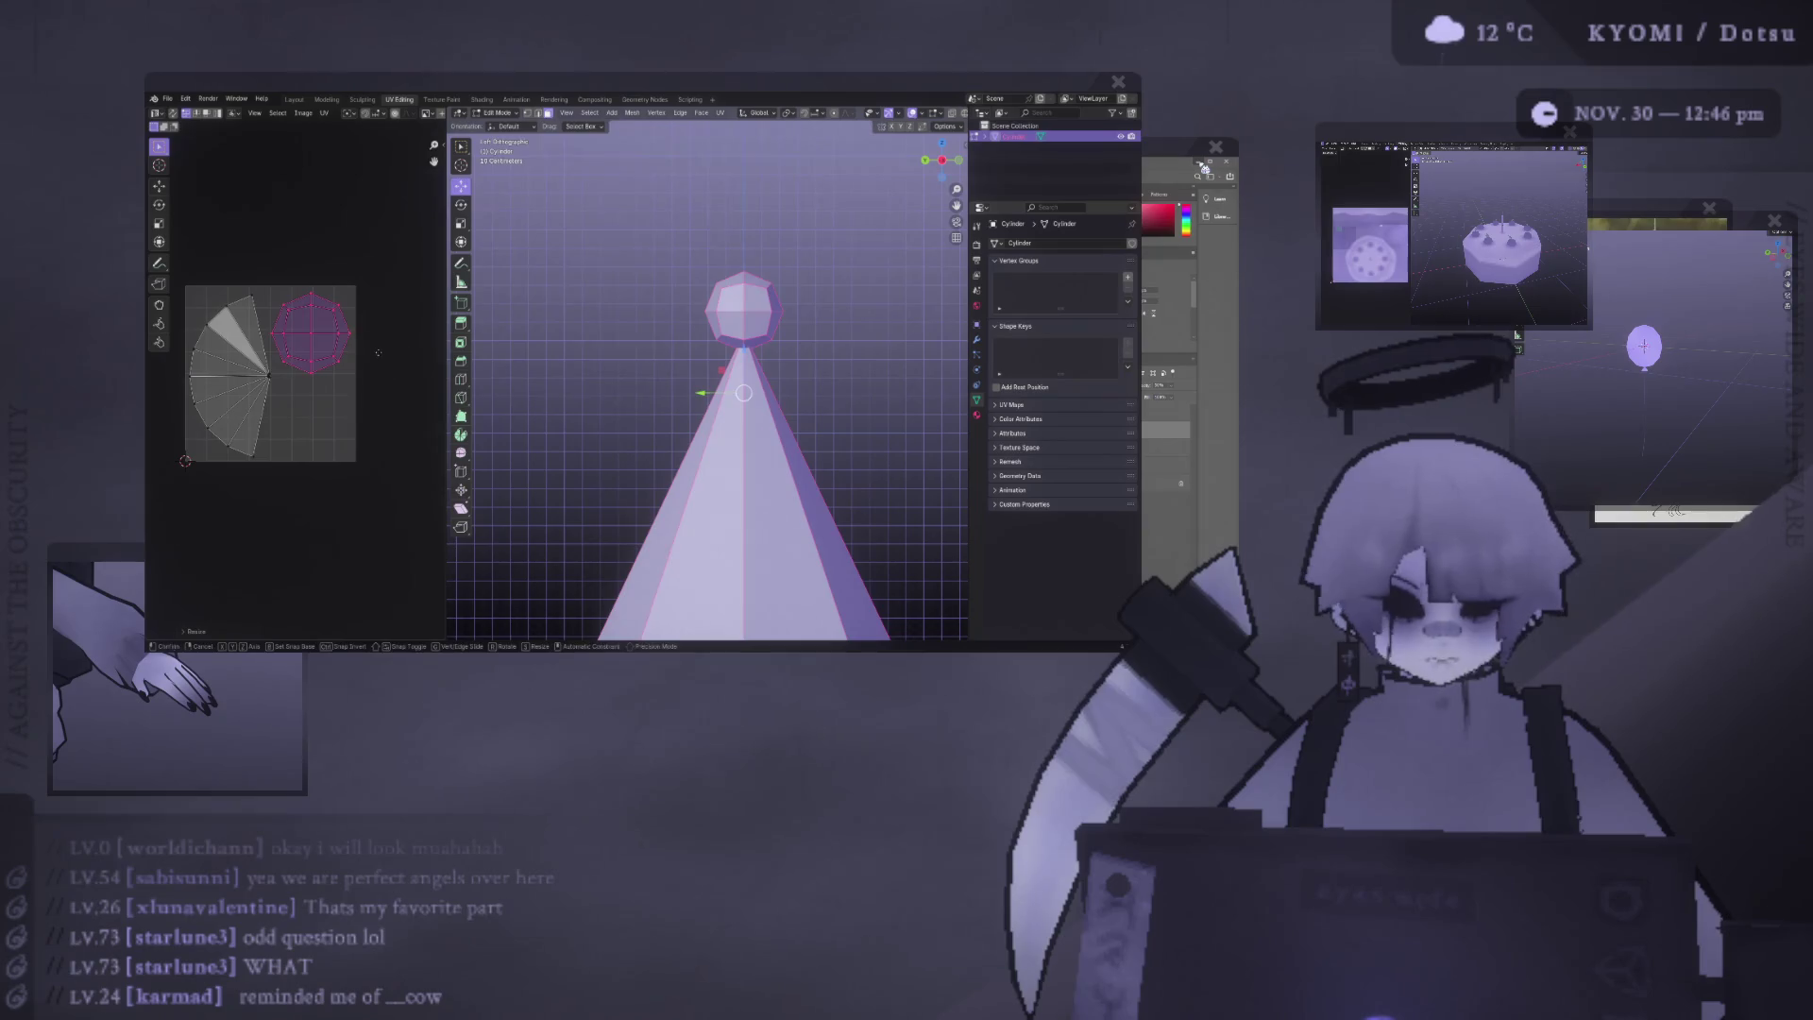
click(380, 356)
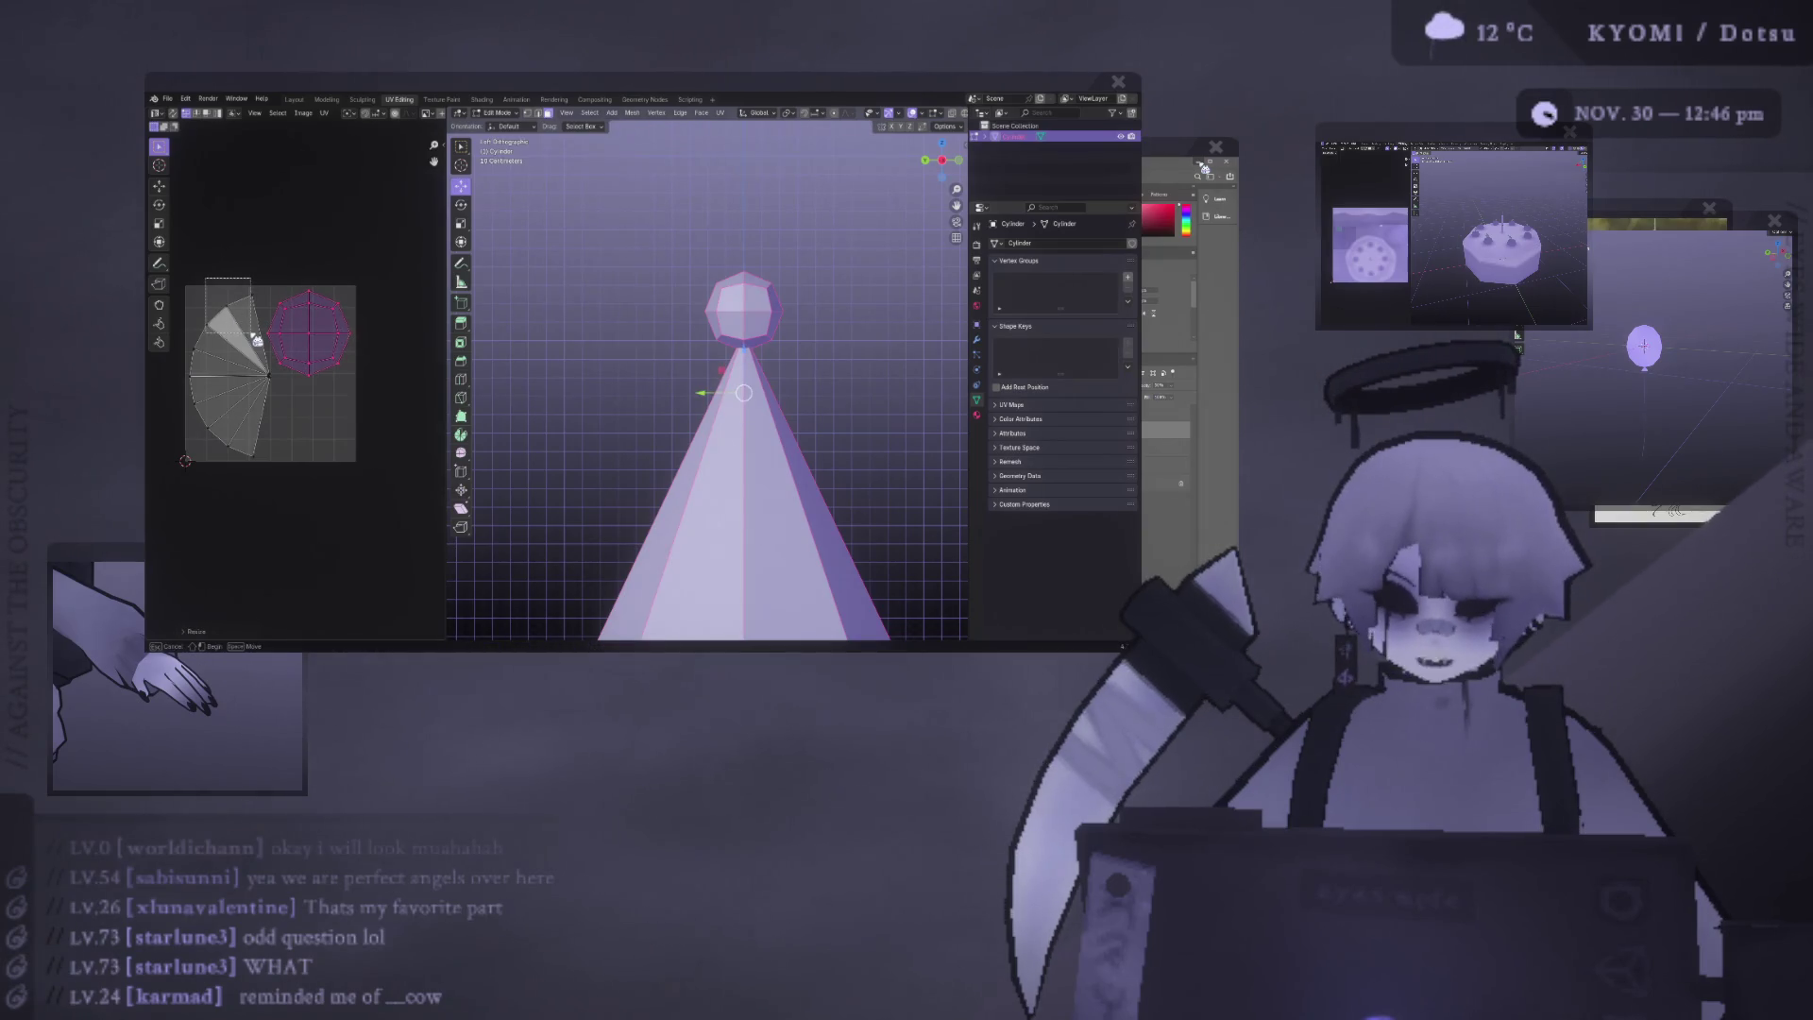
Nudge the cone's fan island into place beside the octagon and save the file.
key(alt+a)
key(l)
key(g)
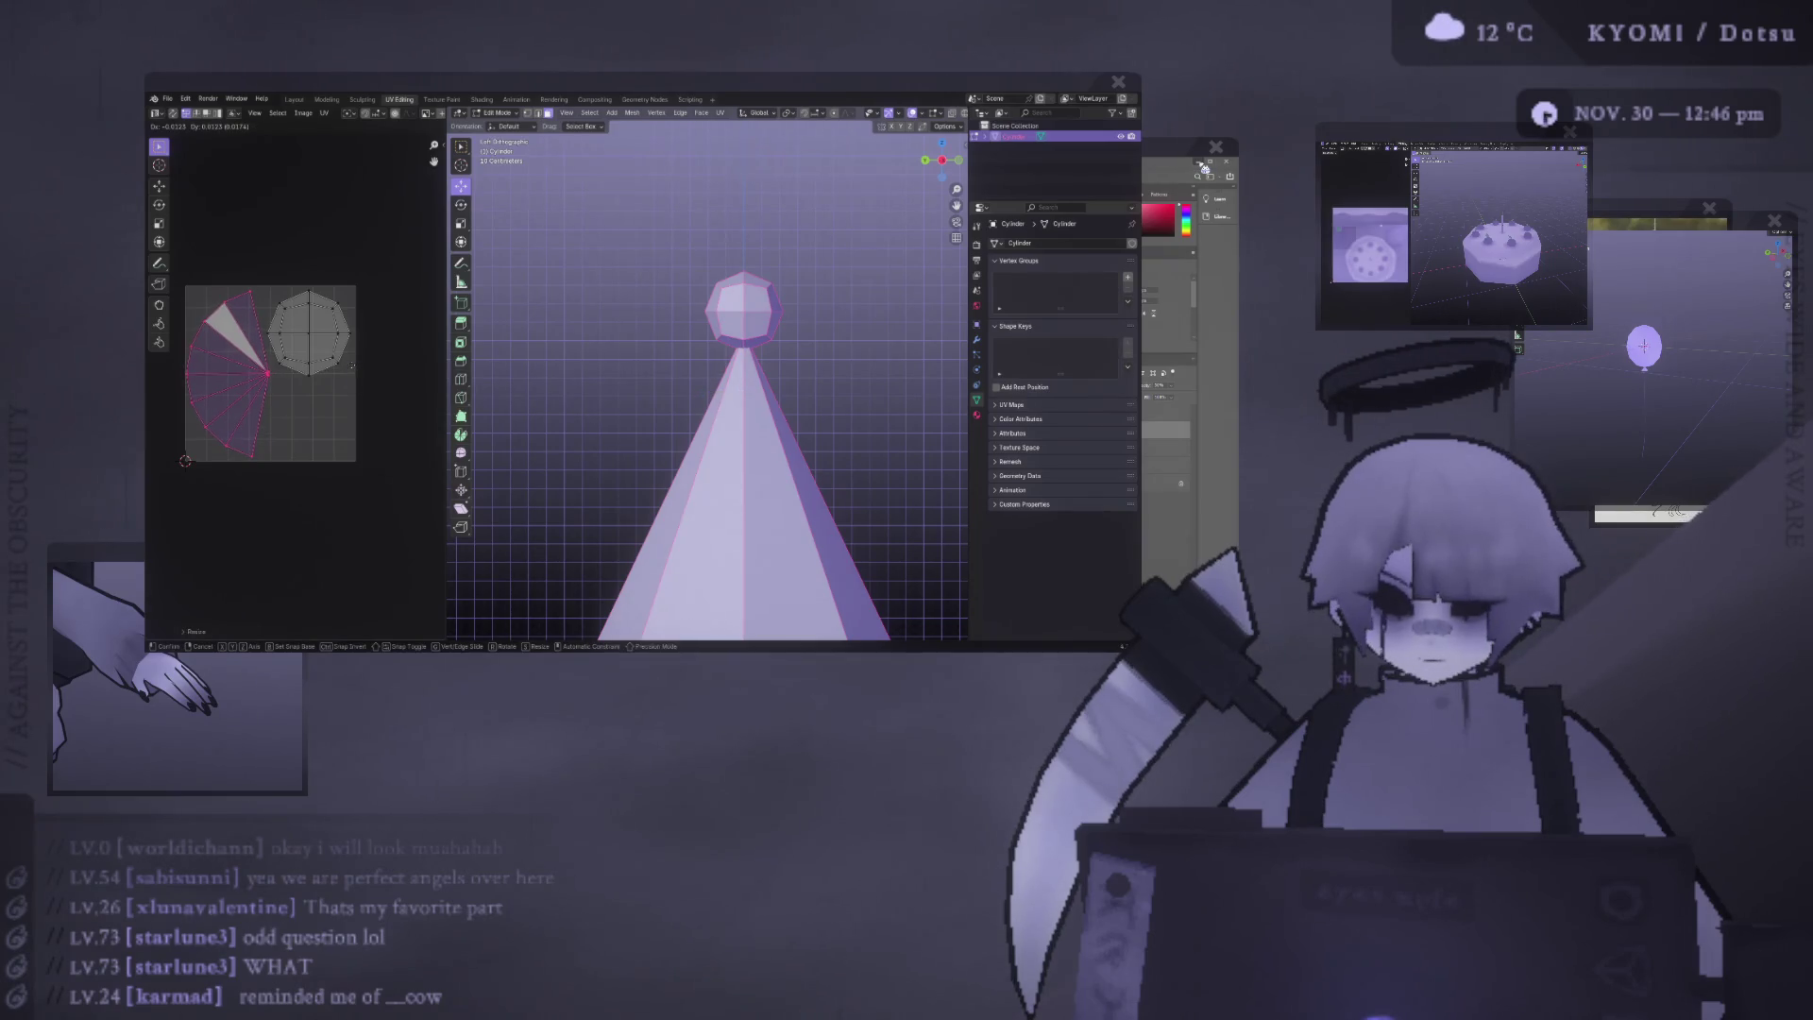
click(359, 371)
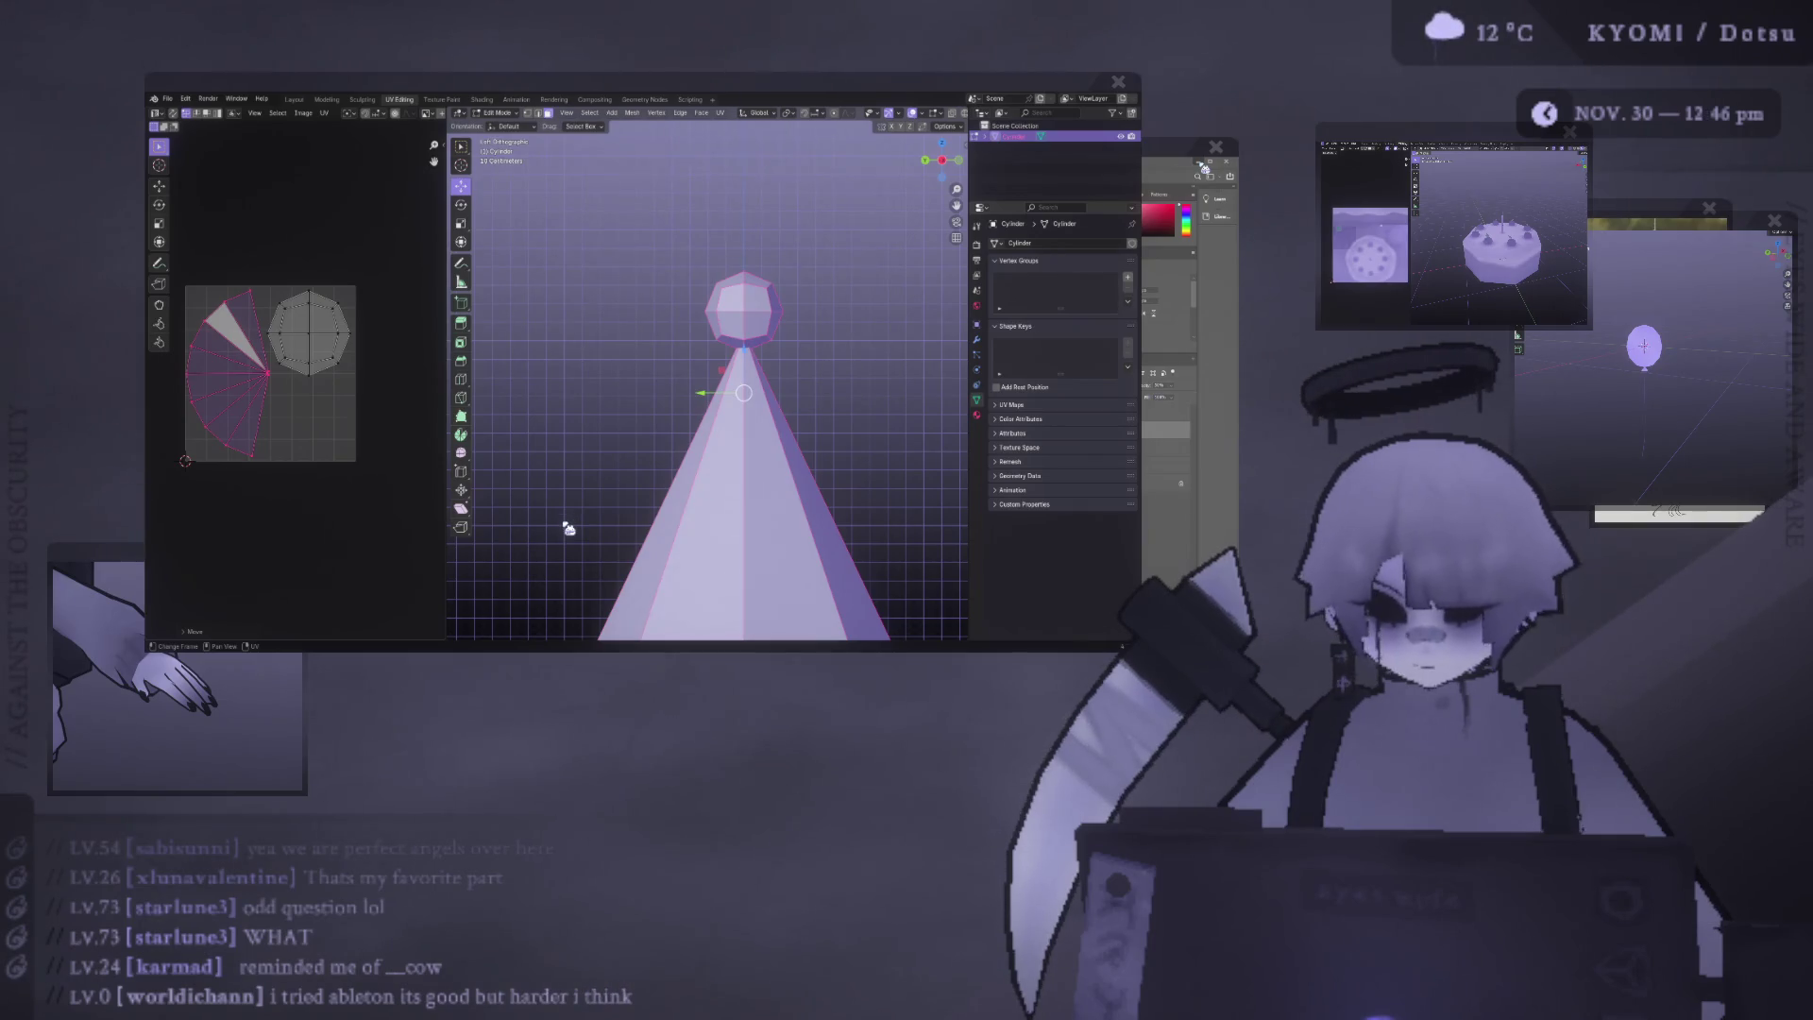
key(ctrl+s)
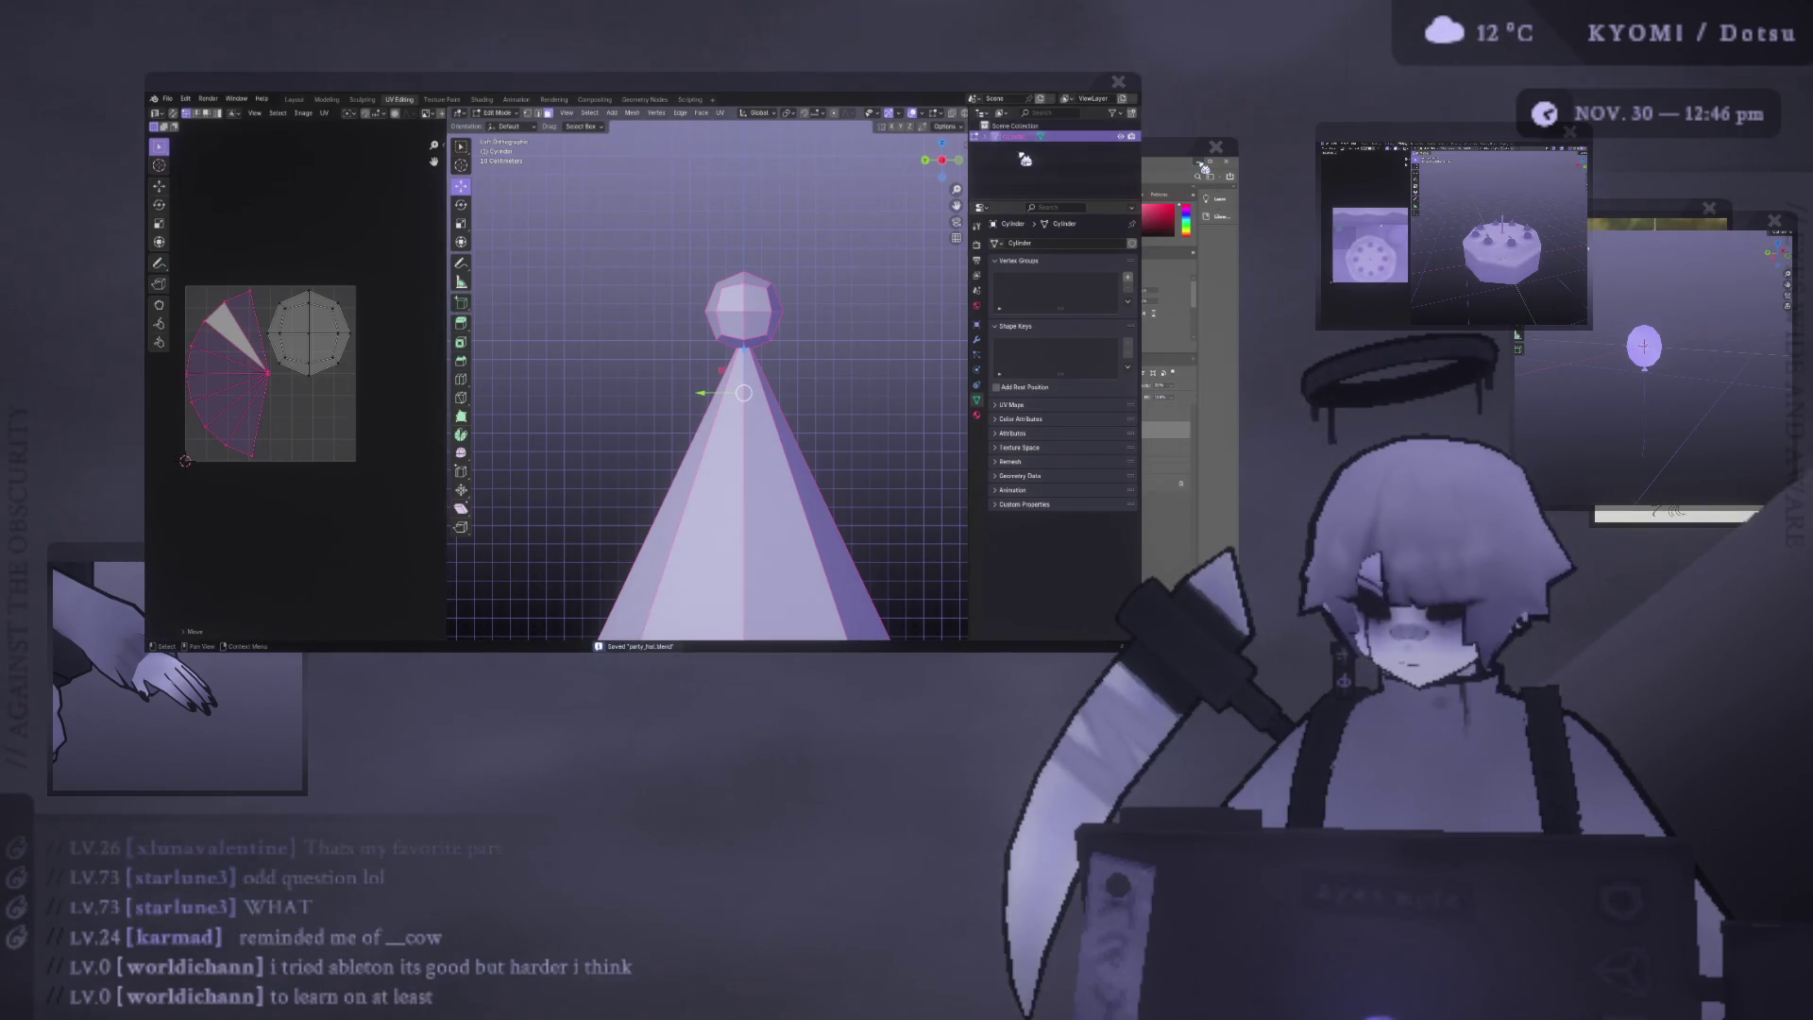
Rename the Cylinder object to 'Party Hat' in the Outliner.
double_click(1018, 137)
text(Party)
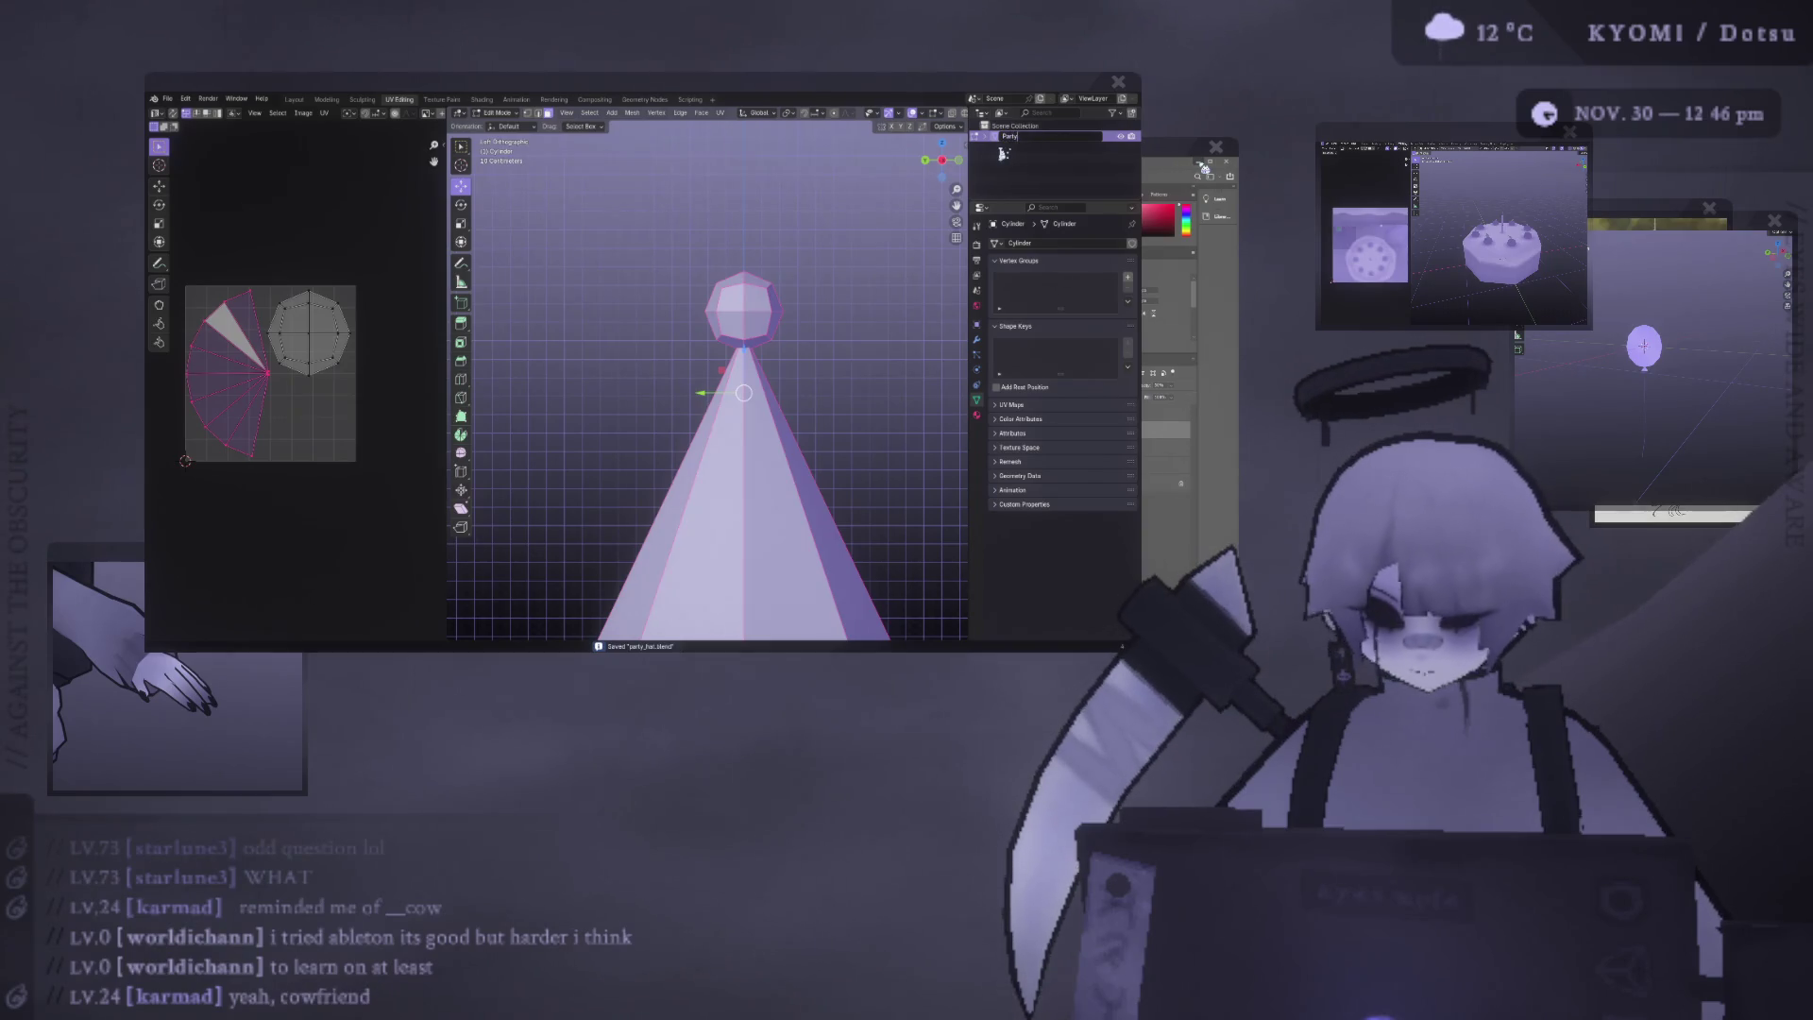
text( Hat)
key(Return)
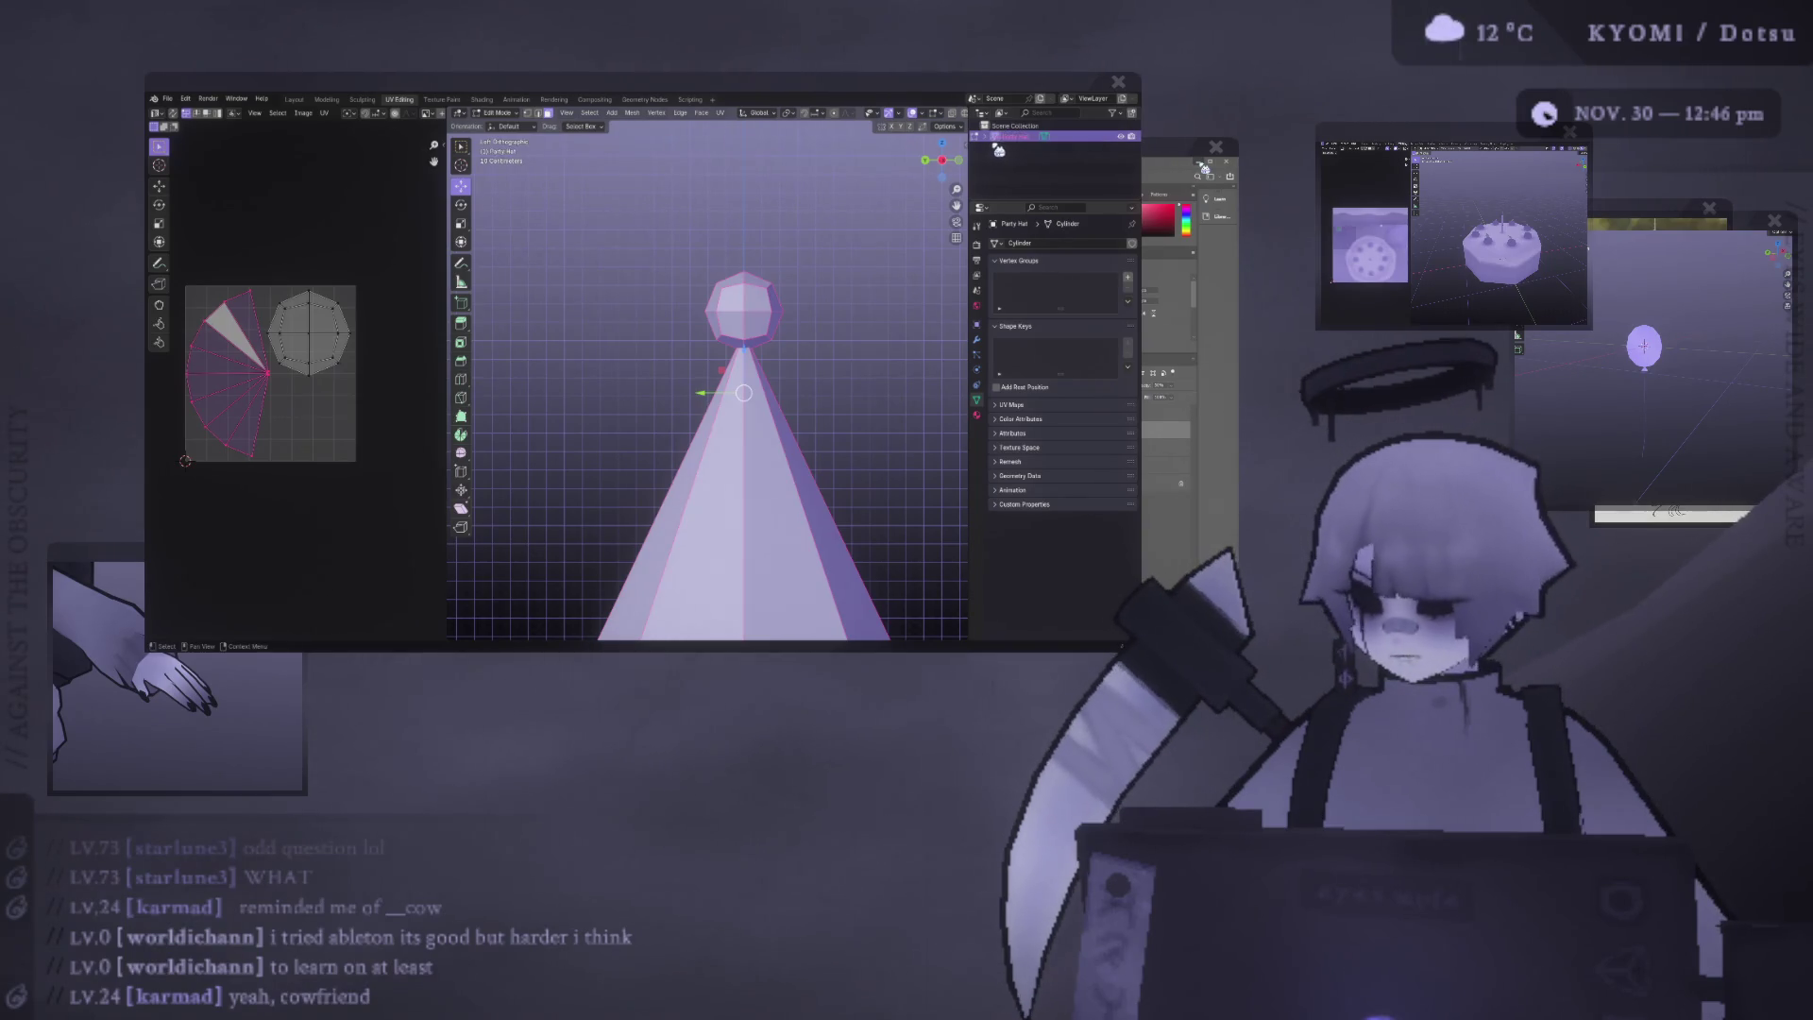
Rename the hat's mesh data to 'Party Hat' and save the file again.
double_click(1031, 138)
key(ctrl+c)
key(Return)
double_click(1025, 148)
key(ctrl+v)
key(Return)
key(ctrl+s)
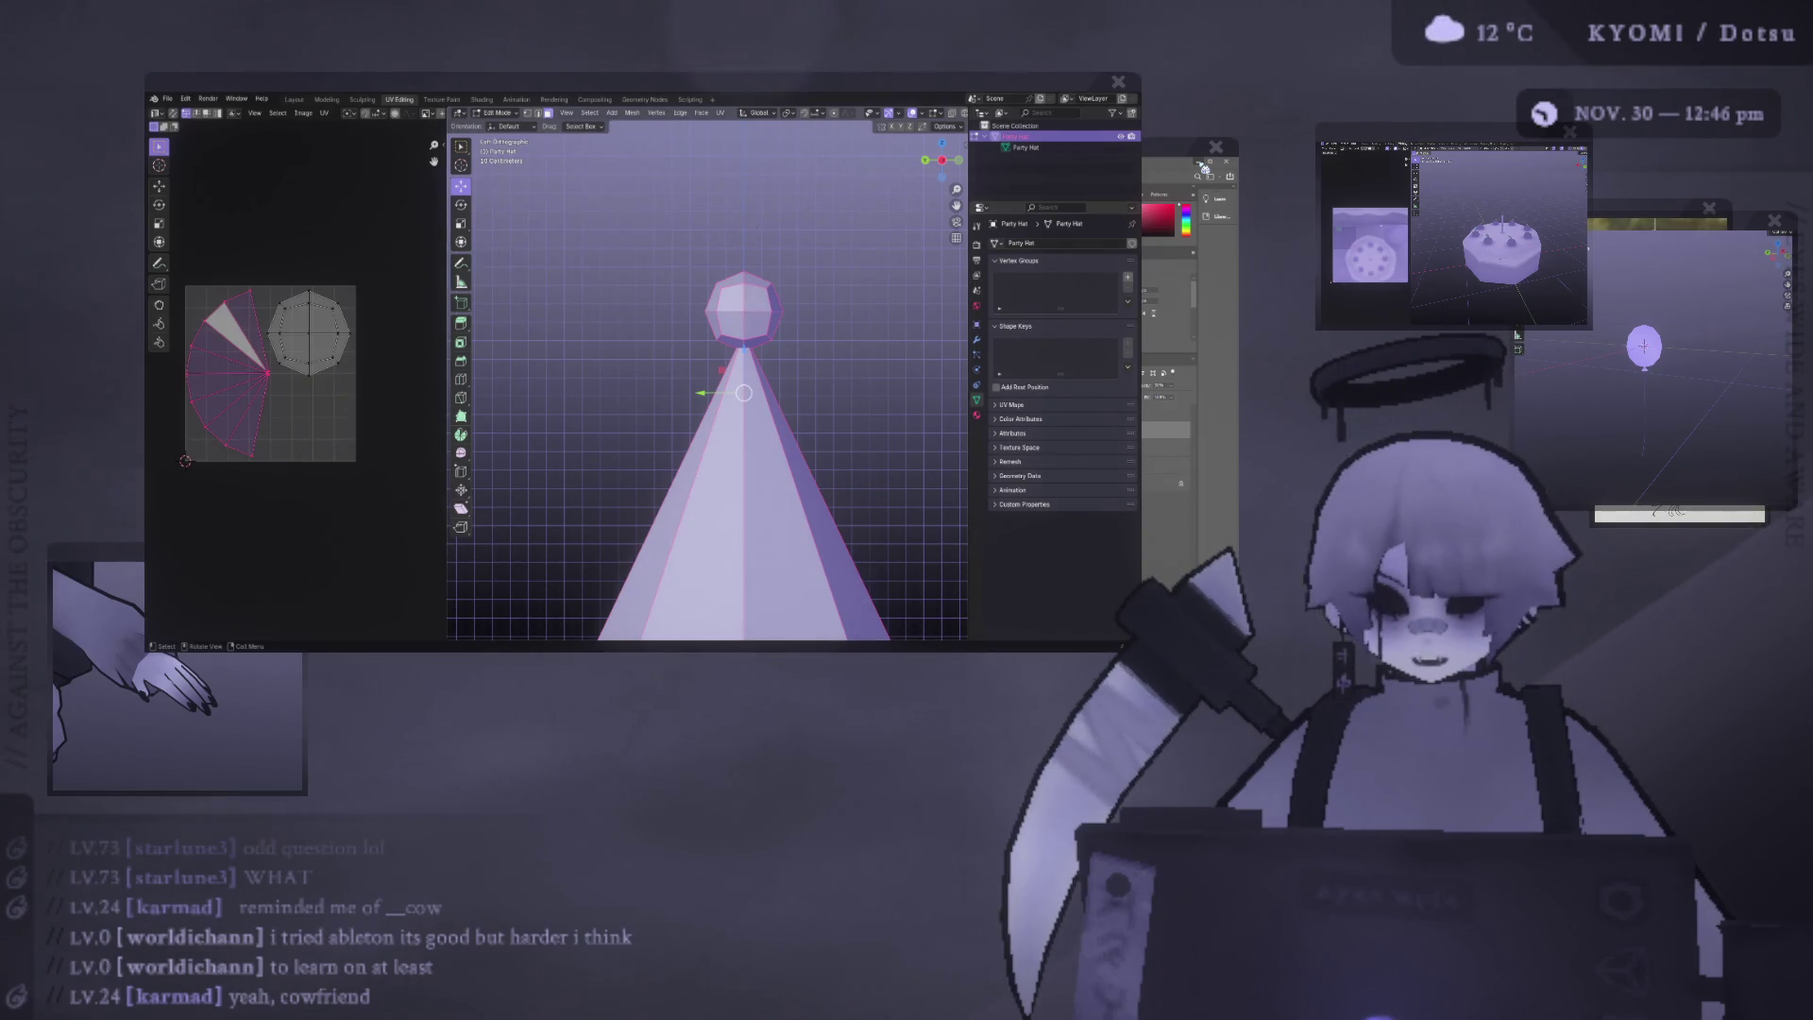
Save the file, leave Edit Mode, and select the whole pompom as linked faces.
key(ctrl+s)
mouse_move(652, 283)
middle_down()
mouse_move(685, 224)
mouse_move(660, 303)
mouse_move(586, 369)
mouse_move(547, 368)
mouse_move(539, 343)
middle_up()
key(Tab)
key(Tab)
key(alt+a)
click(680, 416)
click(687, 307)
key(ctrl+l)
key(u)
key(Escape)
Smooth the normal vectors of the pompom and of the cone's side faces.
key(alt+n)
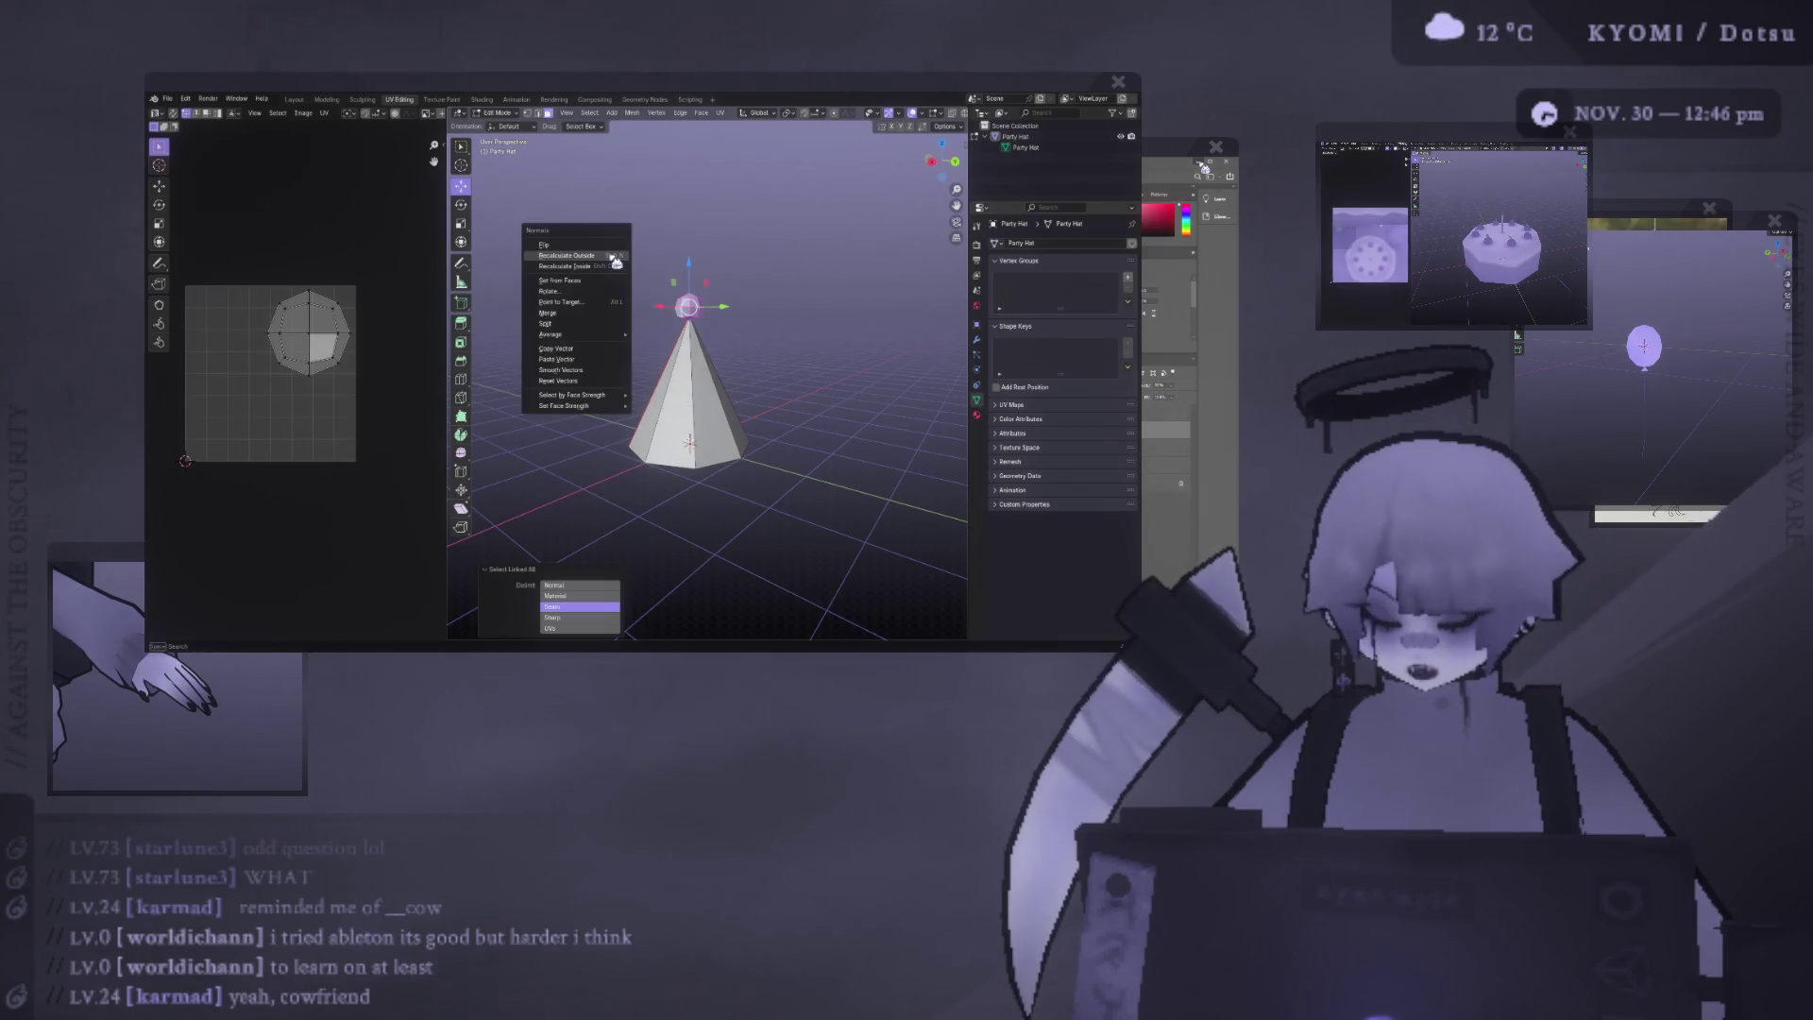
click(594, 373)
scroll(658, 366, up, 2)
click(658, 367)
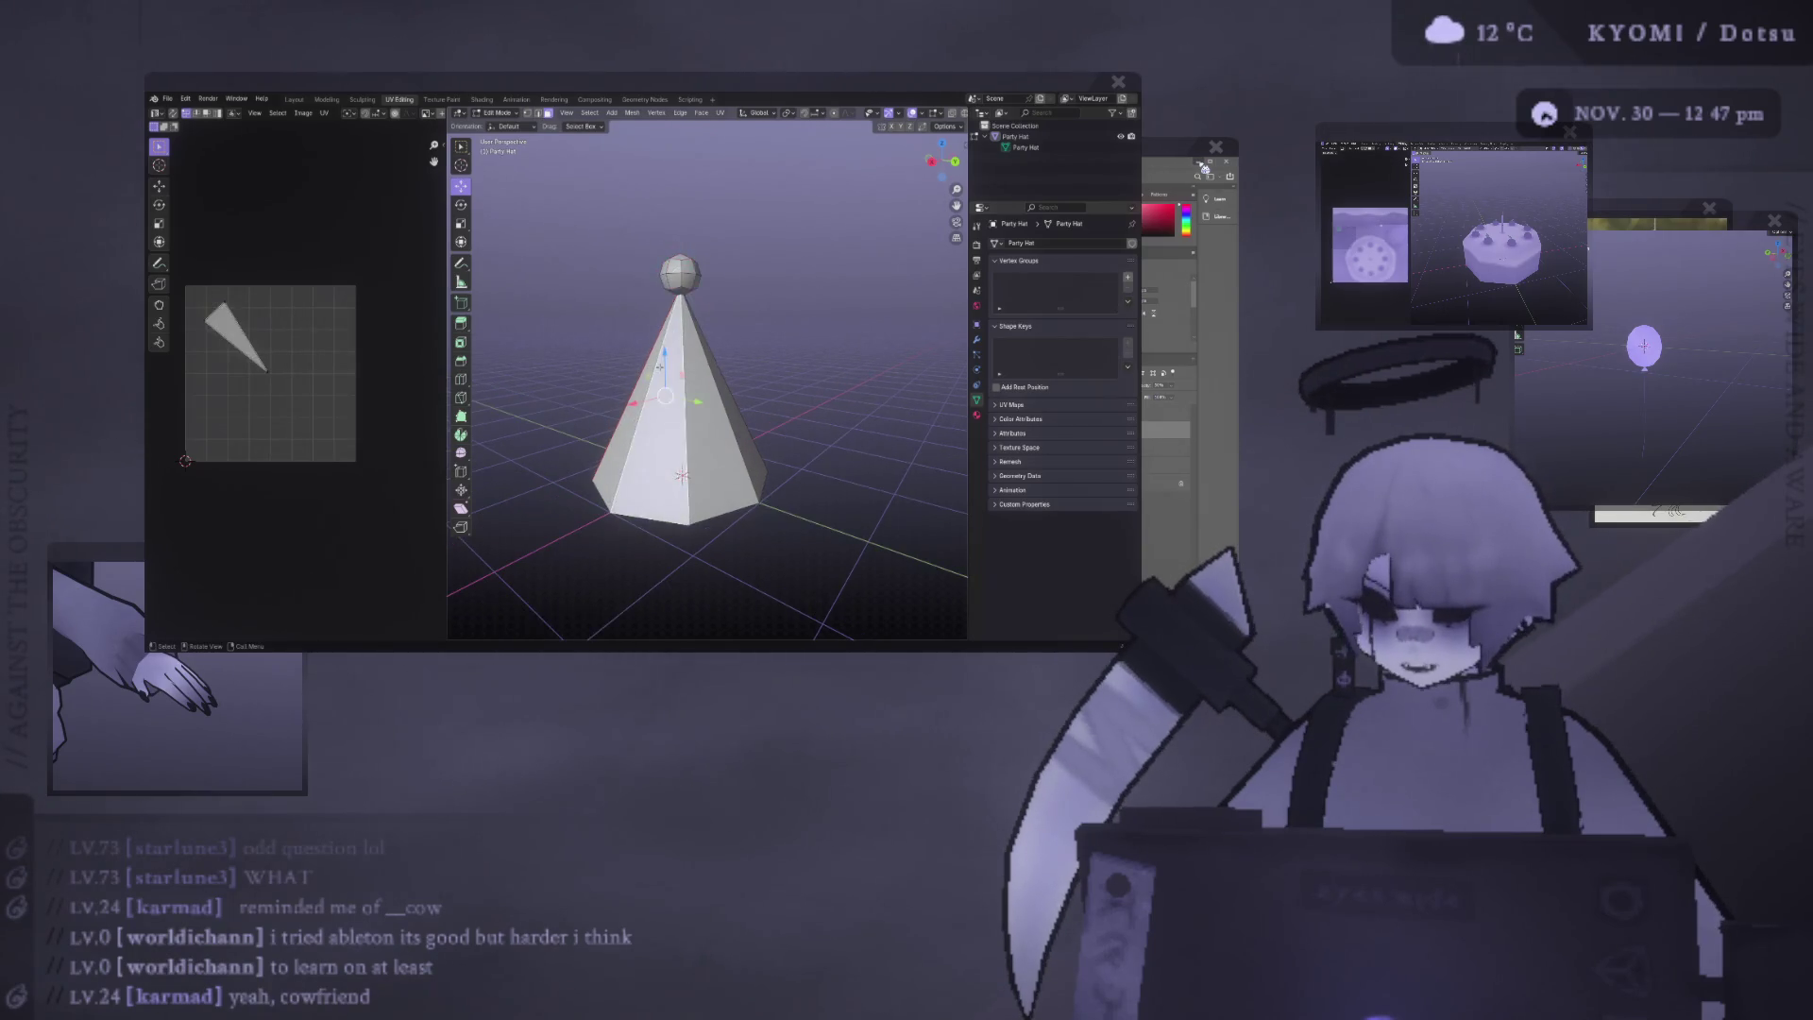
alt+click(649, 368)
key(alt+n)
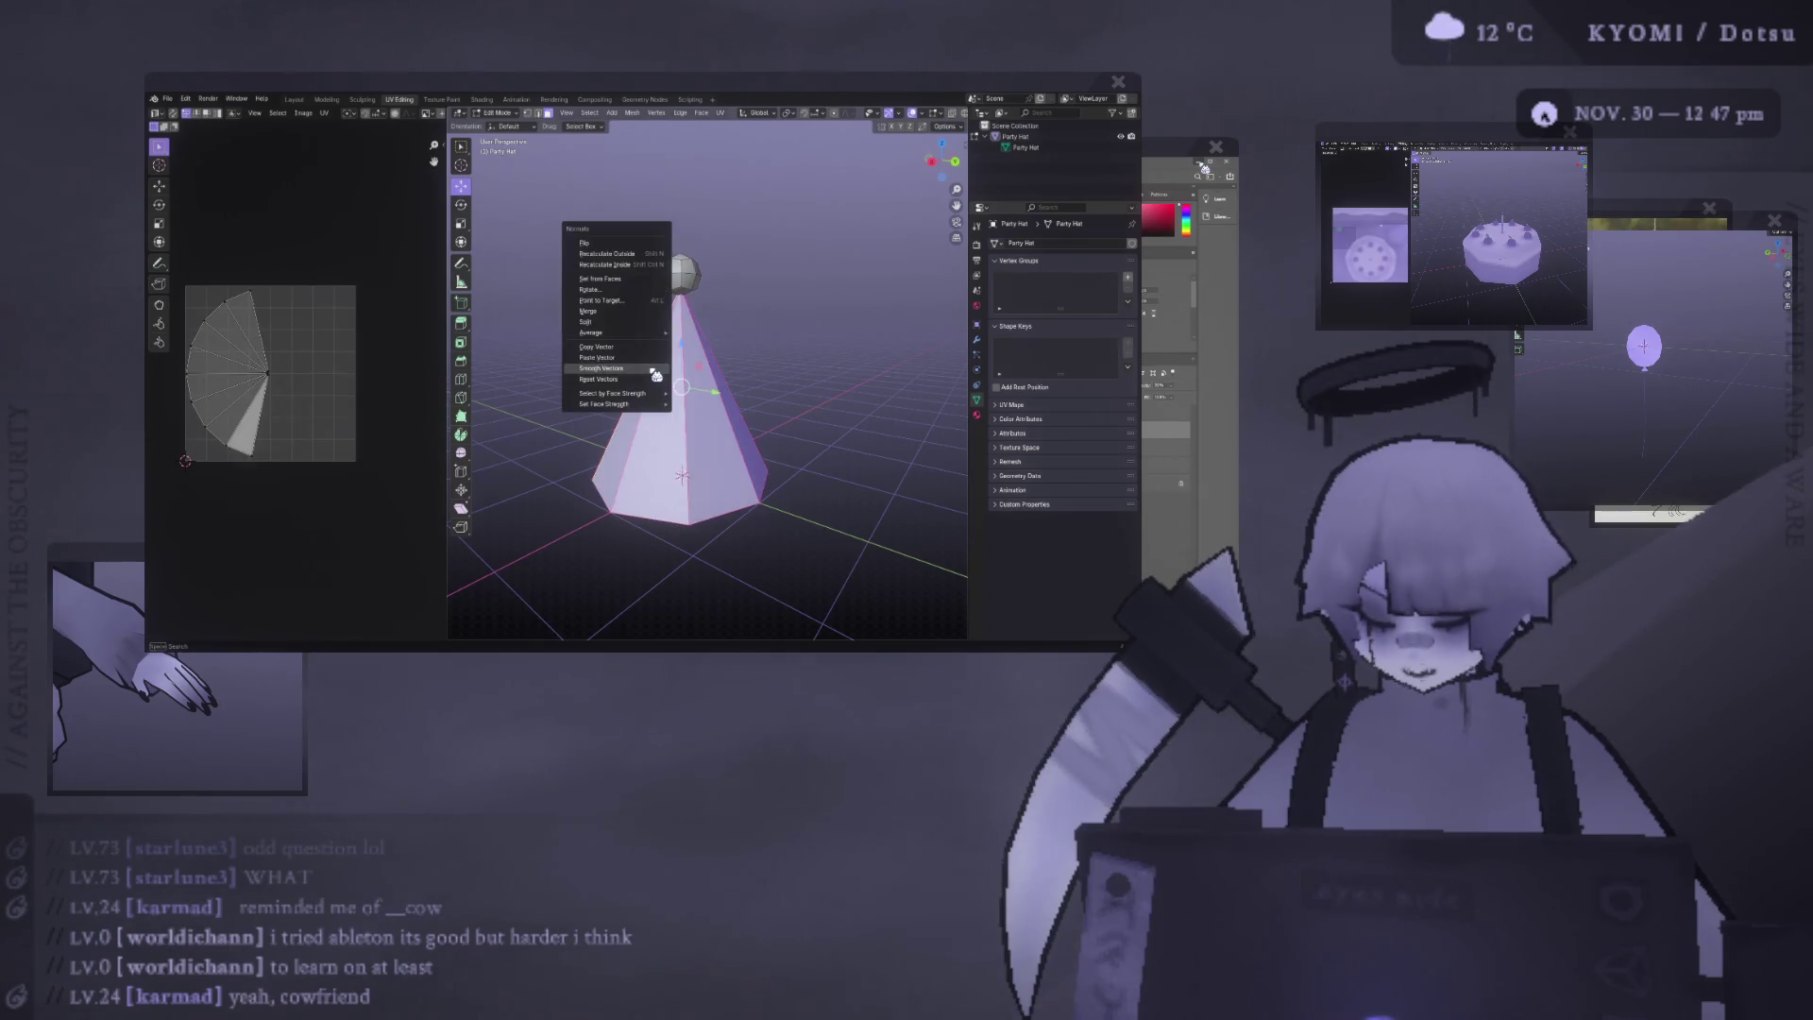
click(656, 375)
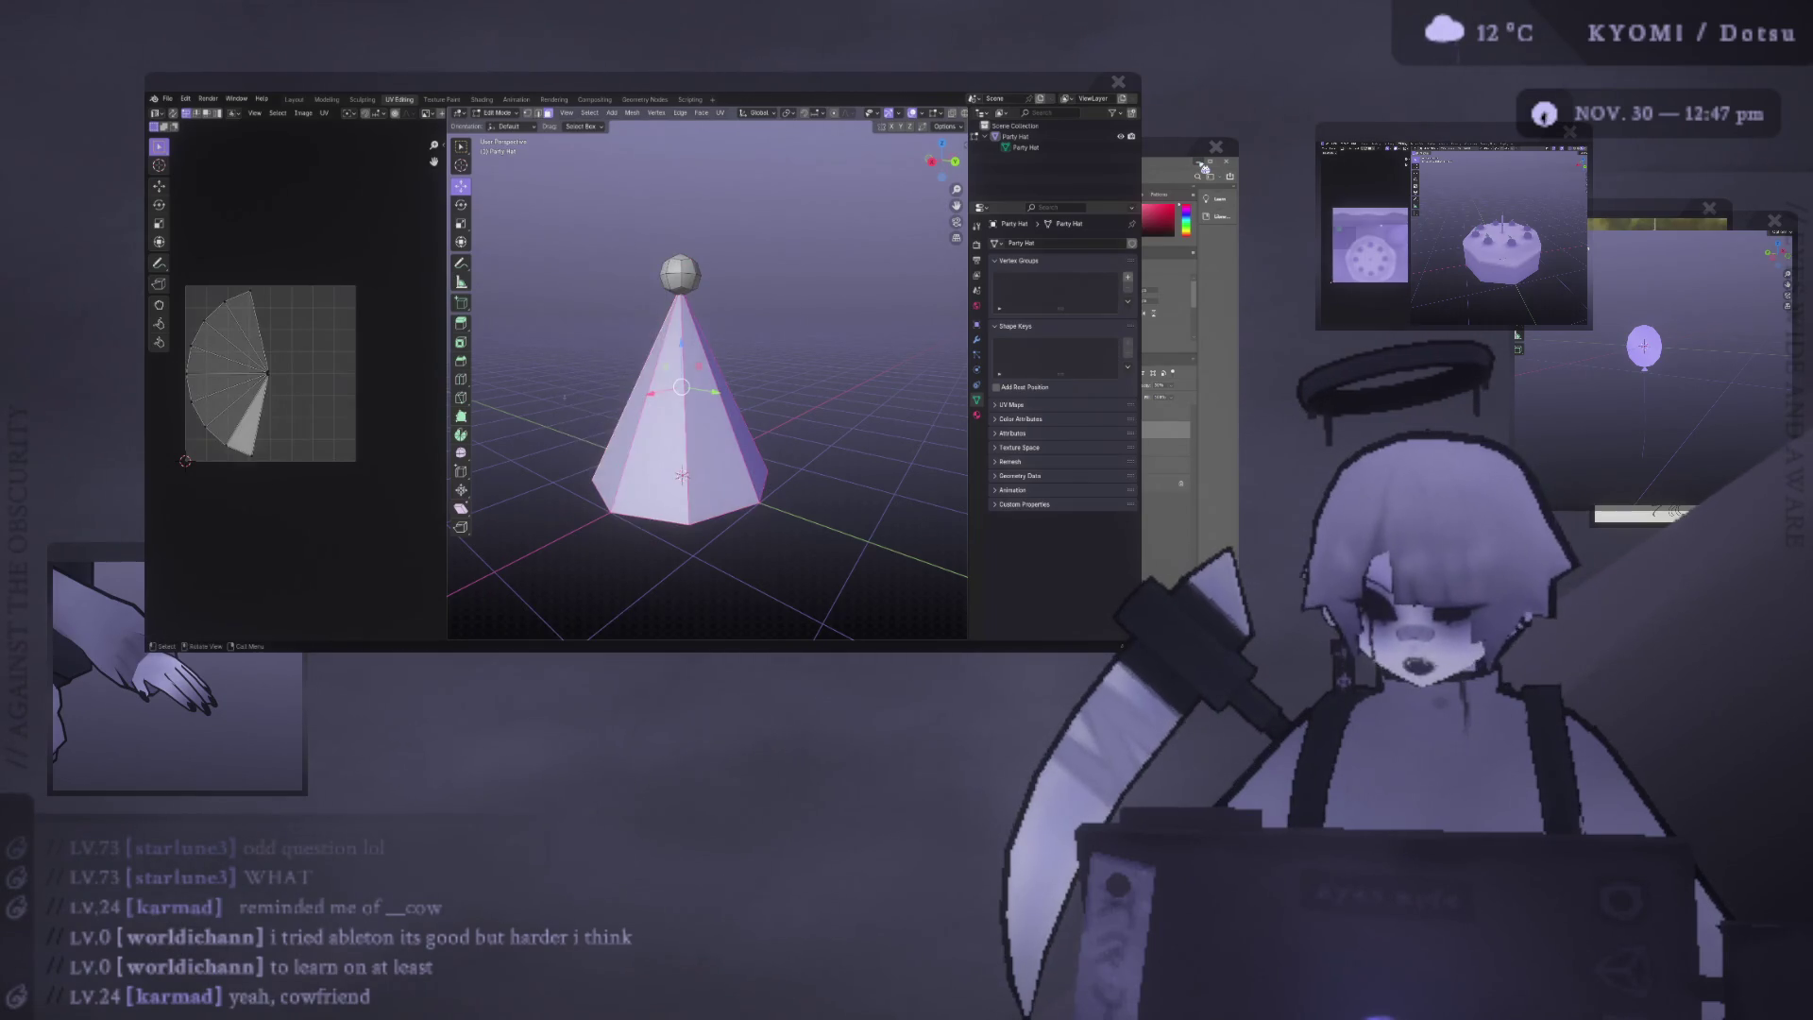
Shade the cone smooth and adjust the normals of the whole pompom sphere.
right_click(534, 378)
click(528, 463)
click(686, 276)
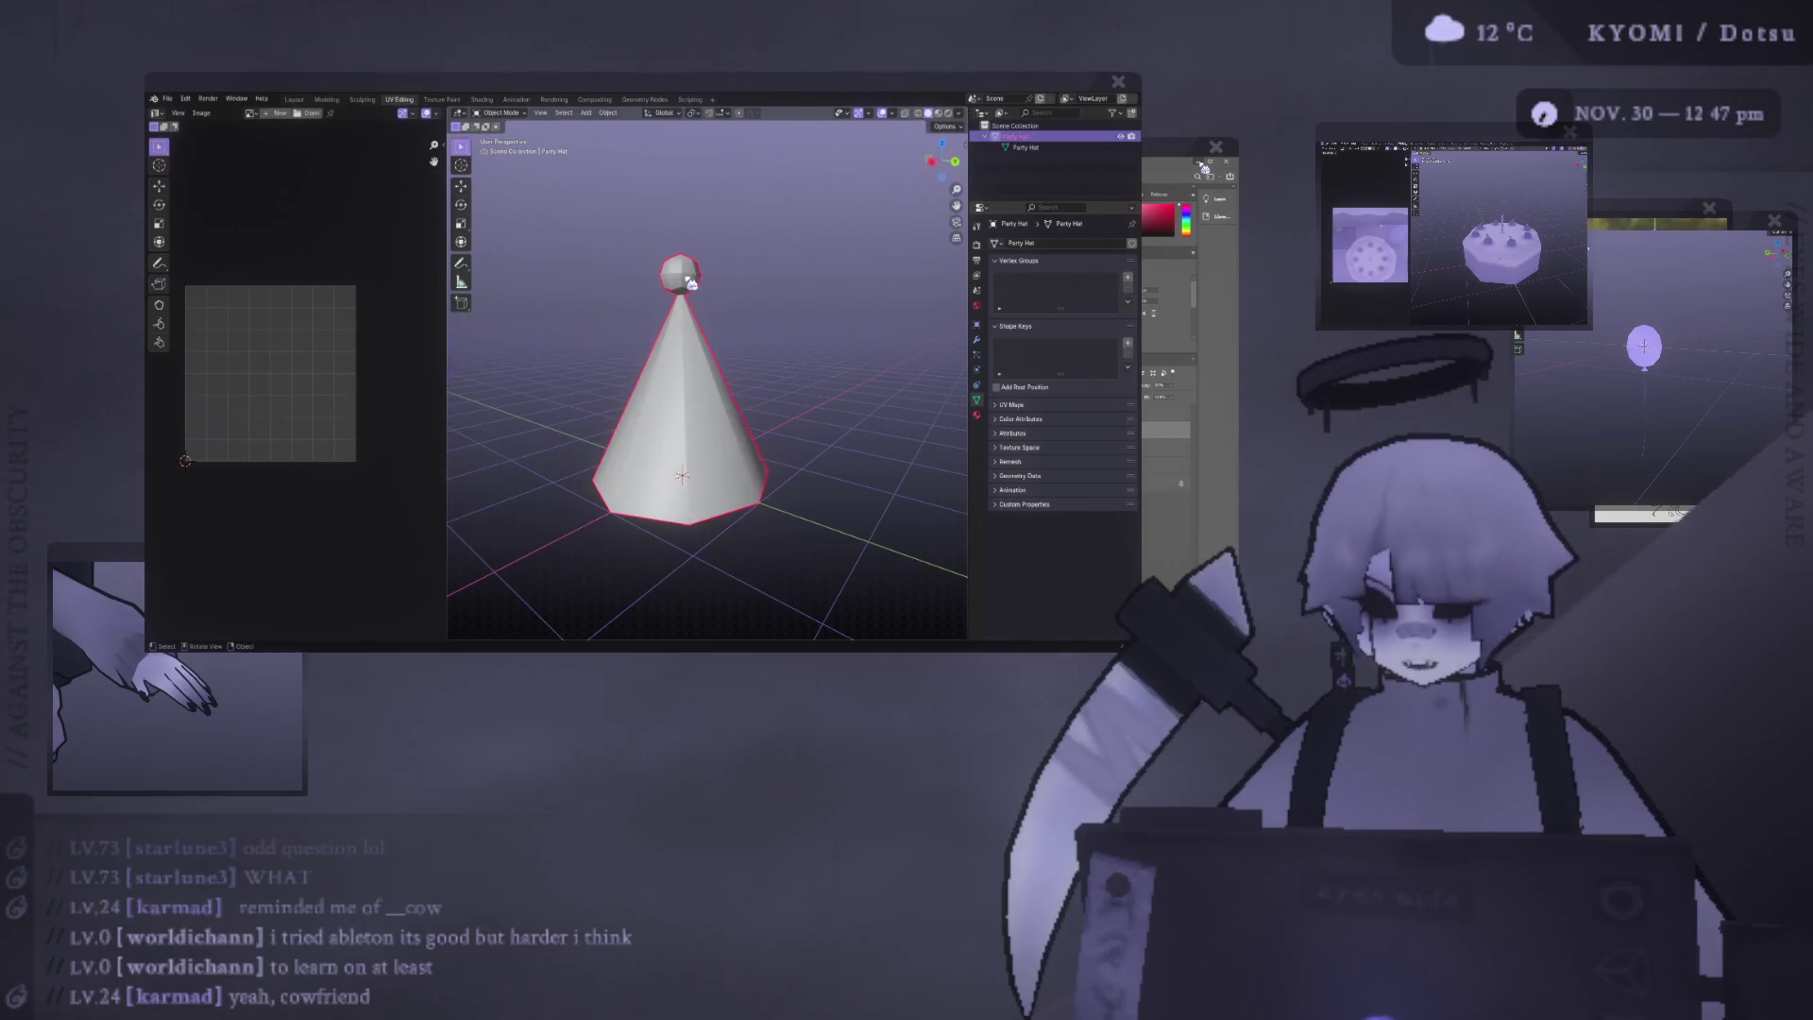
key(ctrl+l)
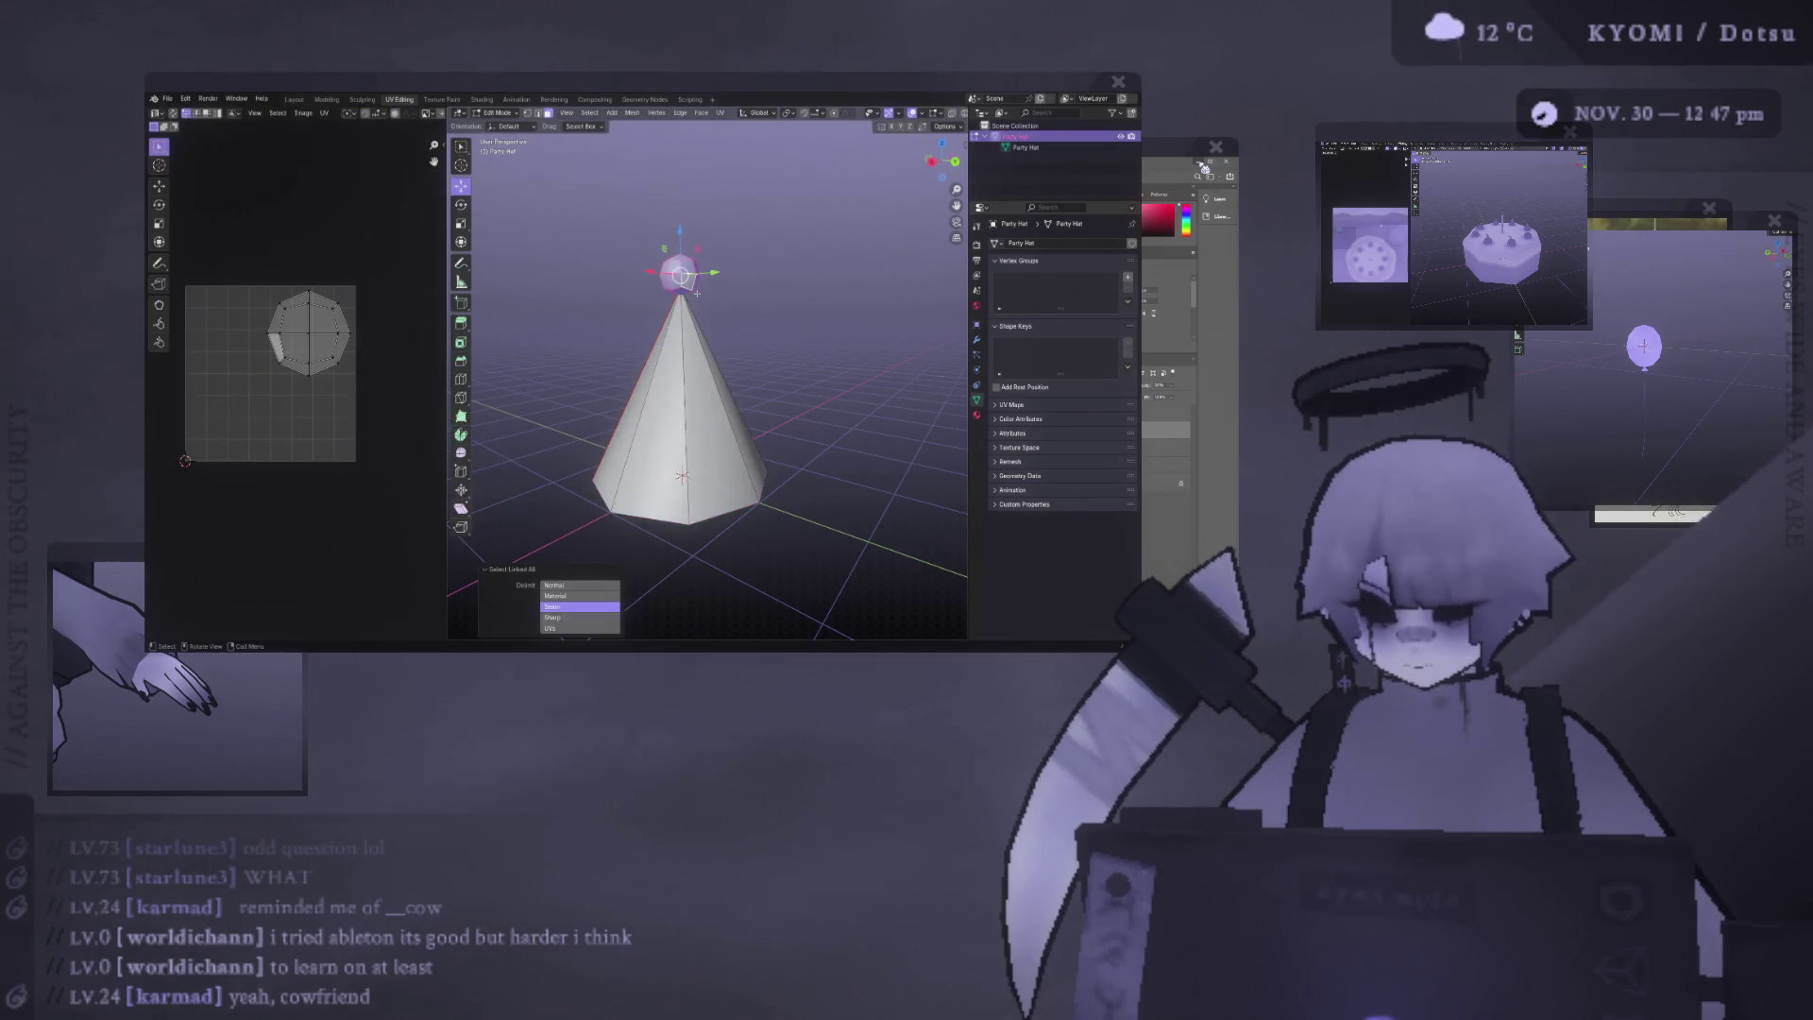
key(alt+n)
click(700, 304)
key(alt+n)
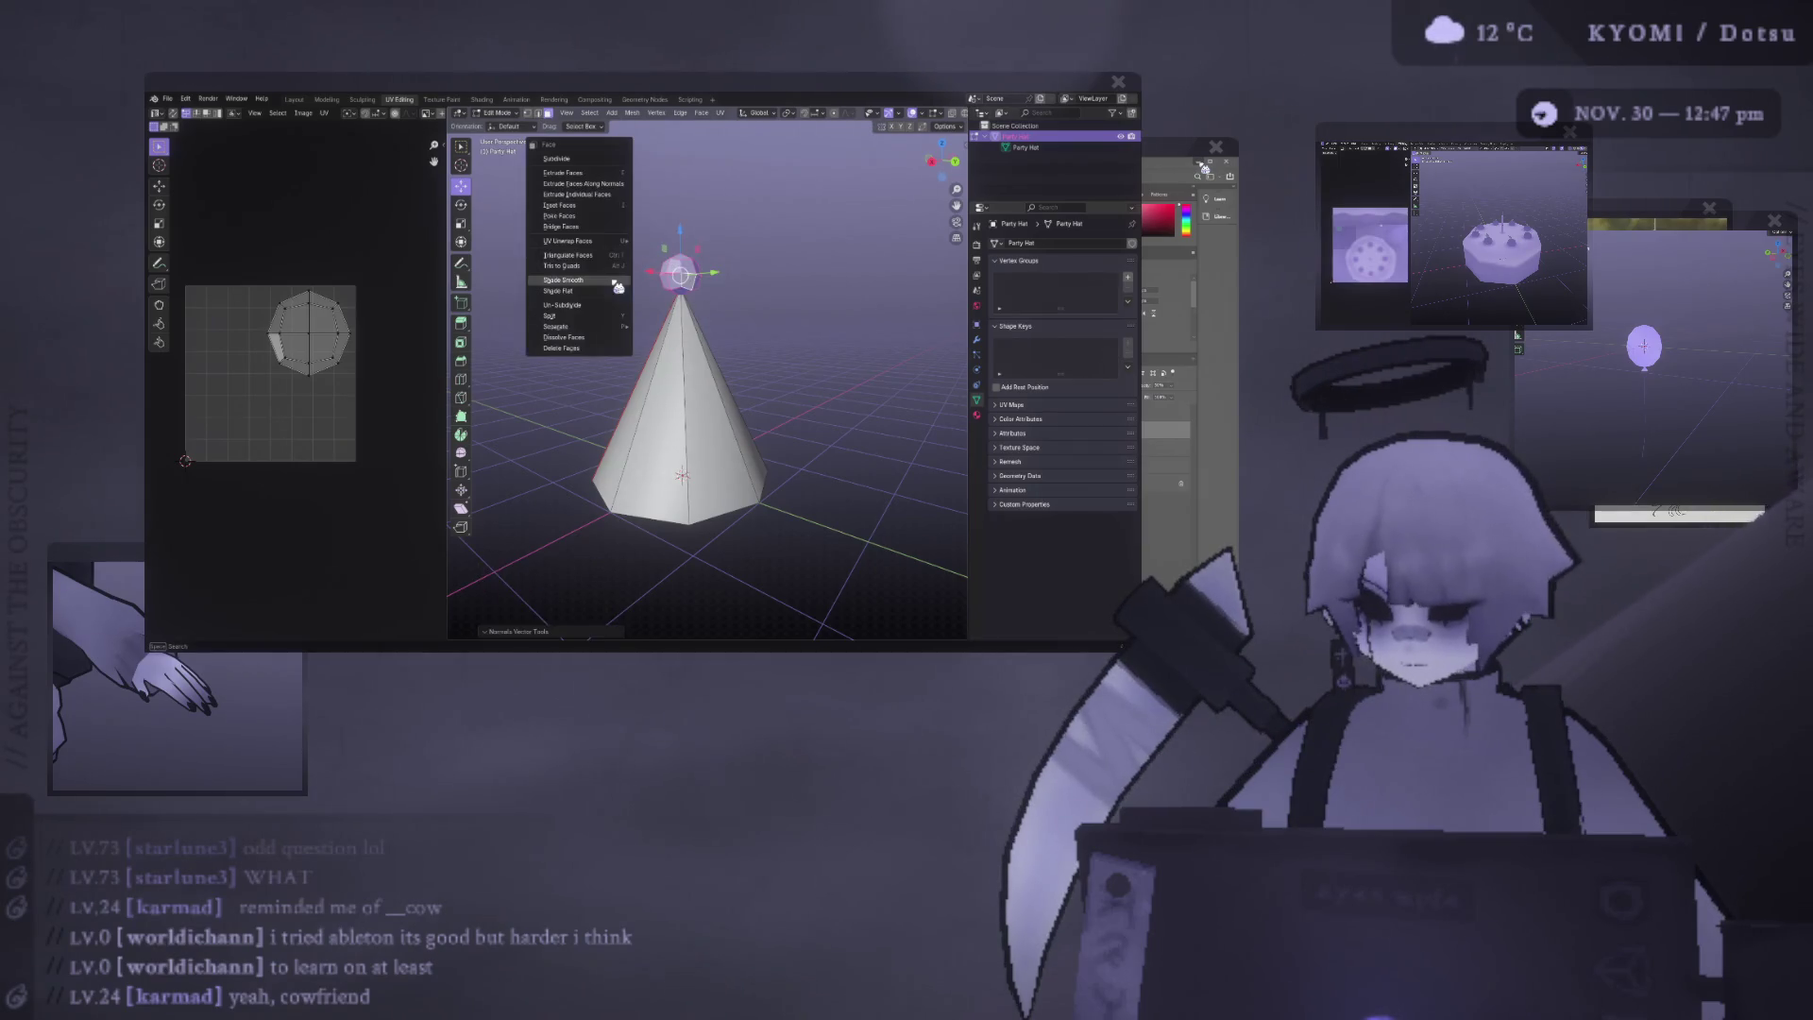
key(Escape)
Select the entire cone and apply two normals adjustments to it.
key(Tab)
Look up at the cone from below while switching in and out of Edit Mode.
key(Tab)
click(647, 367)
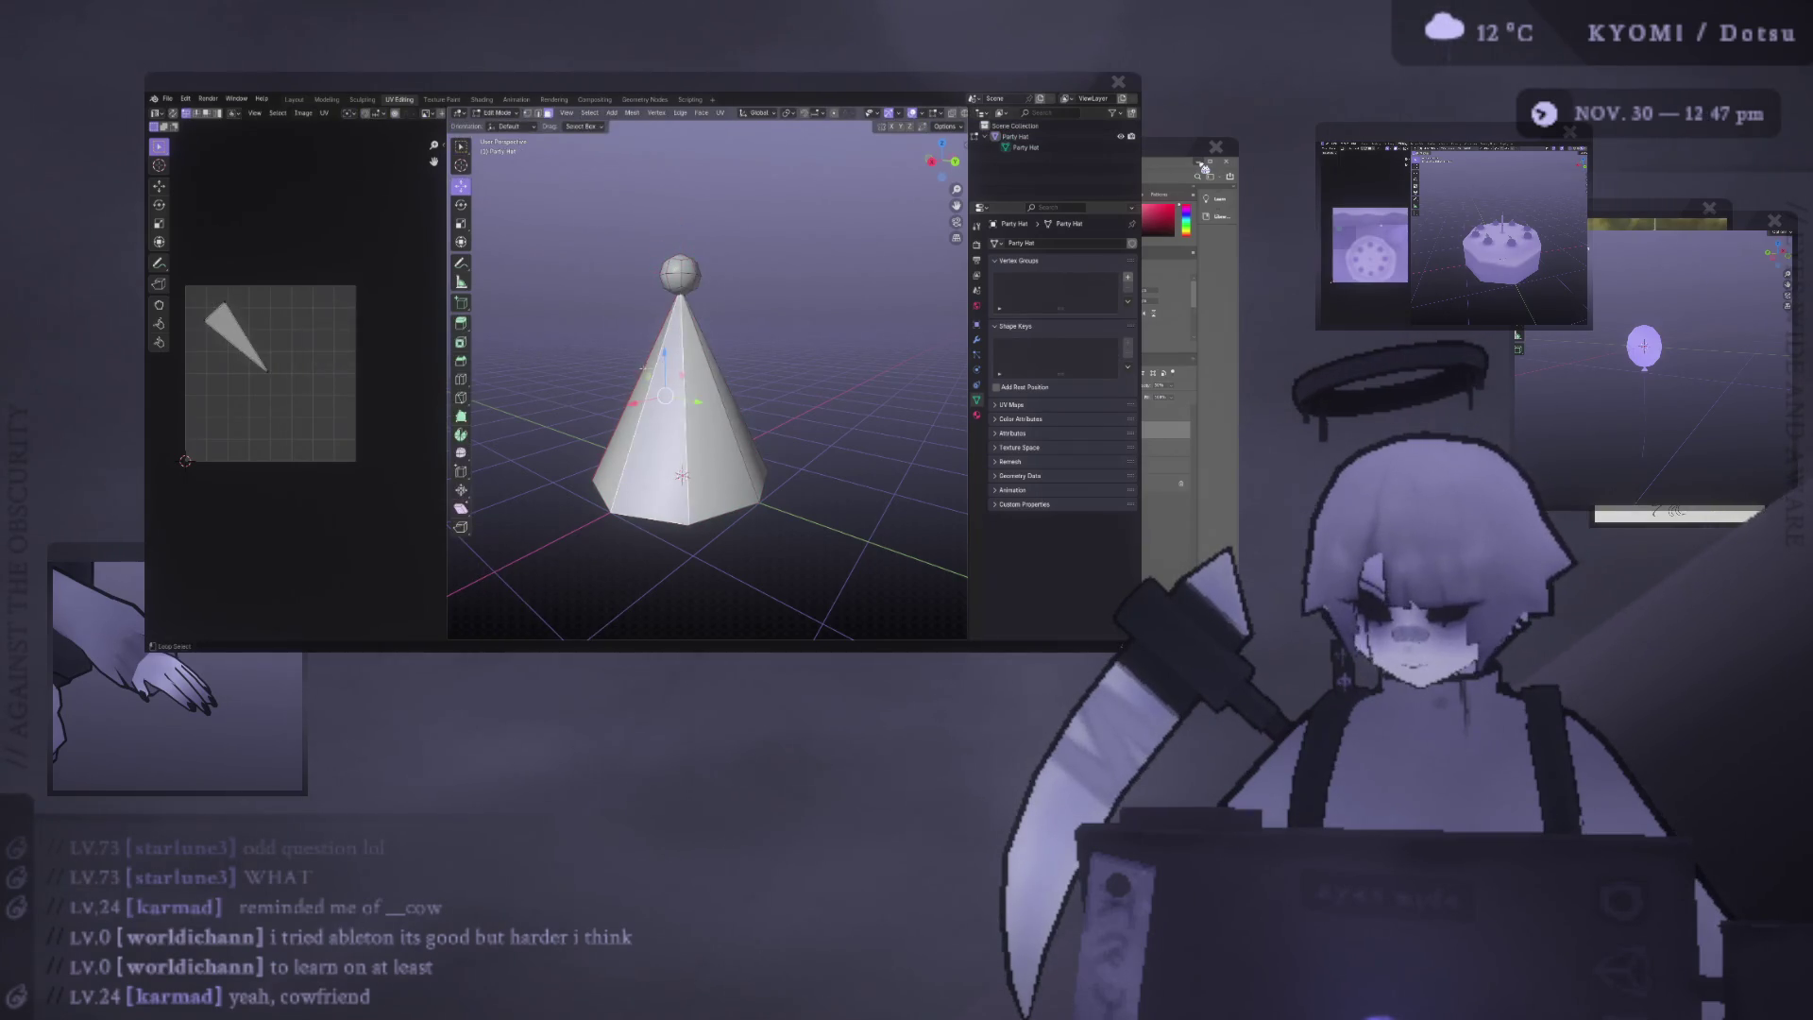
key(ctrl+l)
key(alt+n)
click(644, 367)
key(alt+n)
click(634, 369)
key(Tab)
scroll(798, 478, down, 3)
scroll(772, 438, up, 6)
mouse_move(771, 438)
middle_down()
mouse_move(882, 437)
mouse_move(809, 393)
mouse_move(862, 401)
mouse_move(878, 352)
mouse_move(822, 324)
middle_up()
key(Tab)
scroll(793, 336, down, 3)
right_click(641, 365)
key(Escape)
key(Tab)
Reset the cone's normal vectors, then view it from a lower angle.
key(Tab)
key(alt+n)
click(645, 367)
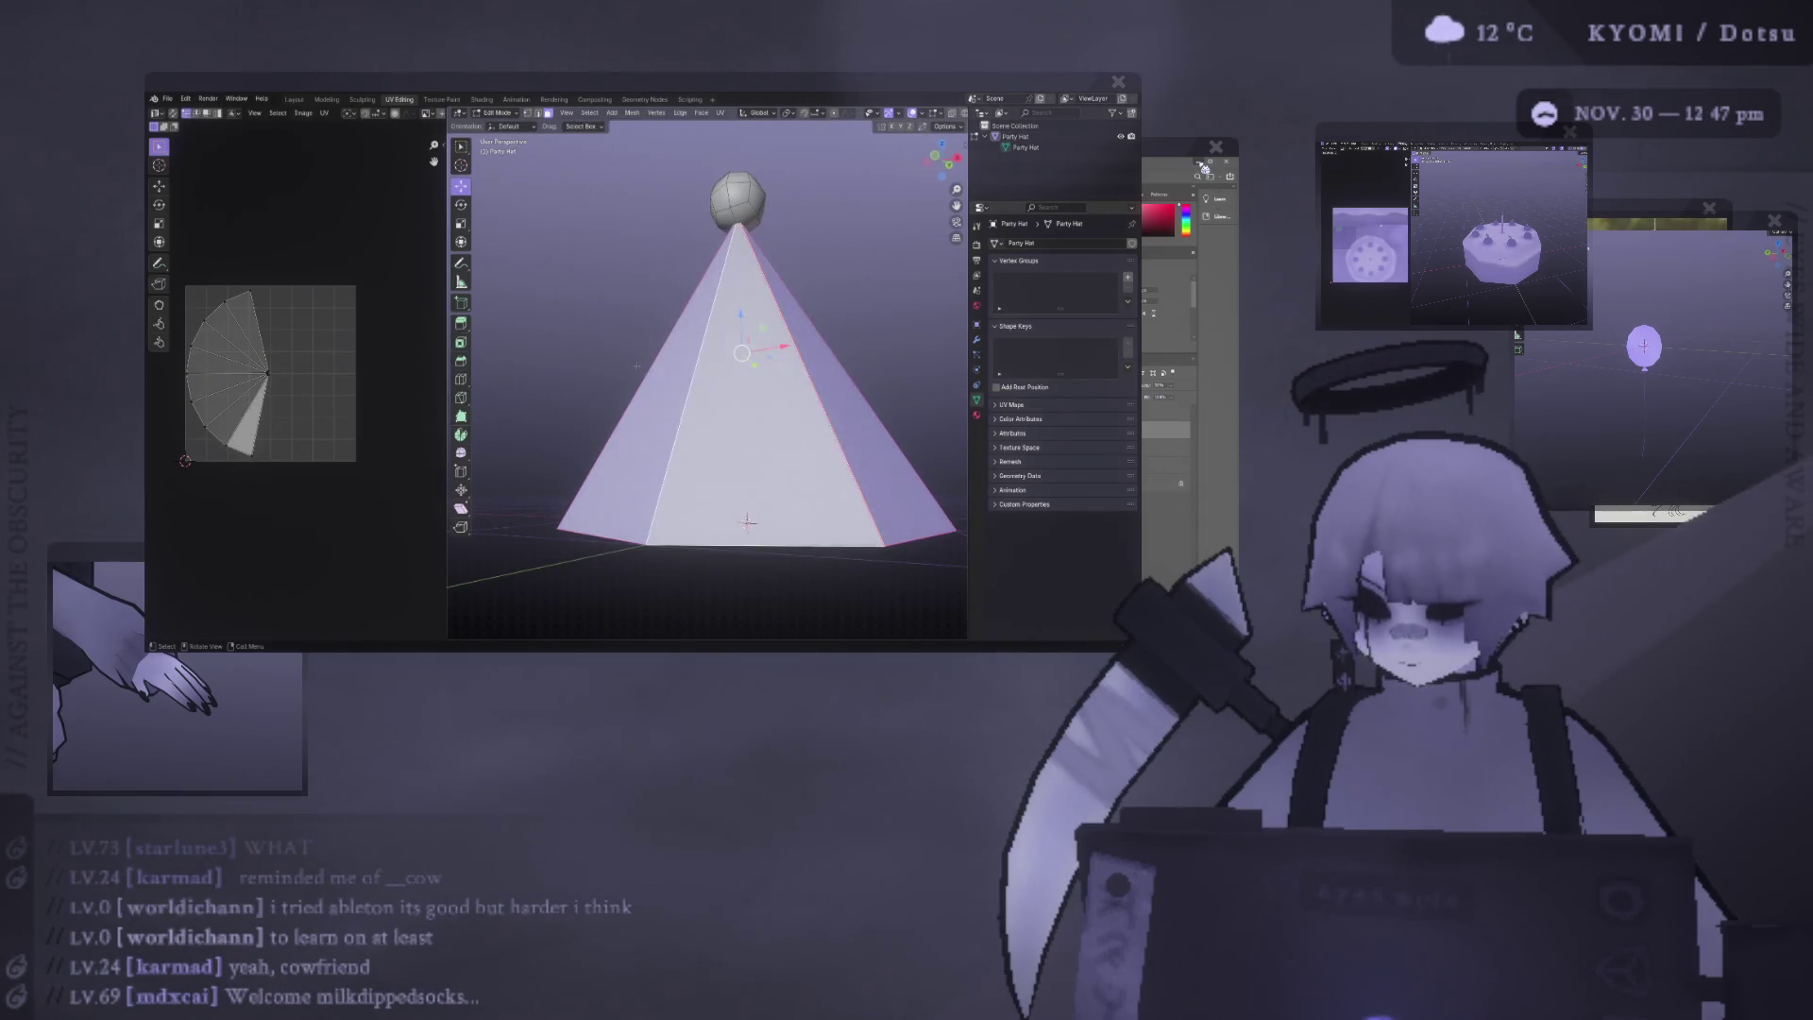
key(alt+n)
click(645, 367)
key(Tab)
key(Tab)
key(alt+n)
click(640, 354)
mouse_move(640, 352)
middle_down()
mouse_move(639, 377)
mouse_move(558, 392)
mouse_move(507, 379)
middle_up()
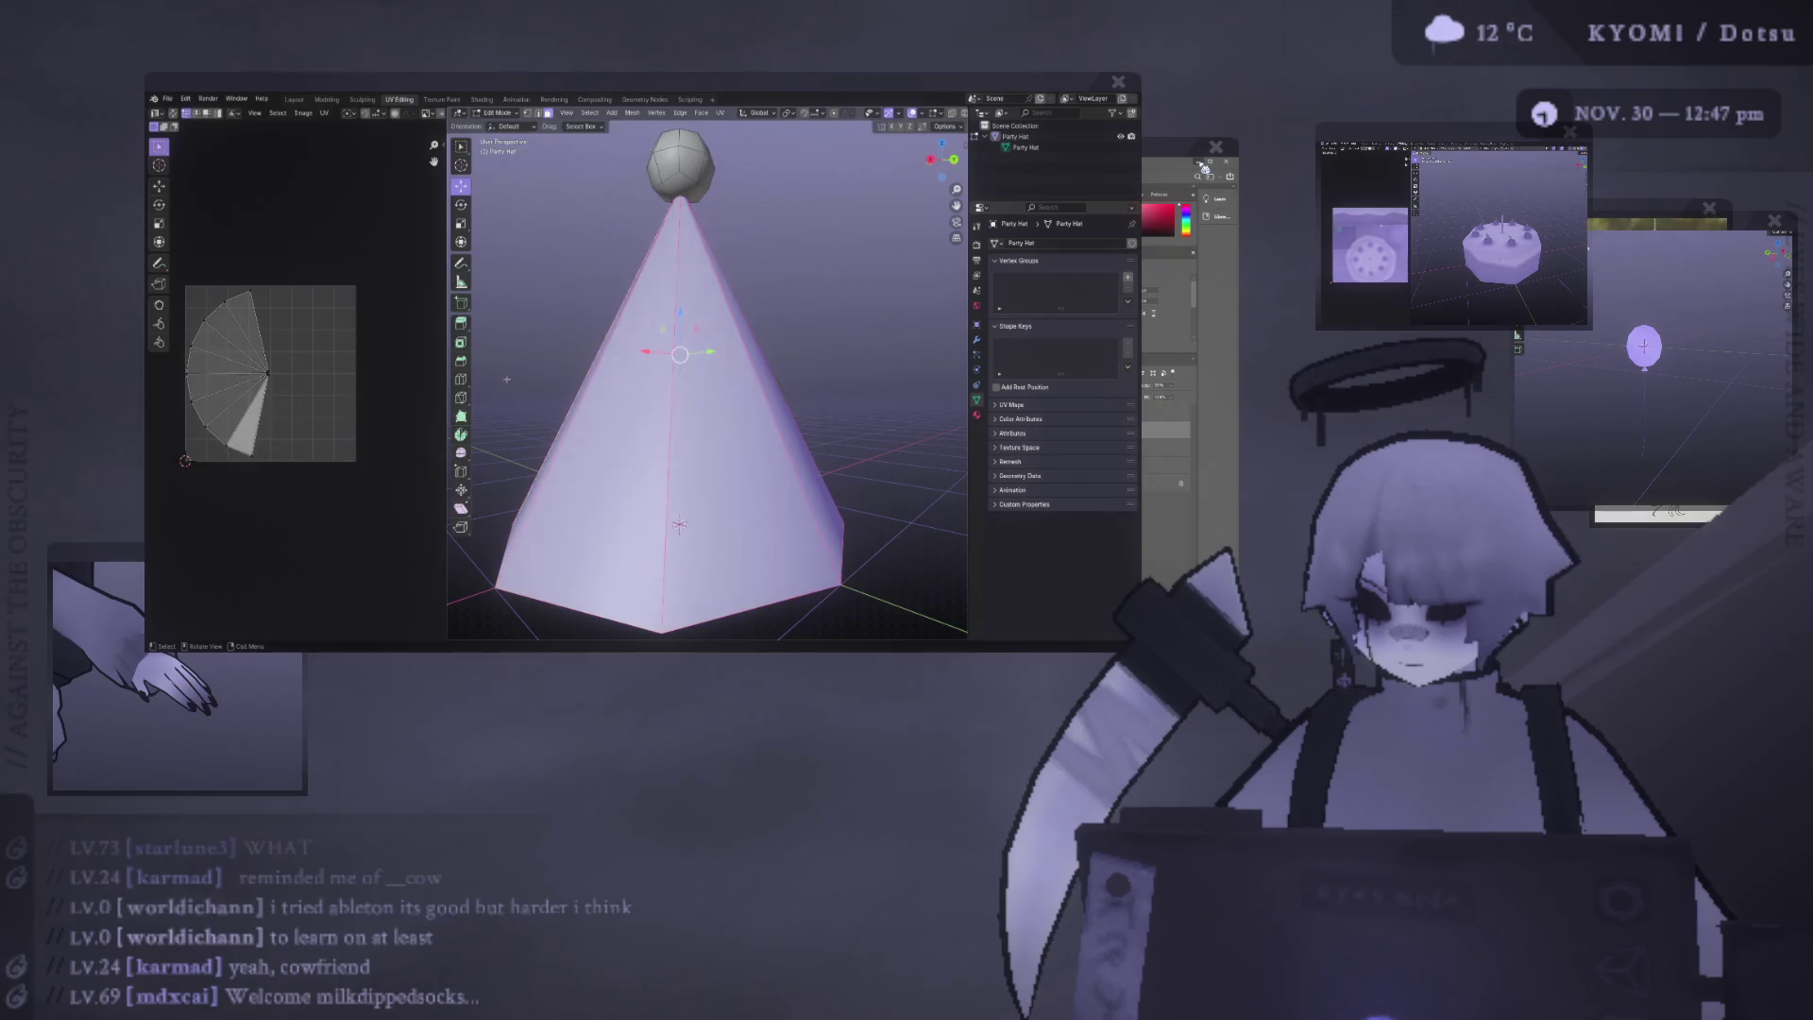
Reset then smooth the cone's normals, save party_hat.blend, and return to Object Mode.
key(alt+n)
click(555, 391)
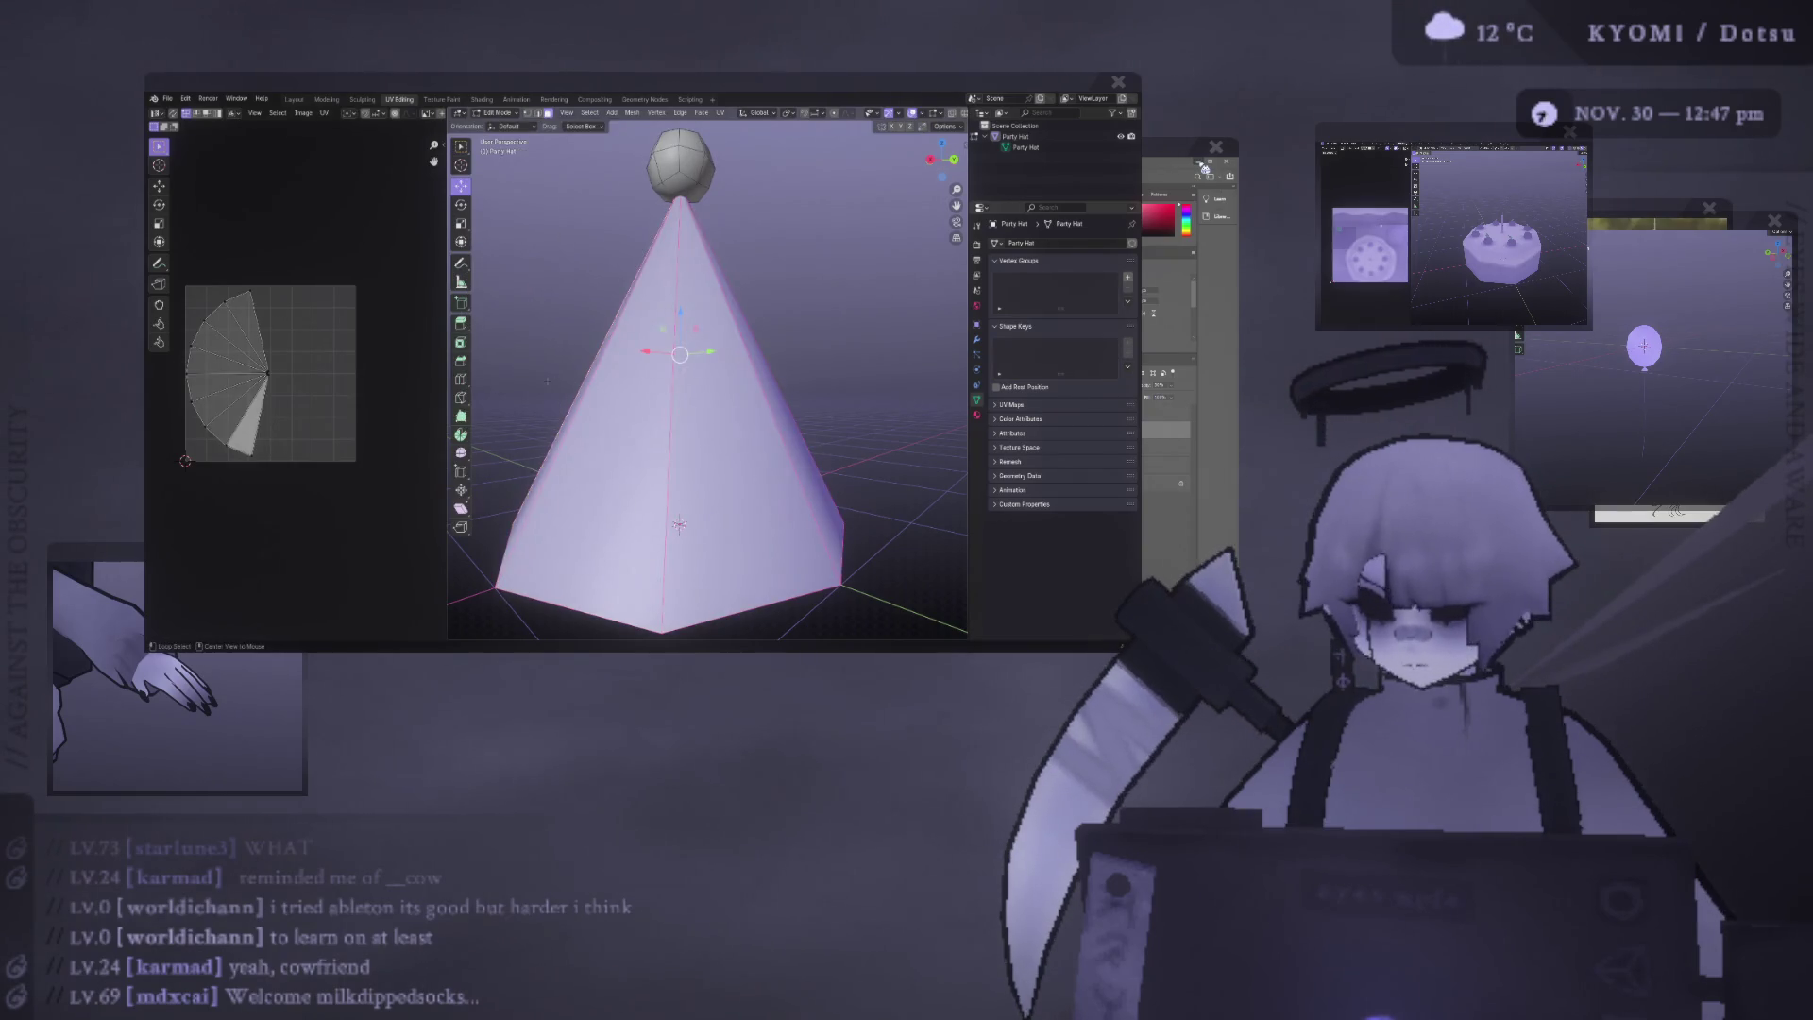
key(alt+n)
click(555, 380)
key(ctrl+s)
key(Tab)
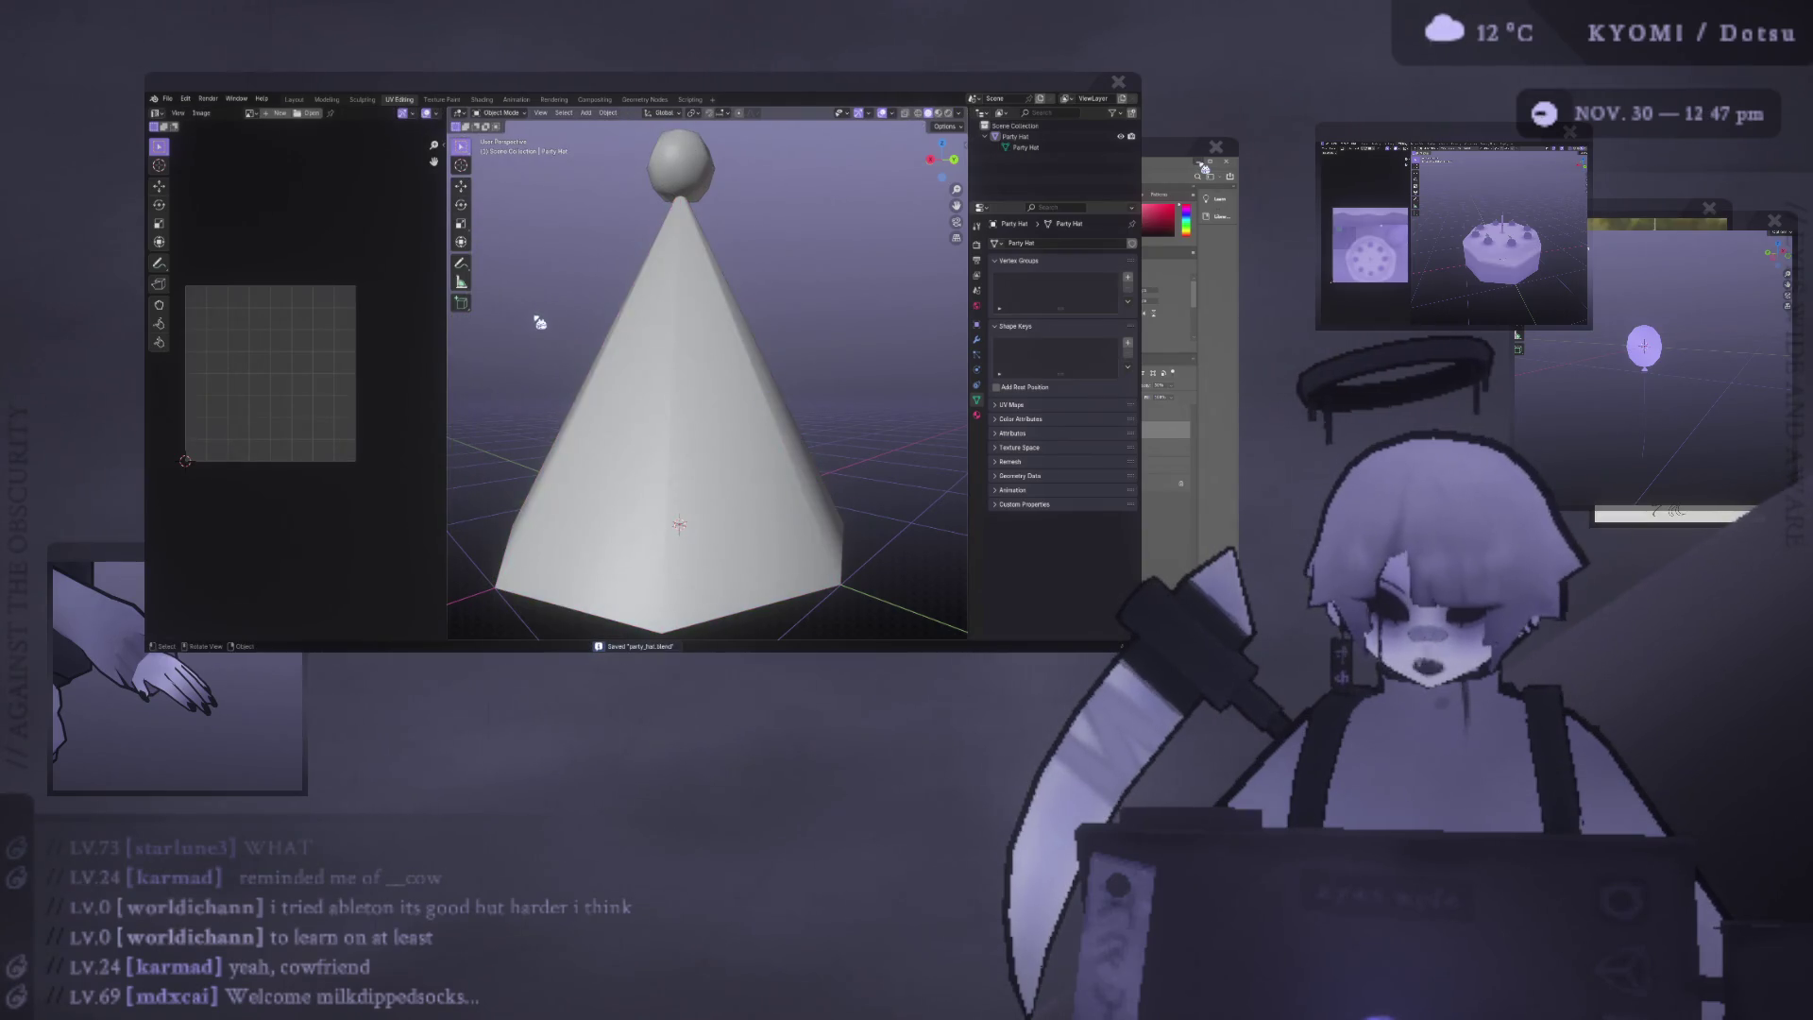
Feed the party hat material's emission colour from an Image Texture.
mouse_move(542, 312)
middle_down()
mouse_move(826, 434)
mouse_move(909, 540)
mouse_move(777, 421)
mouse_move(646, 375)
mouse_move(505, 423)
middle_up()
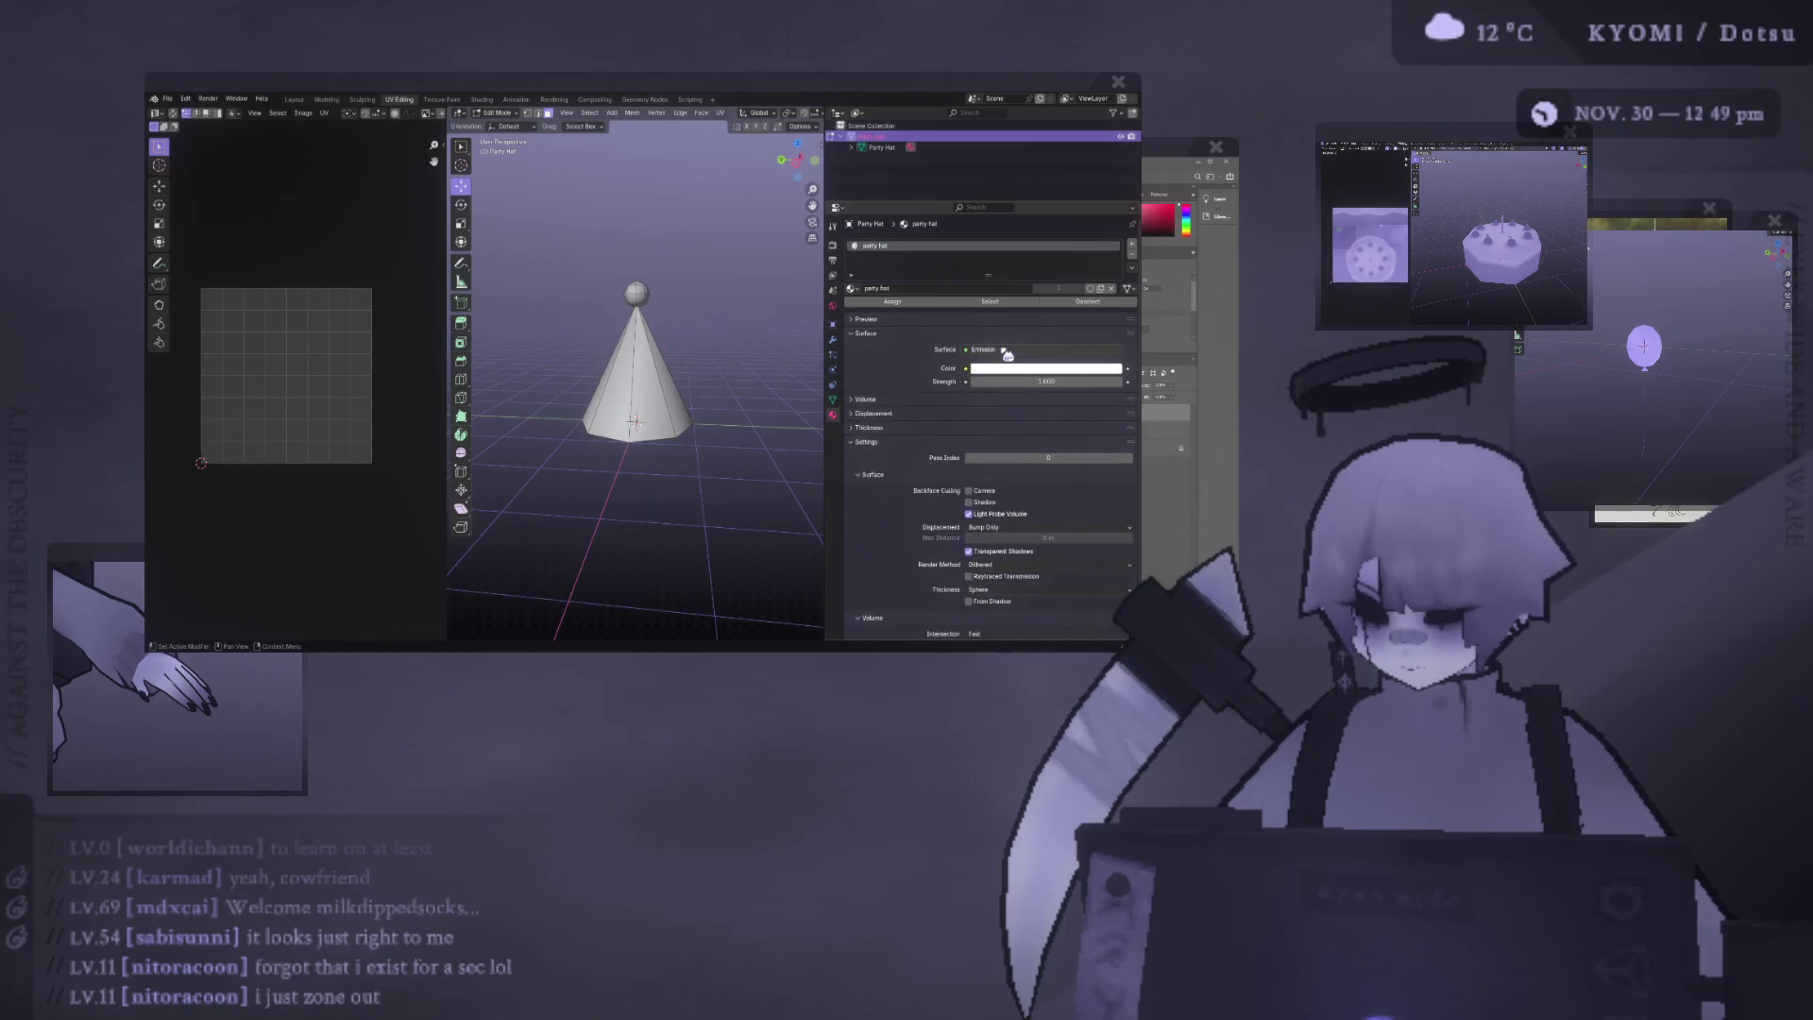
click(965, 369)
click(759, 443)
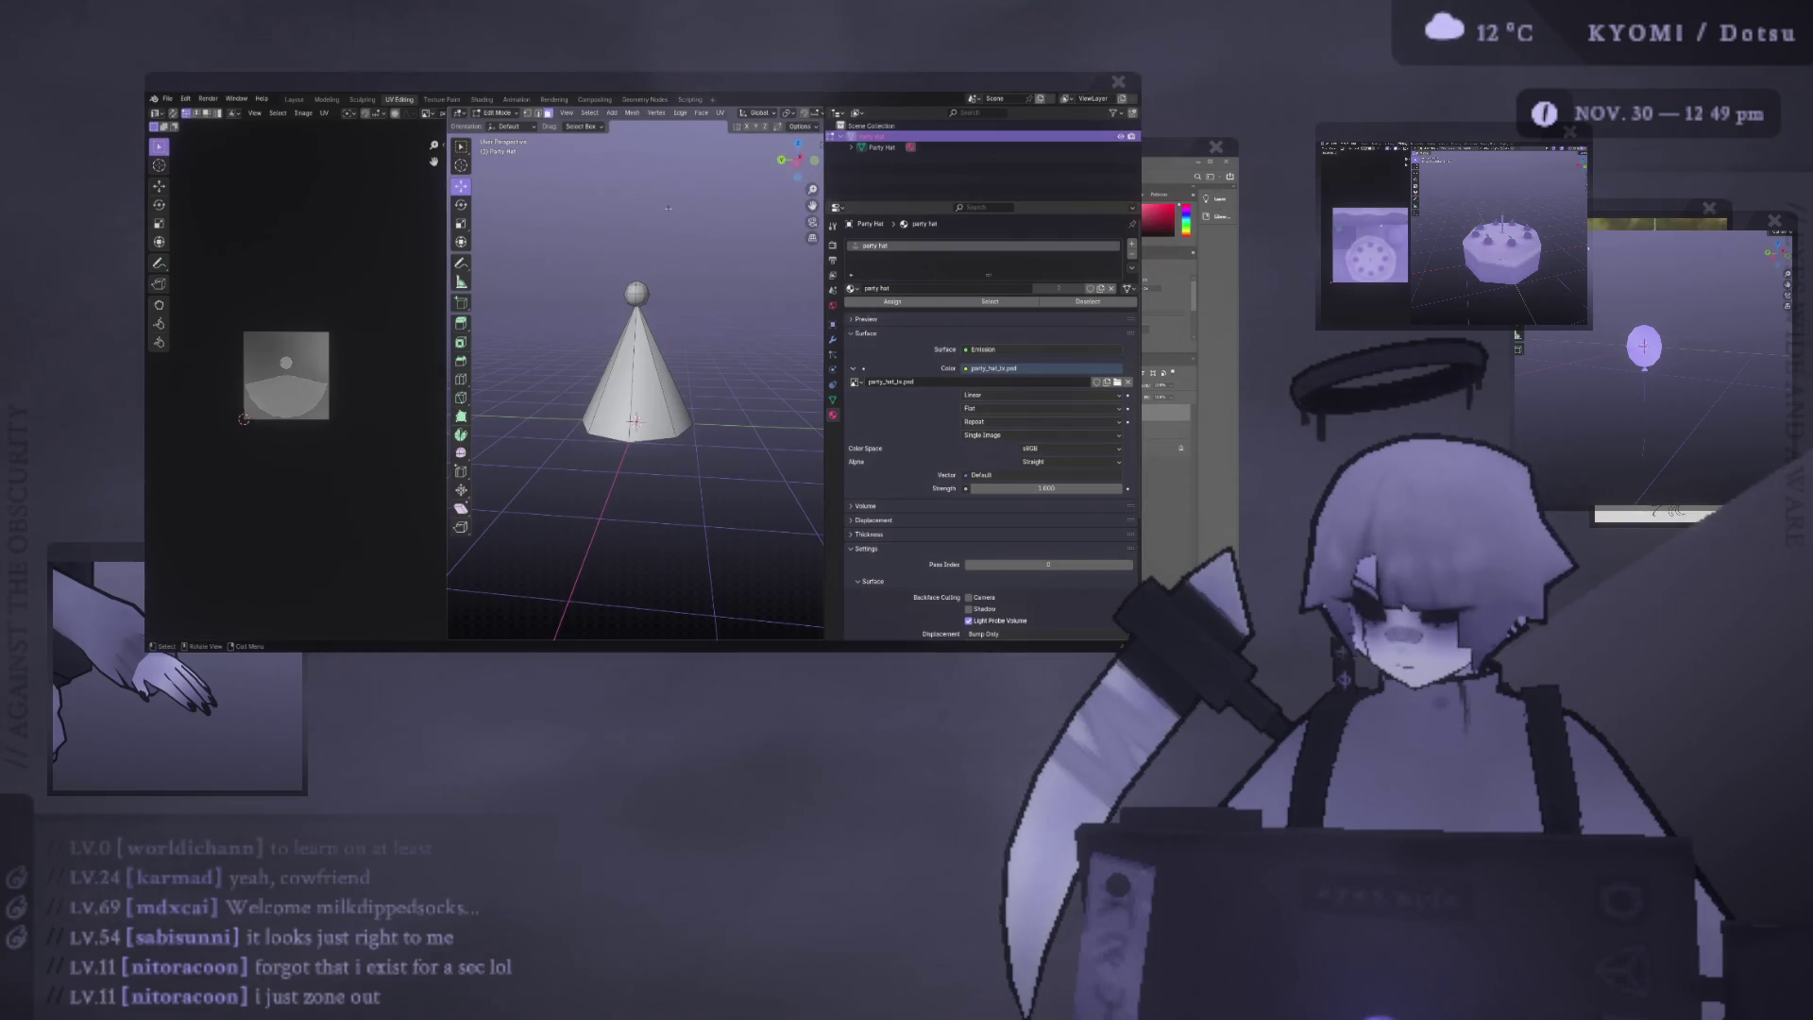
Widen the 3D view beside the UV editor and orbit around the cone in Object Mode.
drag(446, 425, 309, 425)
scroll(472, 112, down, 2)
scroll(566, 377, up, 2)
scroll(566, 378, up, 5)
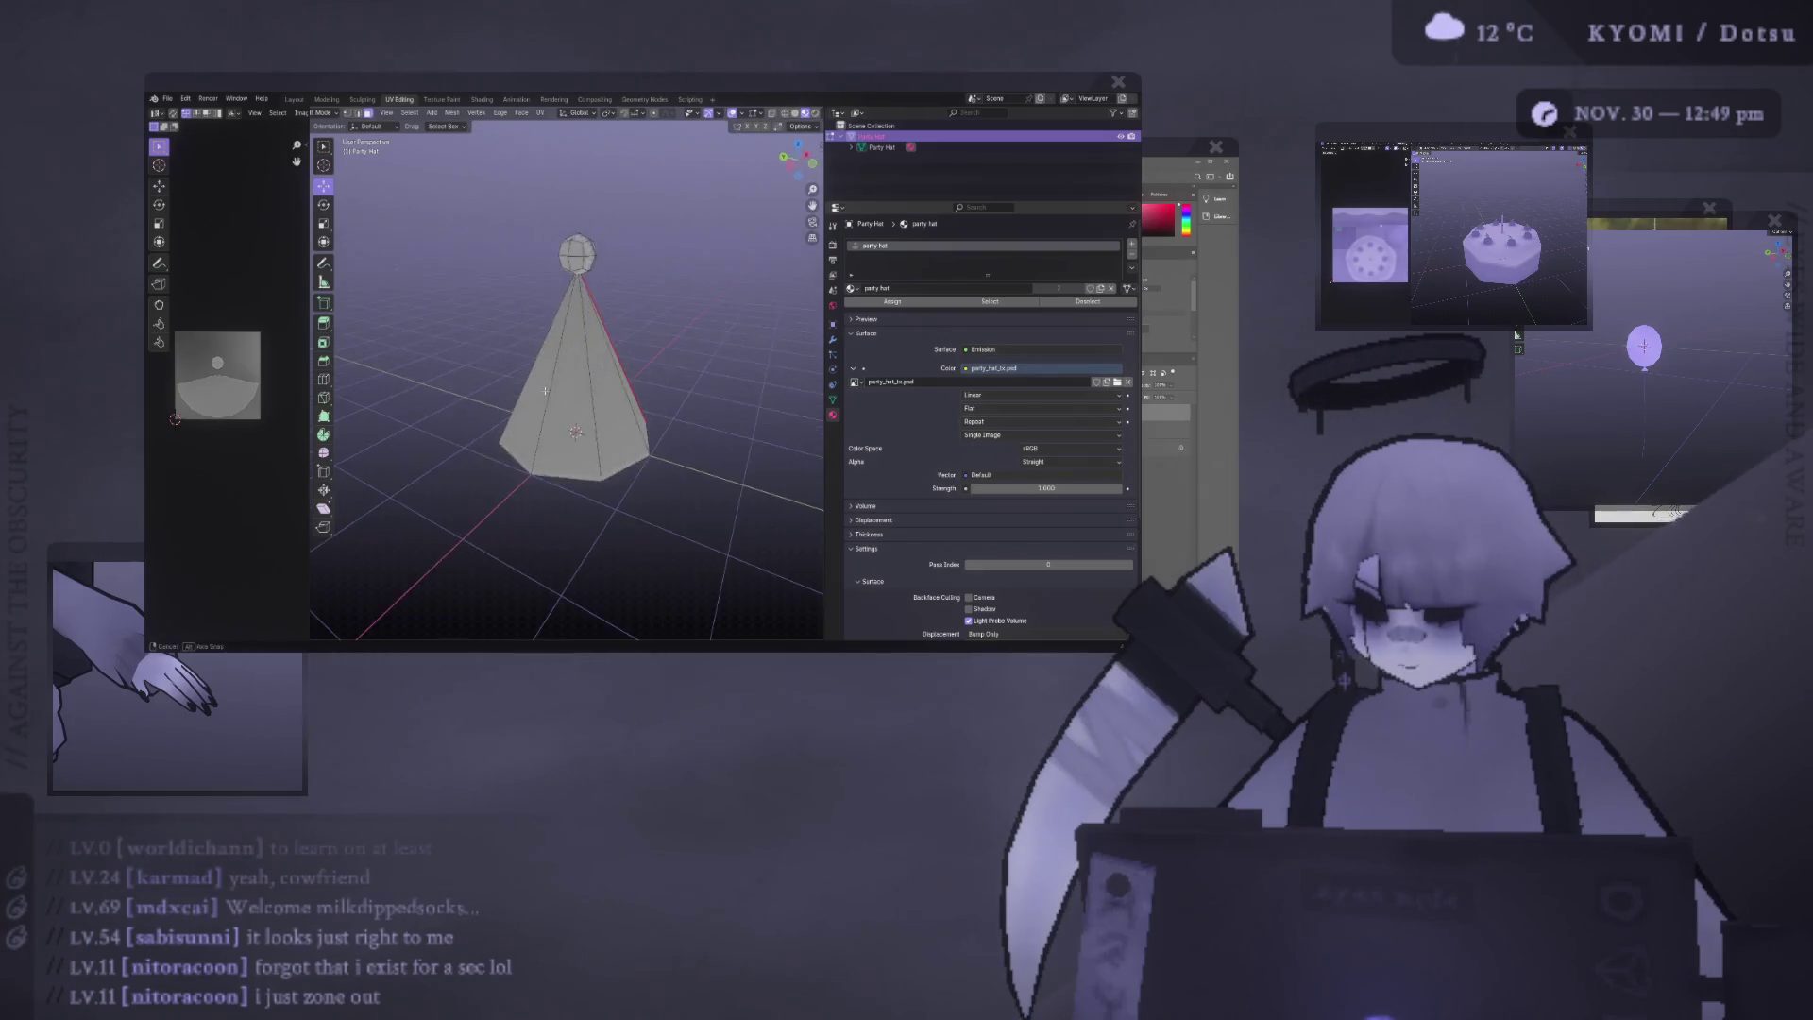
middle_drag(529, 302, 502, 280)
key(Tab)
mouse_move(737, 304)
middle_down()
mouse_move(671, 352)
mouse_move(587, 189)
middle_up()
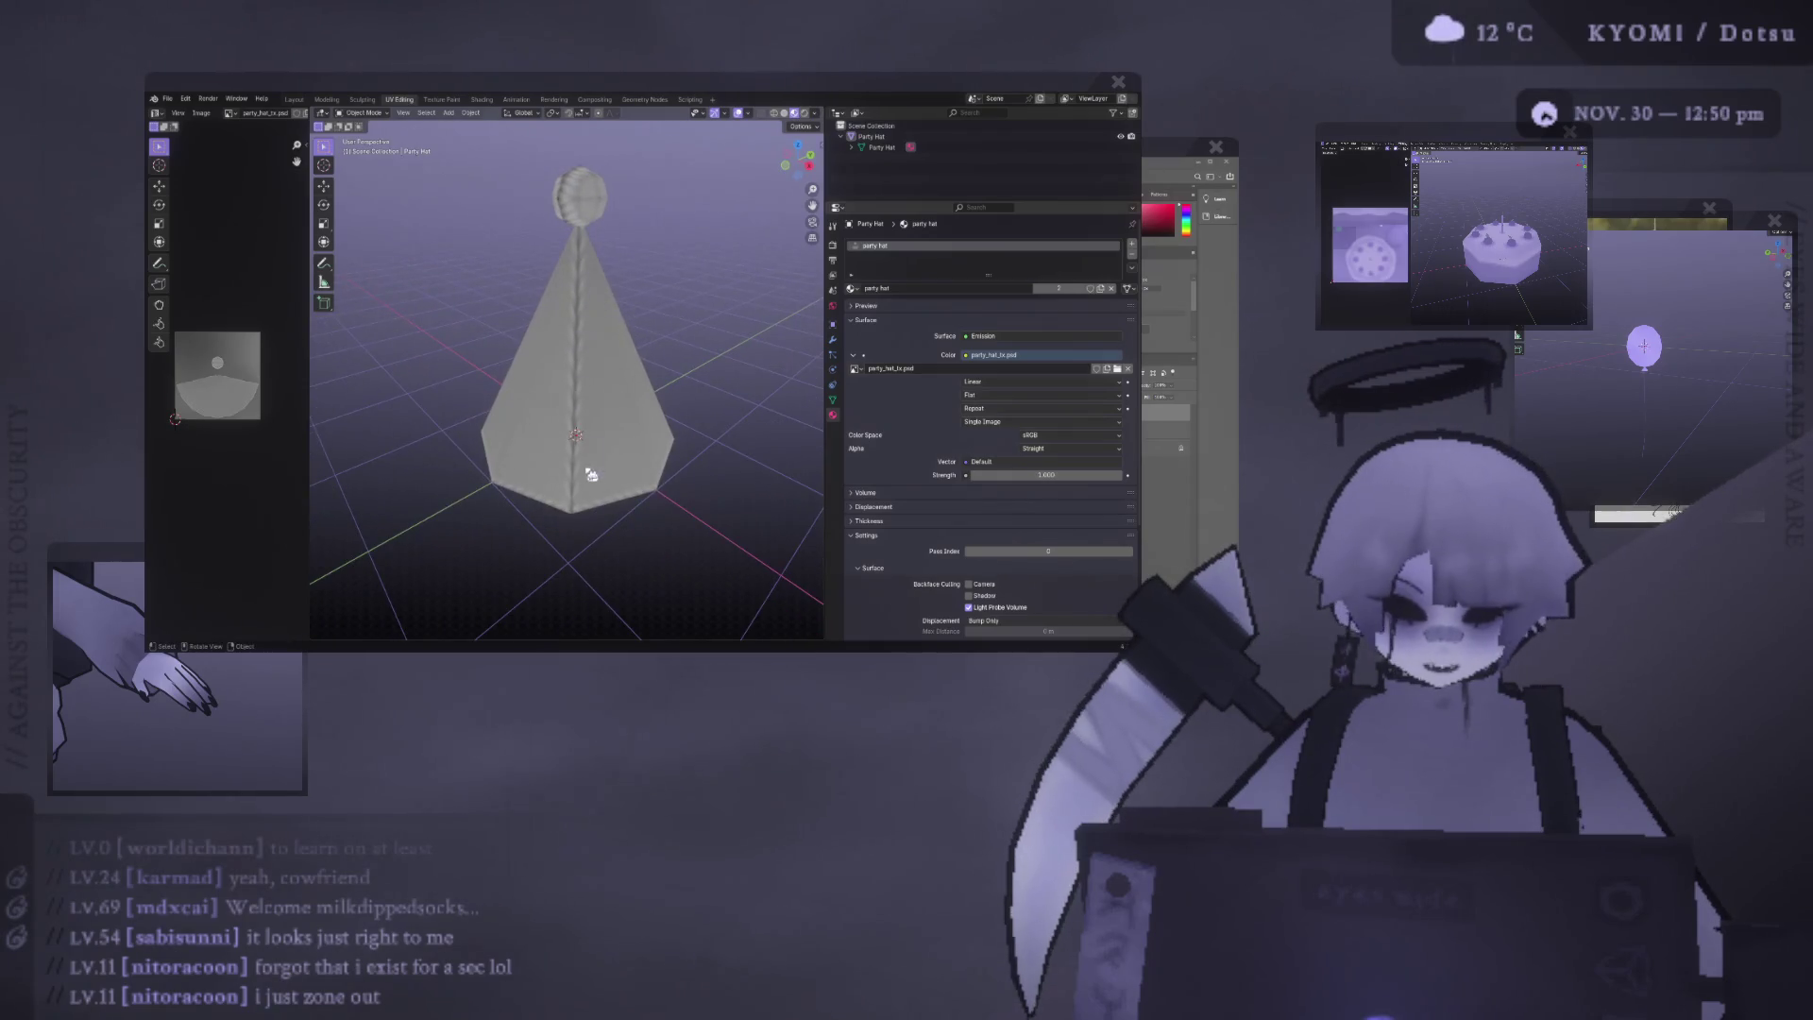
mouse_move(595, 413)
middle_down()
mouse_move(563, 411)
mouse_move(583, 312)
mouse_move(607, 292)
mouse_move(611, 326)
mouse_move(651, 321)
middle_up()
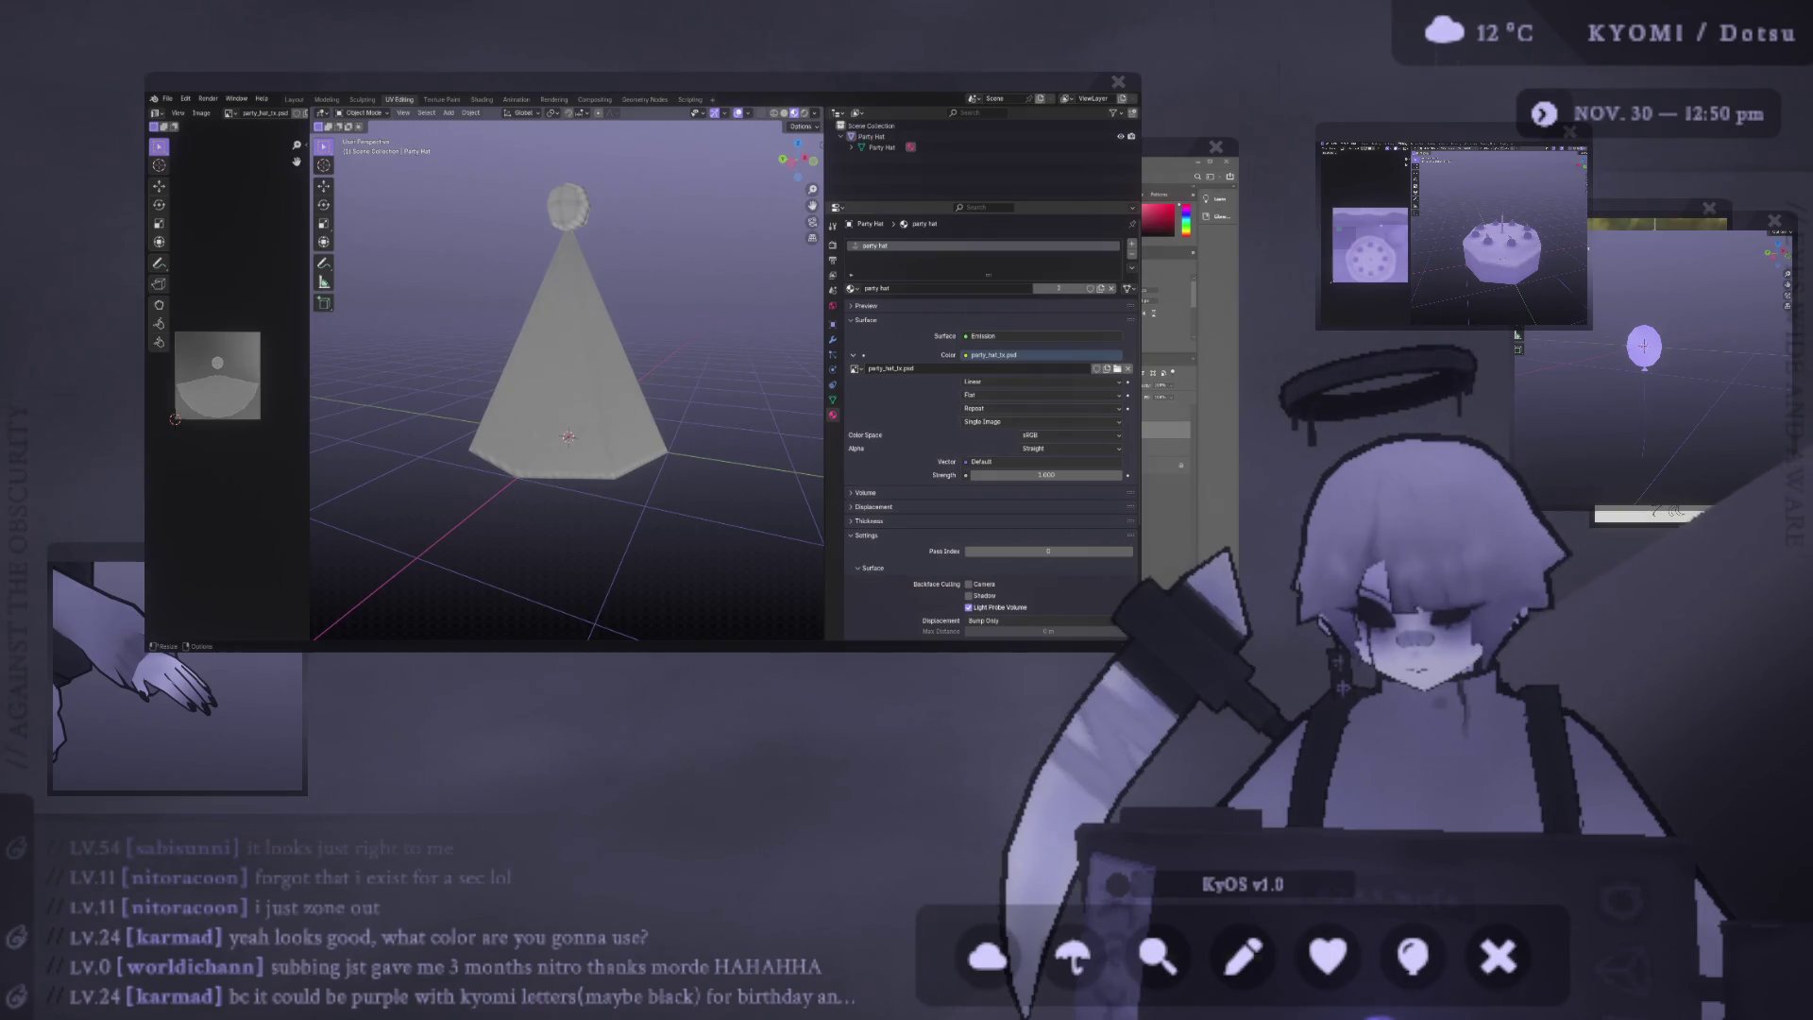
Reload the updated party_hat_tx.psd texture with Alt+R and orbit to check the cone.
key(alt+r)
mouse_move(526, 385)
middle_down()
mouse_move(498, 404)
mouse_move(749, 416)
mouse_move(453, 409)
mouse_move(493, 403)
middle_up()
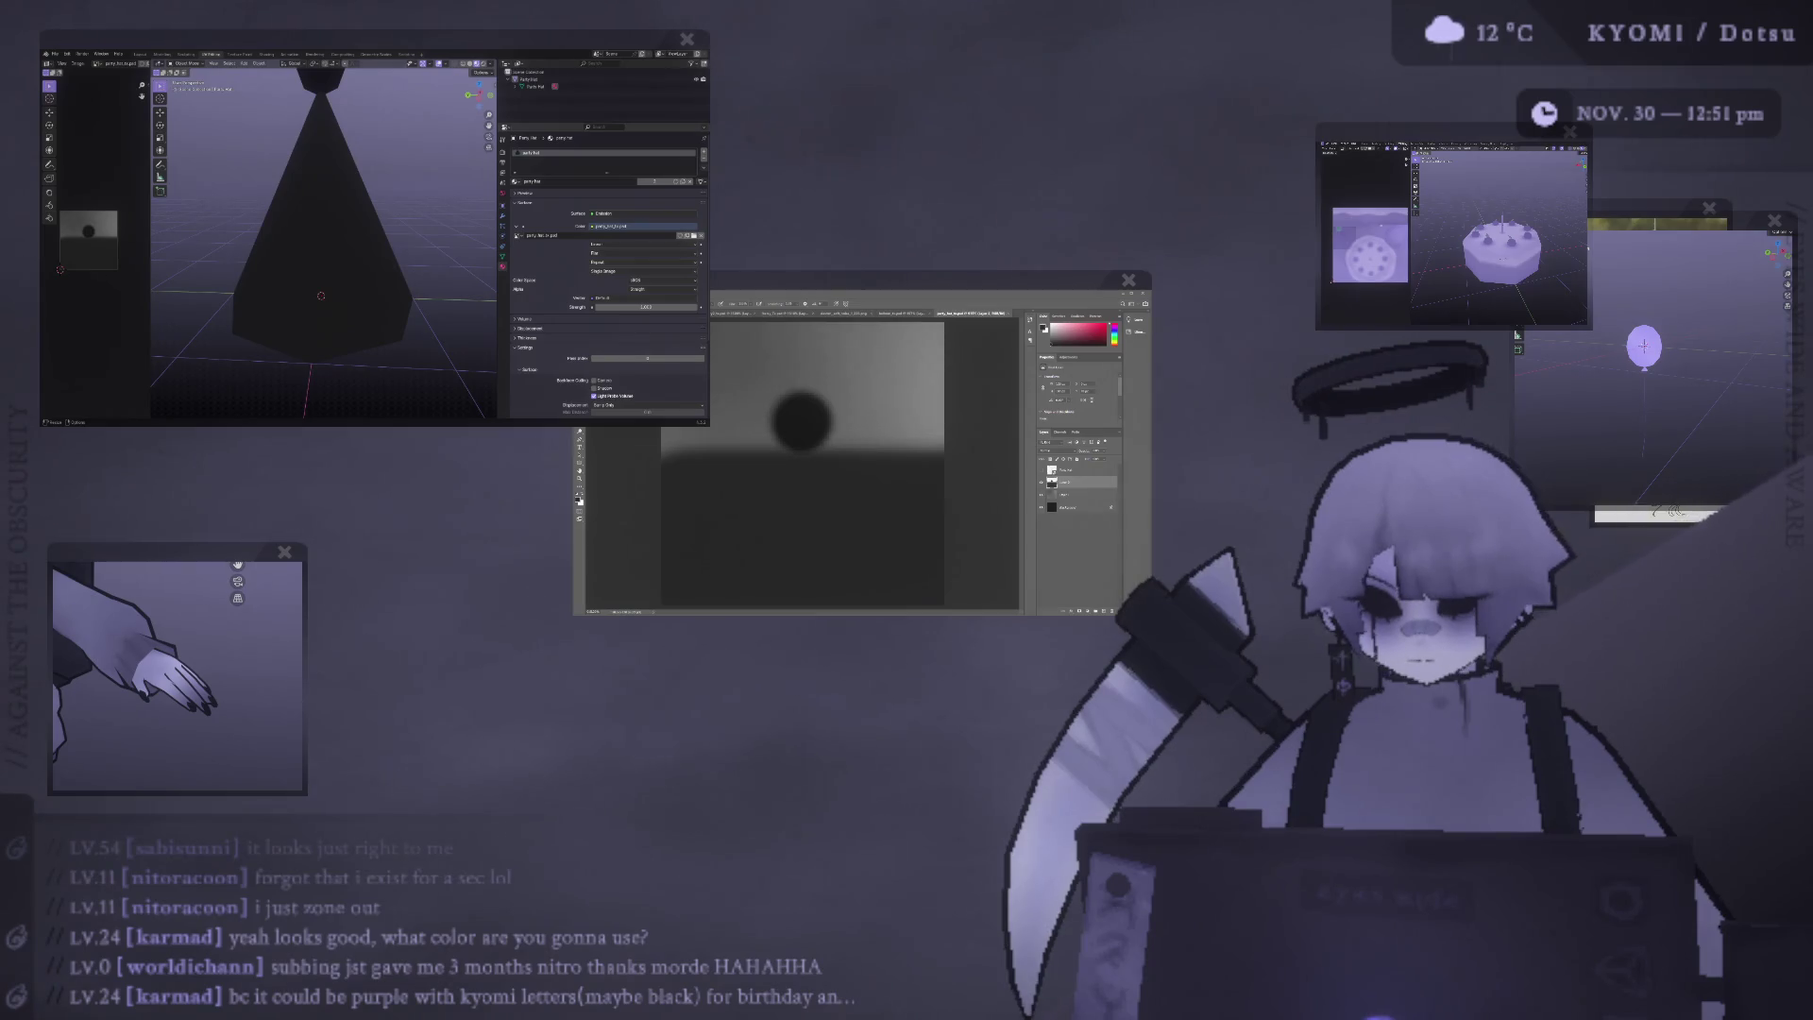
Zoom in on the texture and toggle two layers' visibility, undoing and redoing to compare.
scroll(311, 250, down, 1)
alt+middle_click(345, 225)
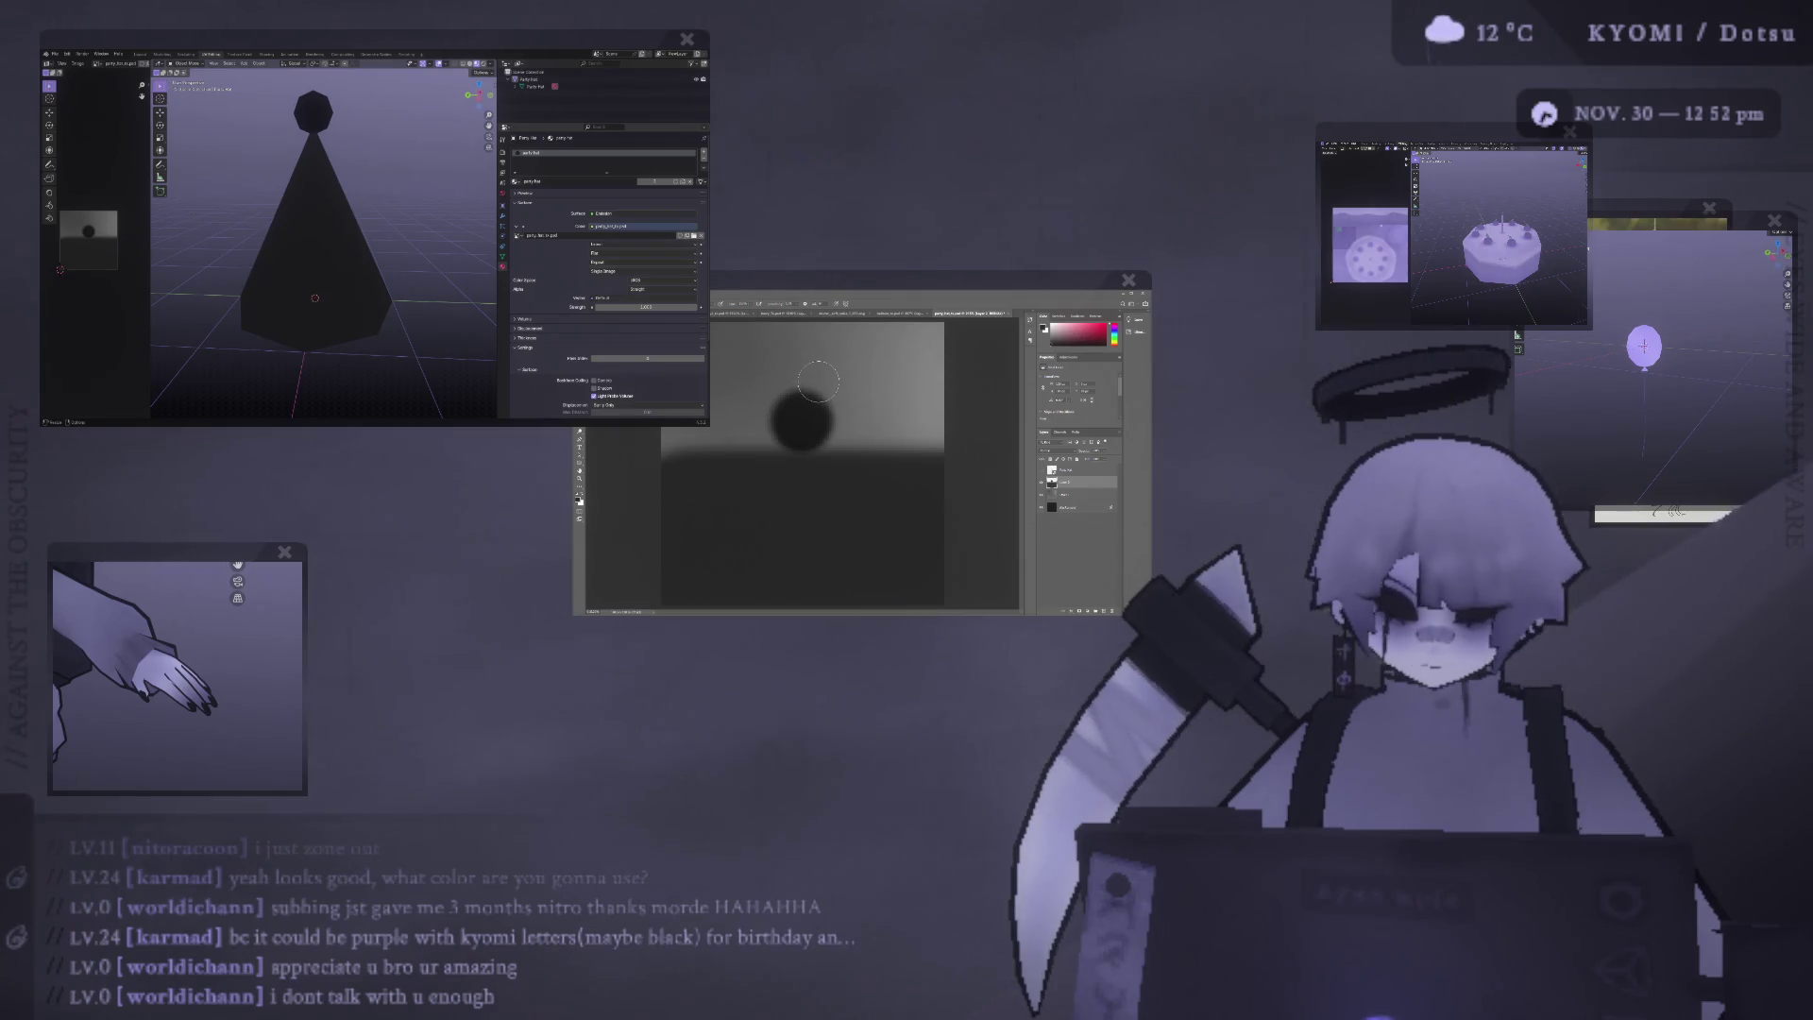
alt+scroll(818, 381, down, 3)
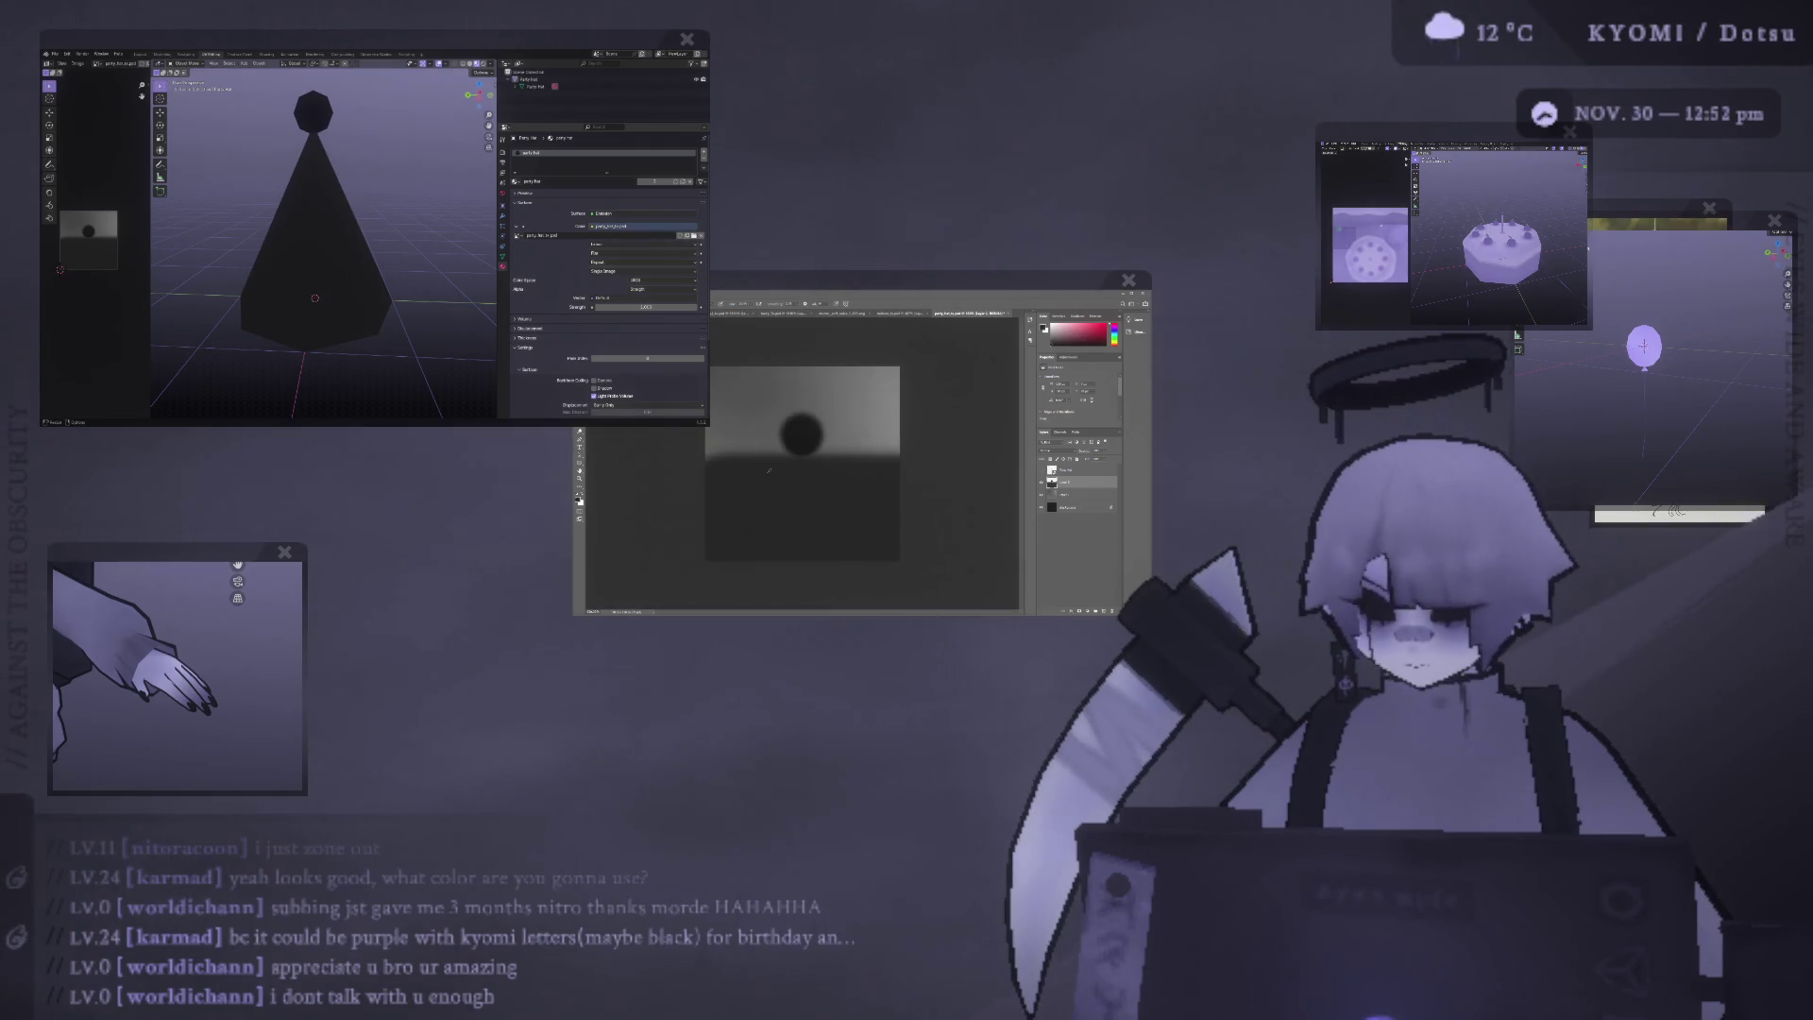
key(ctrl+plus)
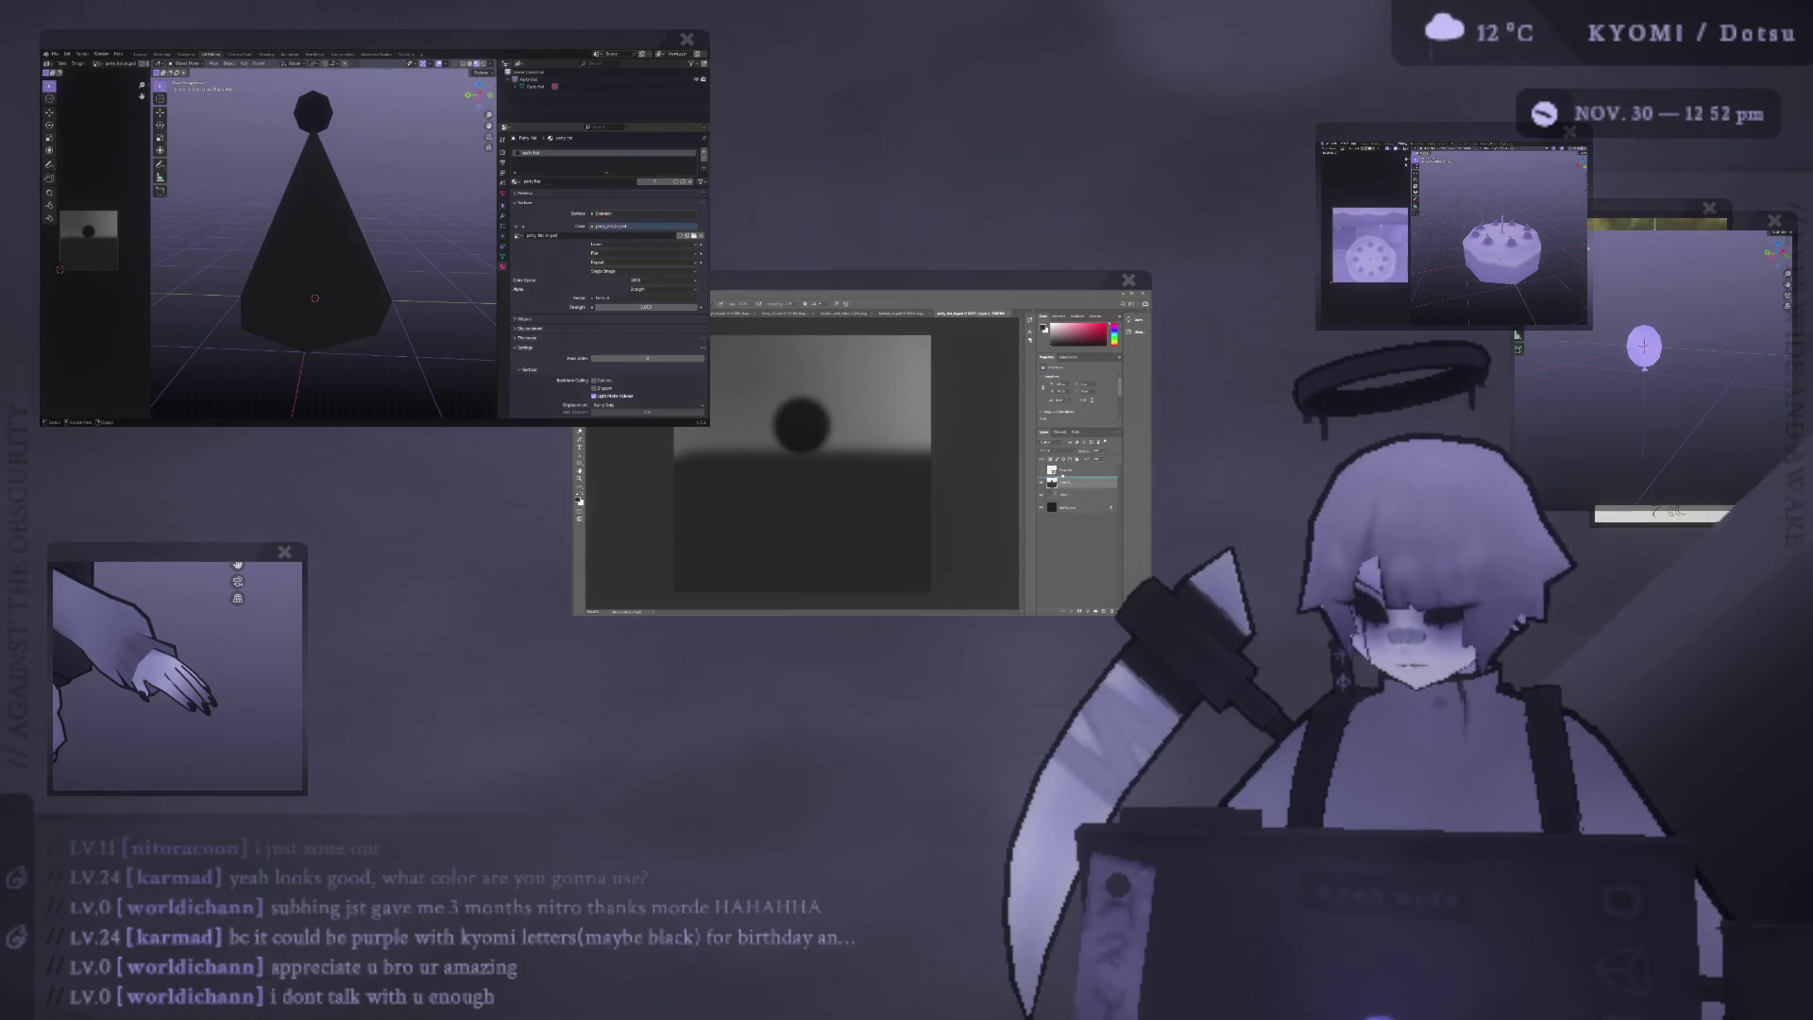
click(1041, 482)
click(1042, 494)
key(ctrl+z)
key(ctrl+z)
key(ctrl+z)
key(ctrl+shift+z)
key(ctrl+shift+z)
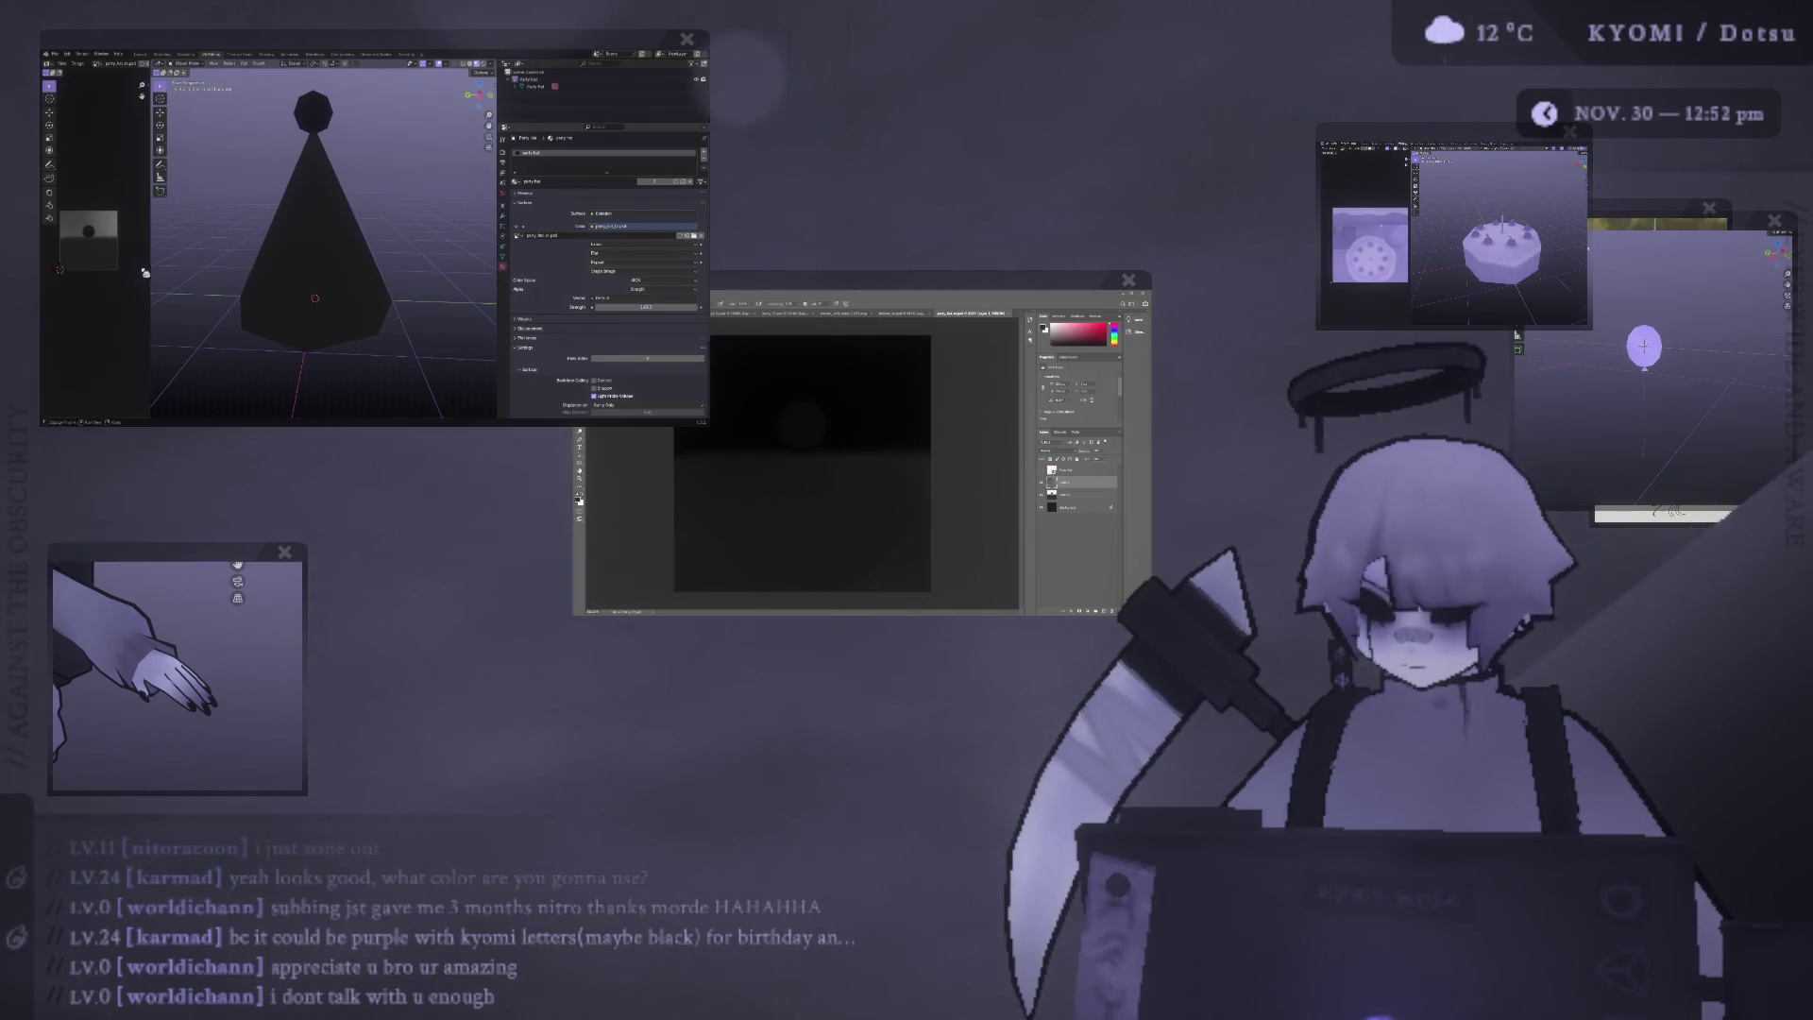
Compare texture states through undo history and try, then undo, a brighter stroke on the lower half.
mouse_move(217, 283)
middle_down()
mouse_move(316, 296)
mouse_move(235, 303)
mouse_move(271, 324)
mouse_move(315, 275)
mouse_move(321, 307)
mouse_move(324, 210)
mouse_move(287, 237)
mouse_move(315, 230)
middle_up()
scroll(328, 302, up, 5)
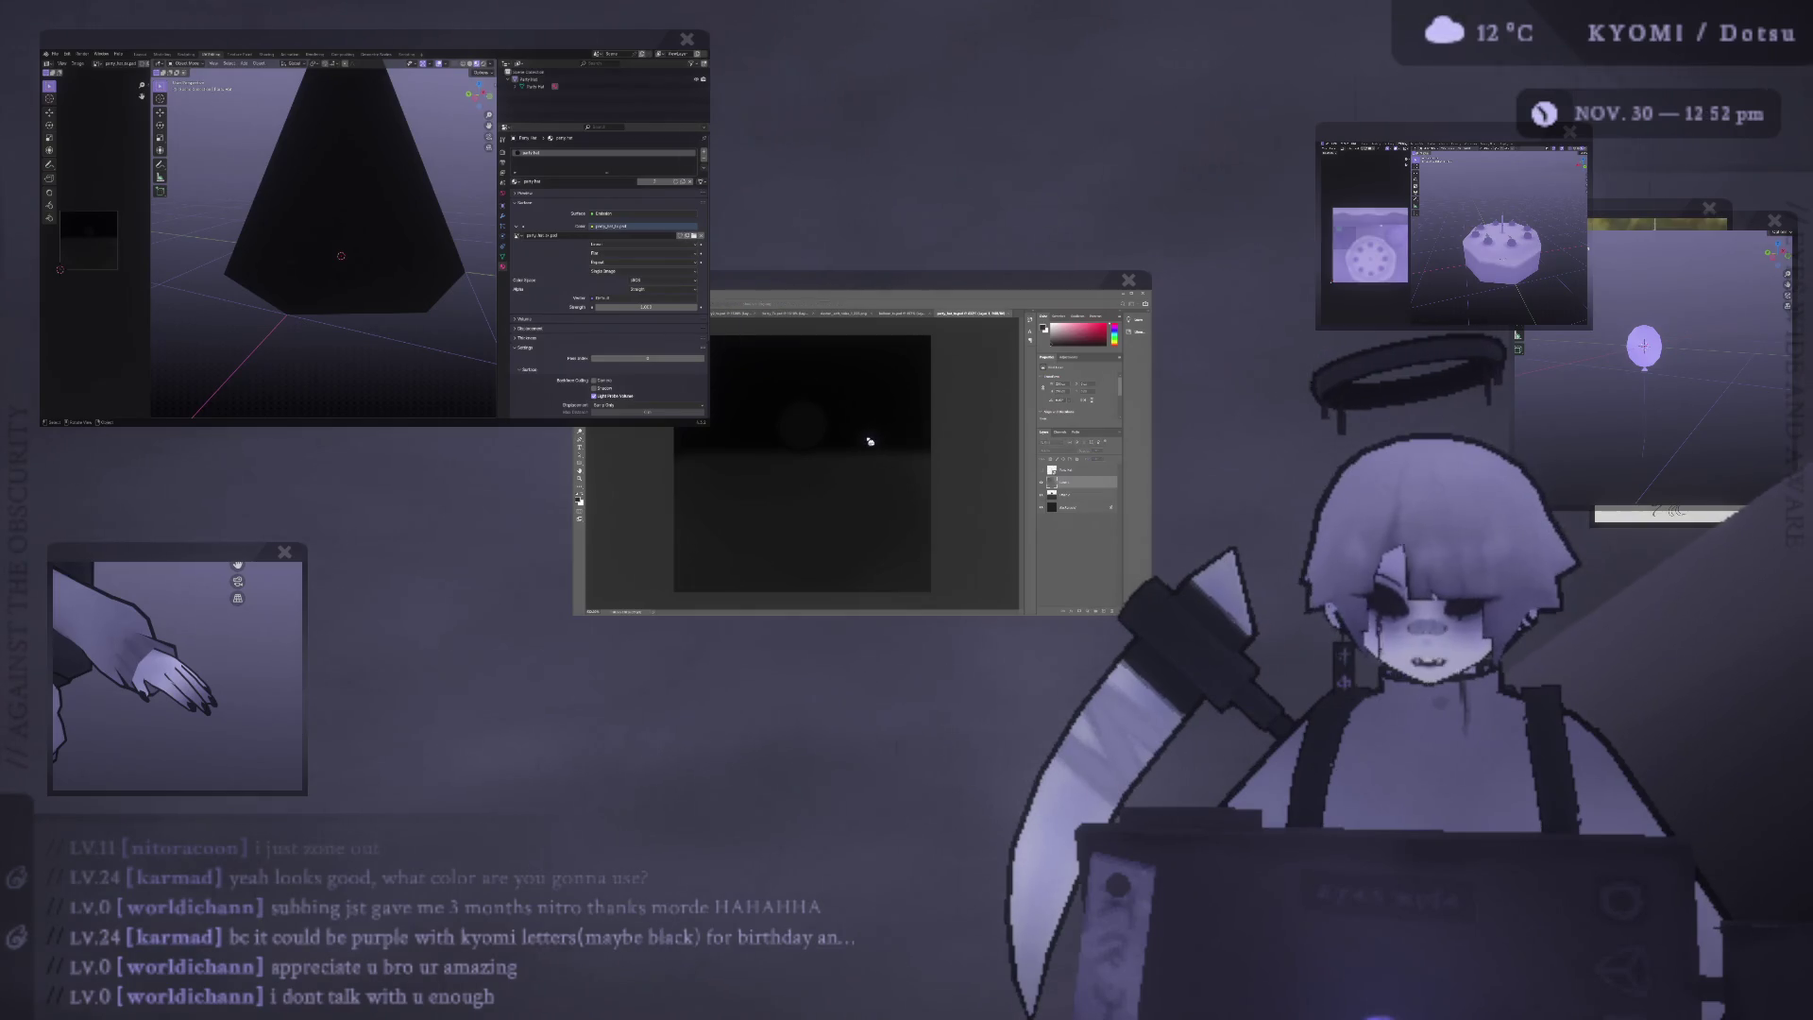
key(ctrl+z)
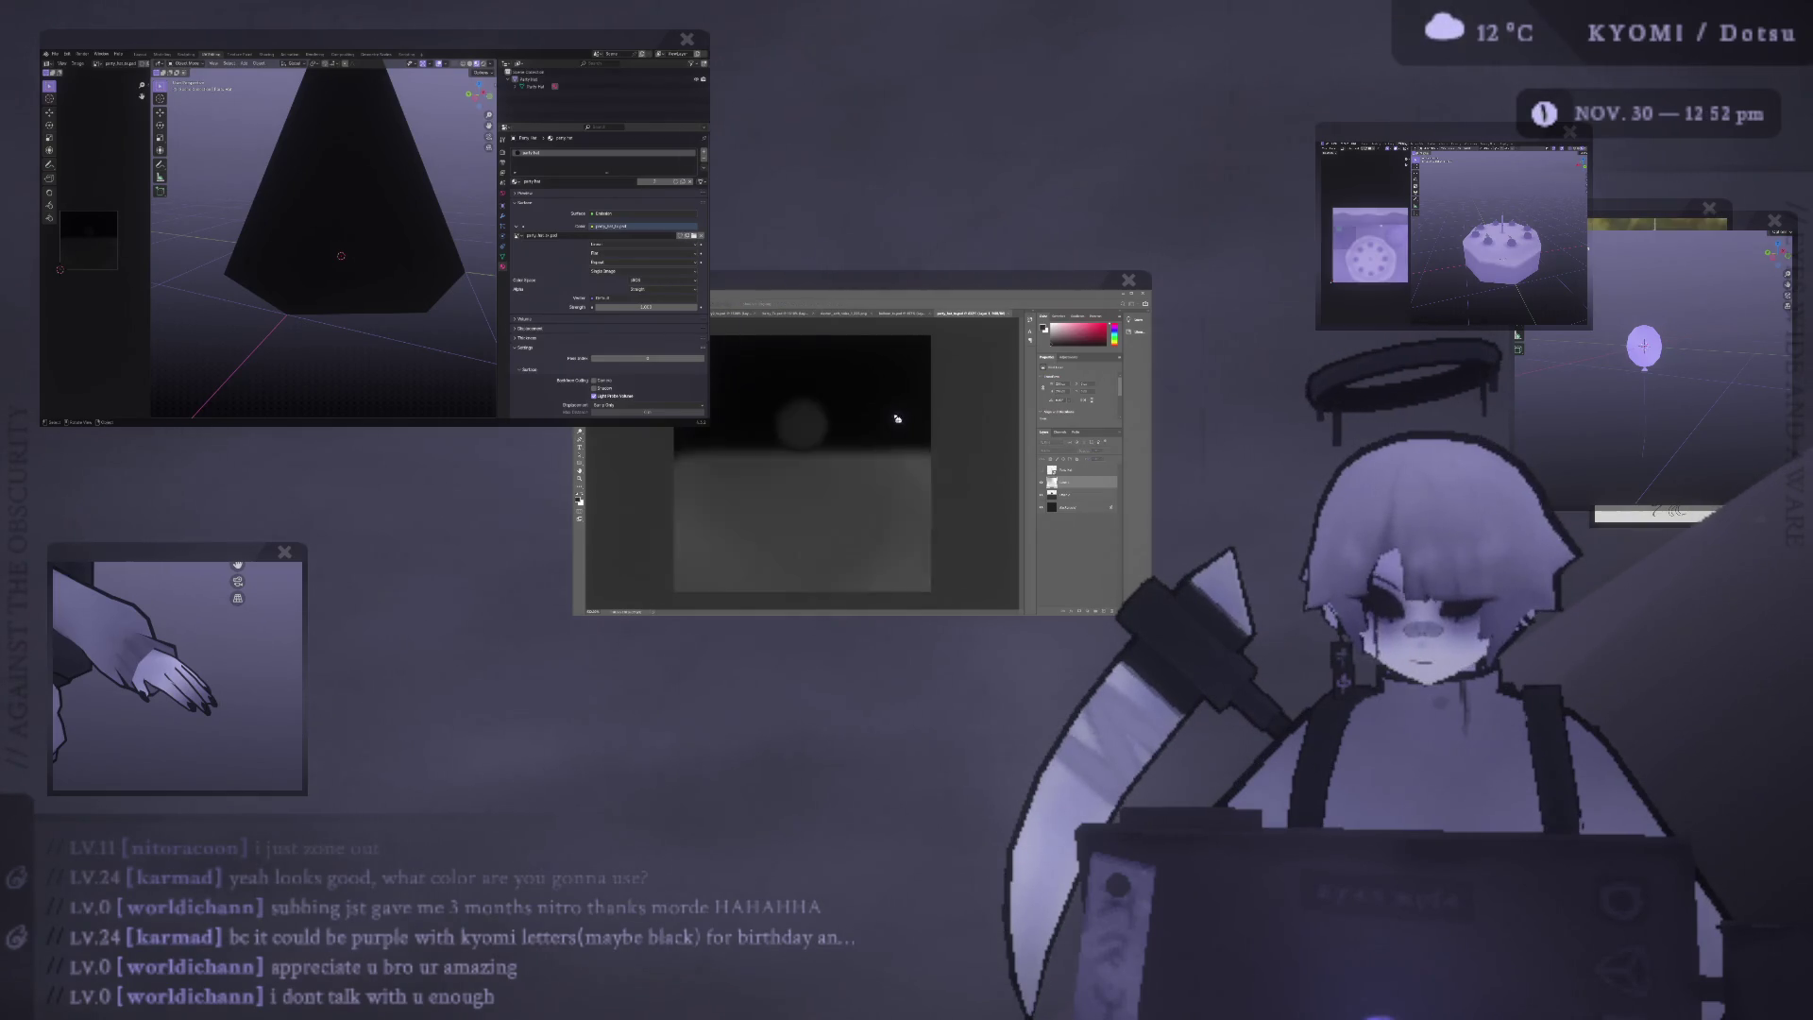
key(ctrl+z)
key(ctrl+shift+z)
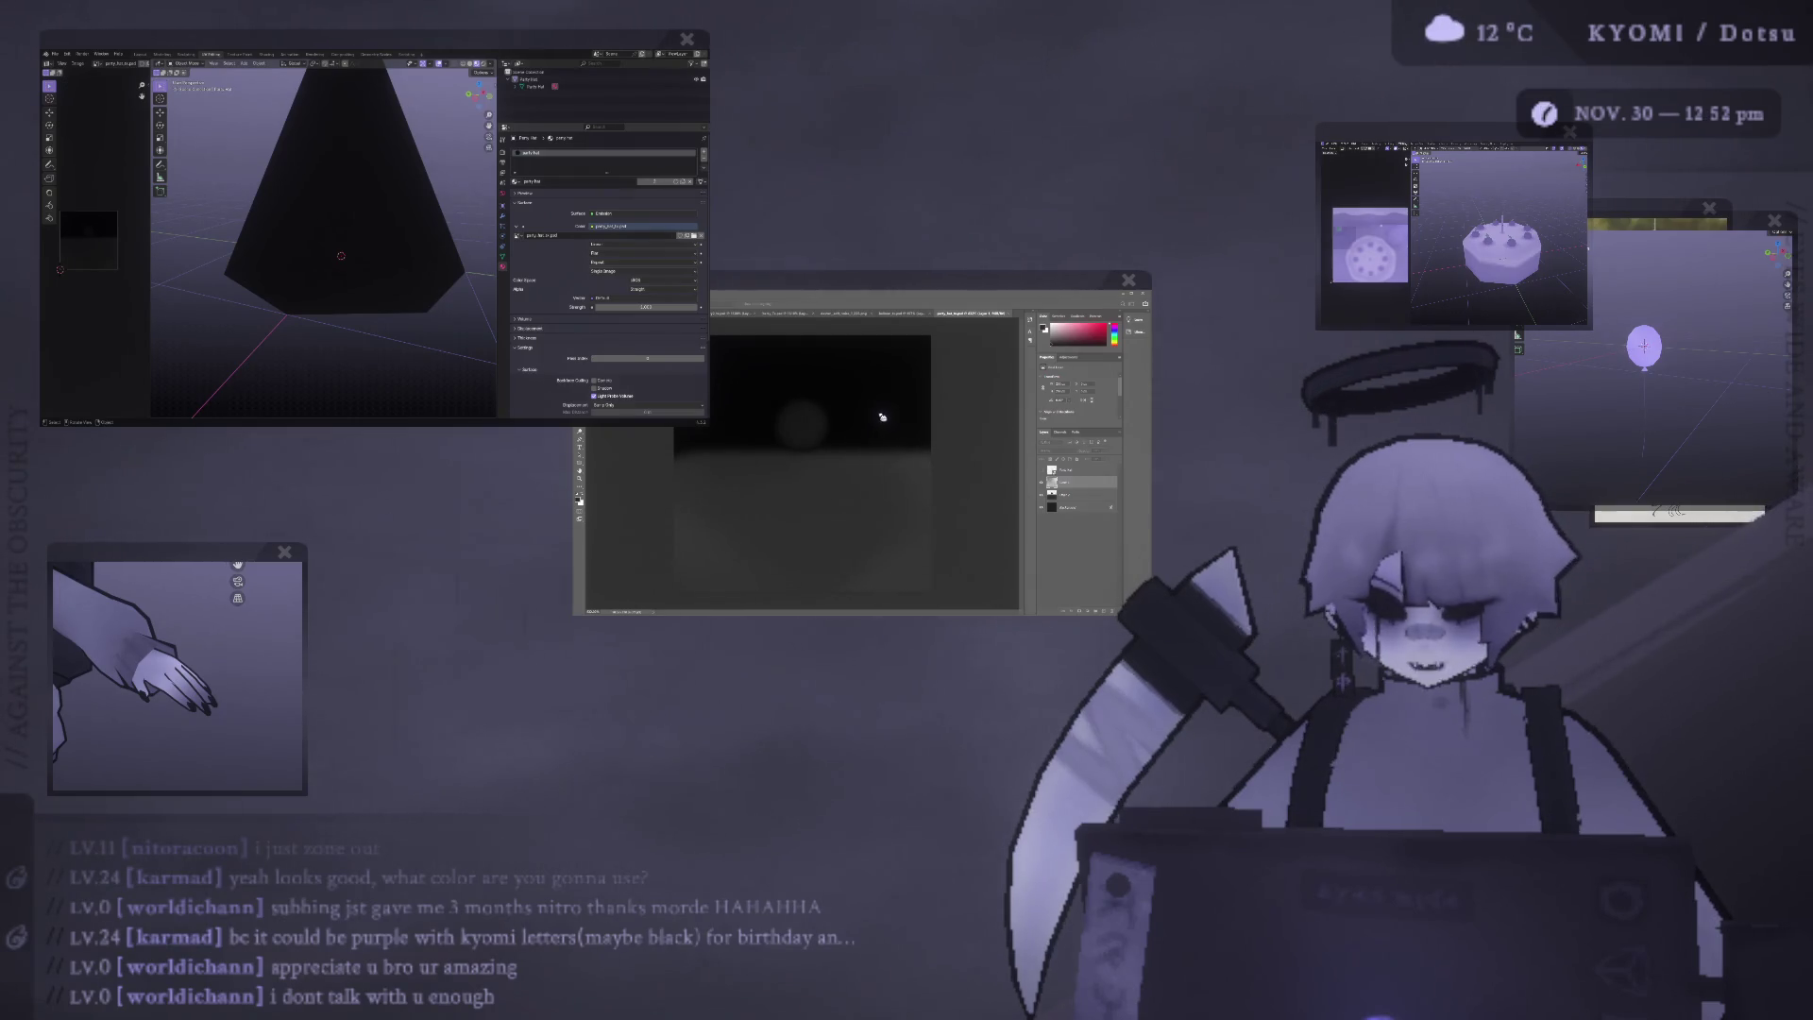
key(ctrl+z)
key(ctrl+z)
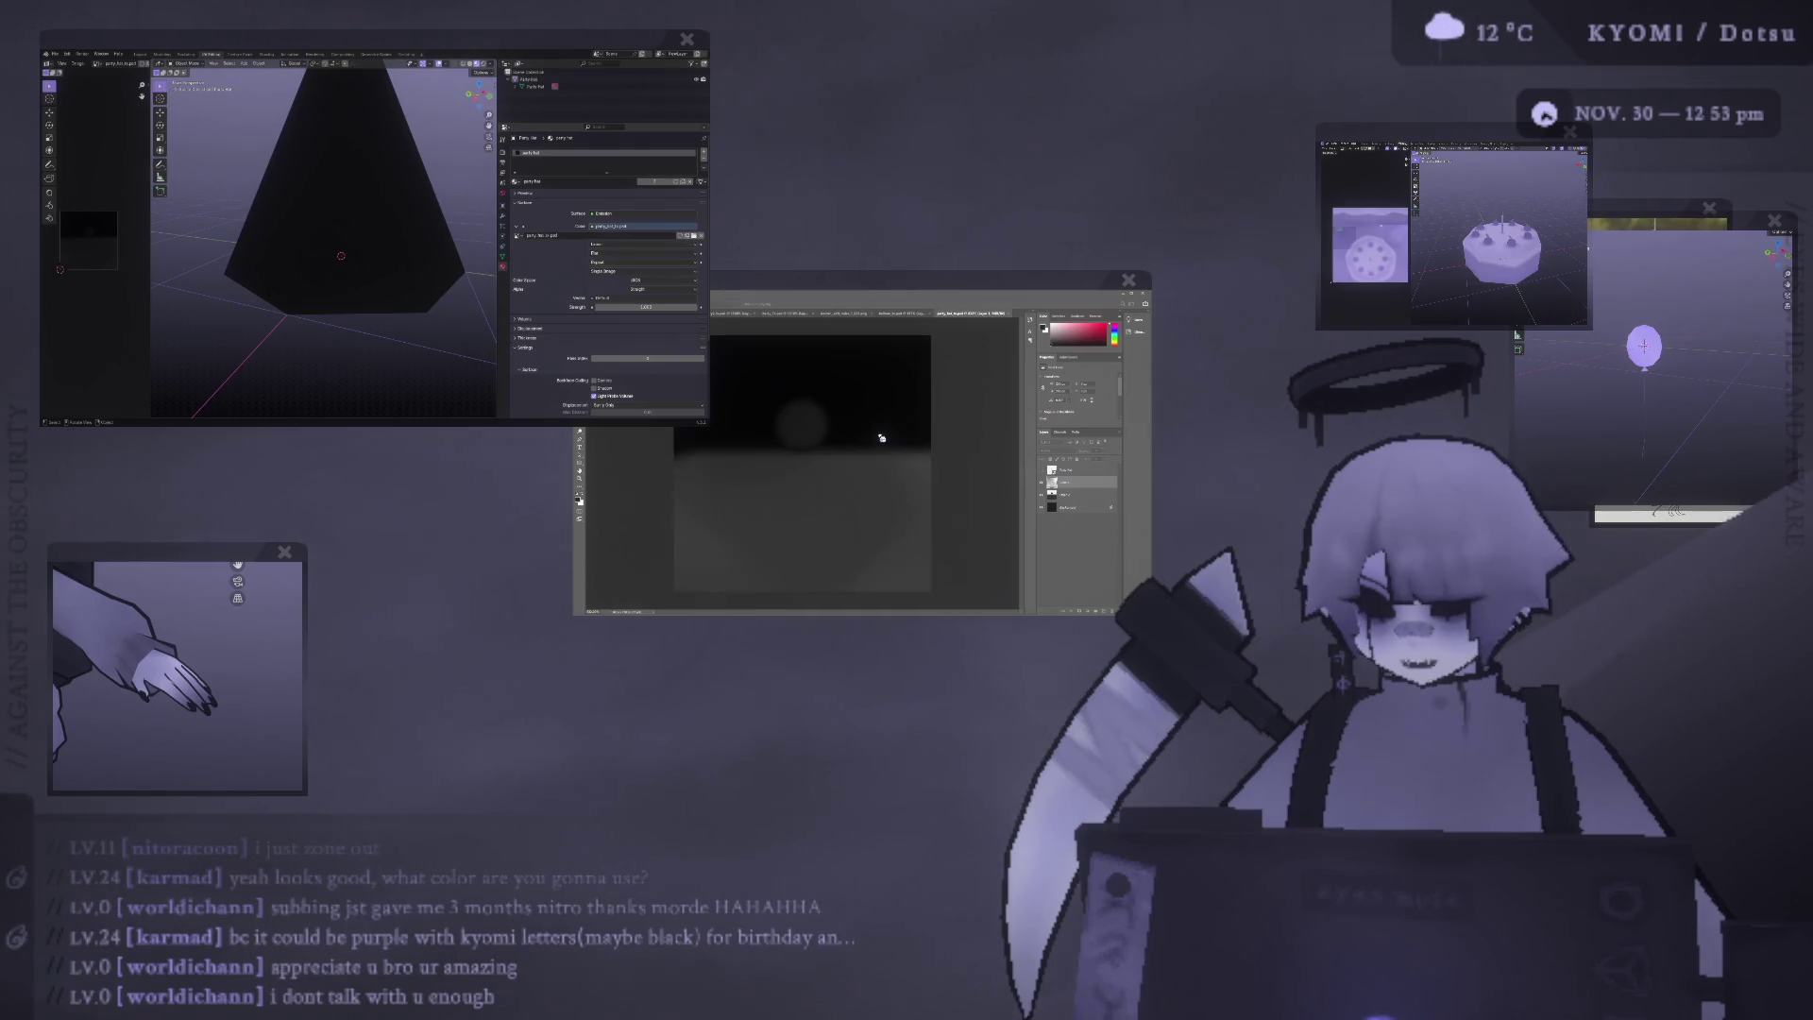
drag(830, 439, 874, 424)
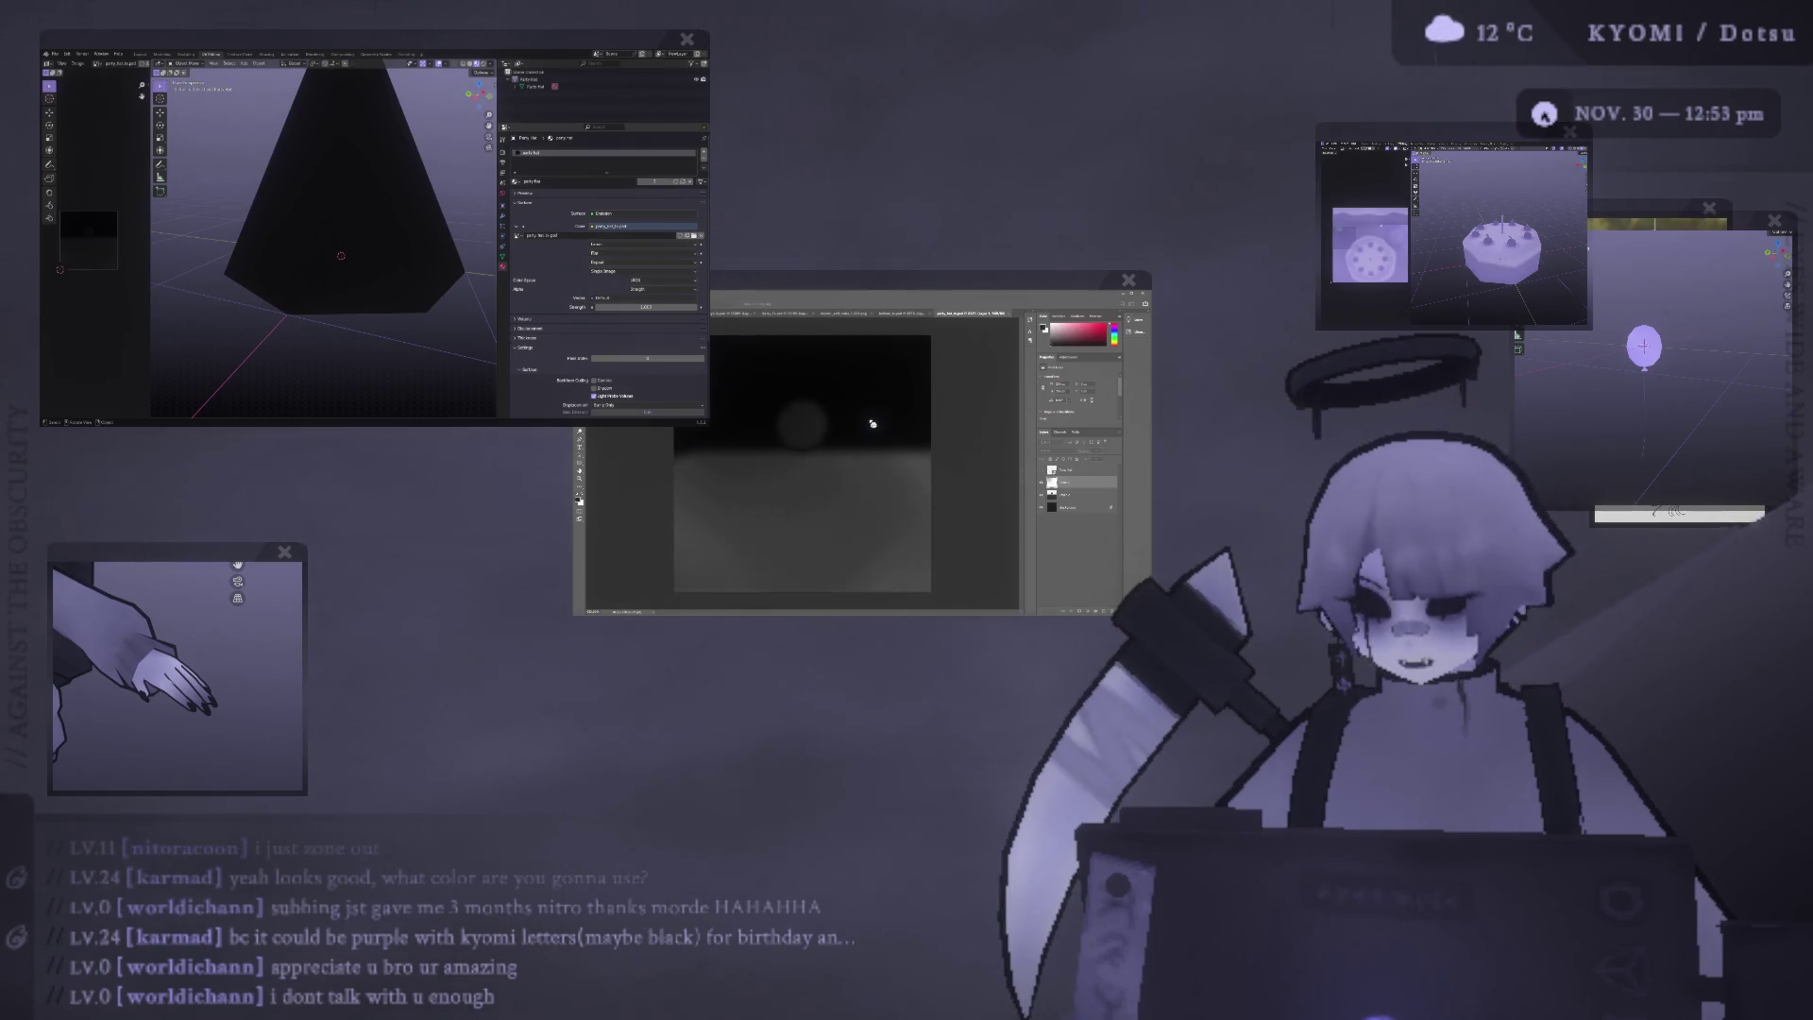
key(ctrl+z)
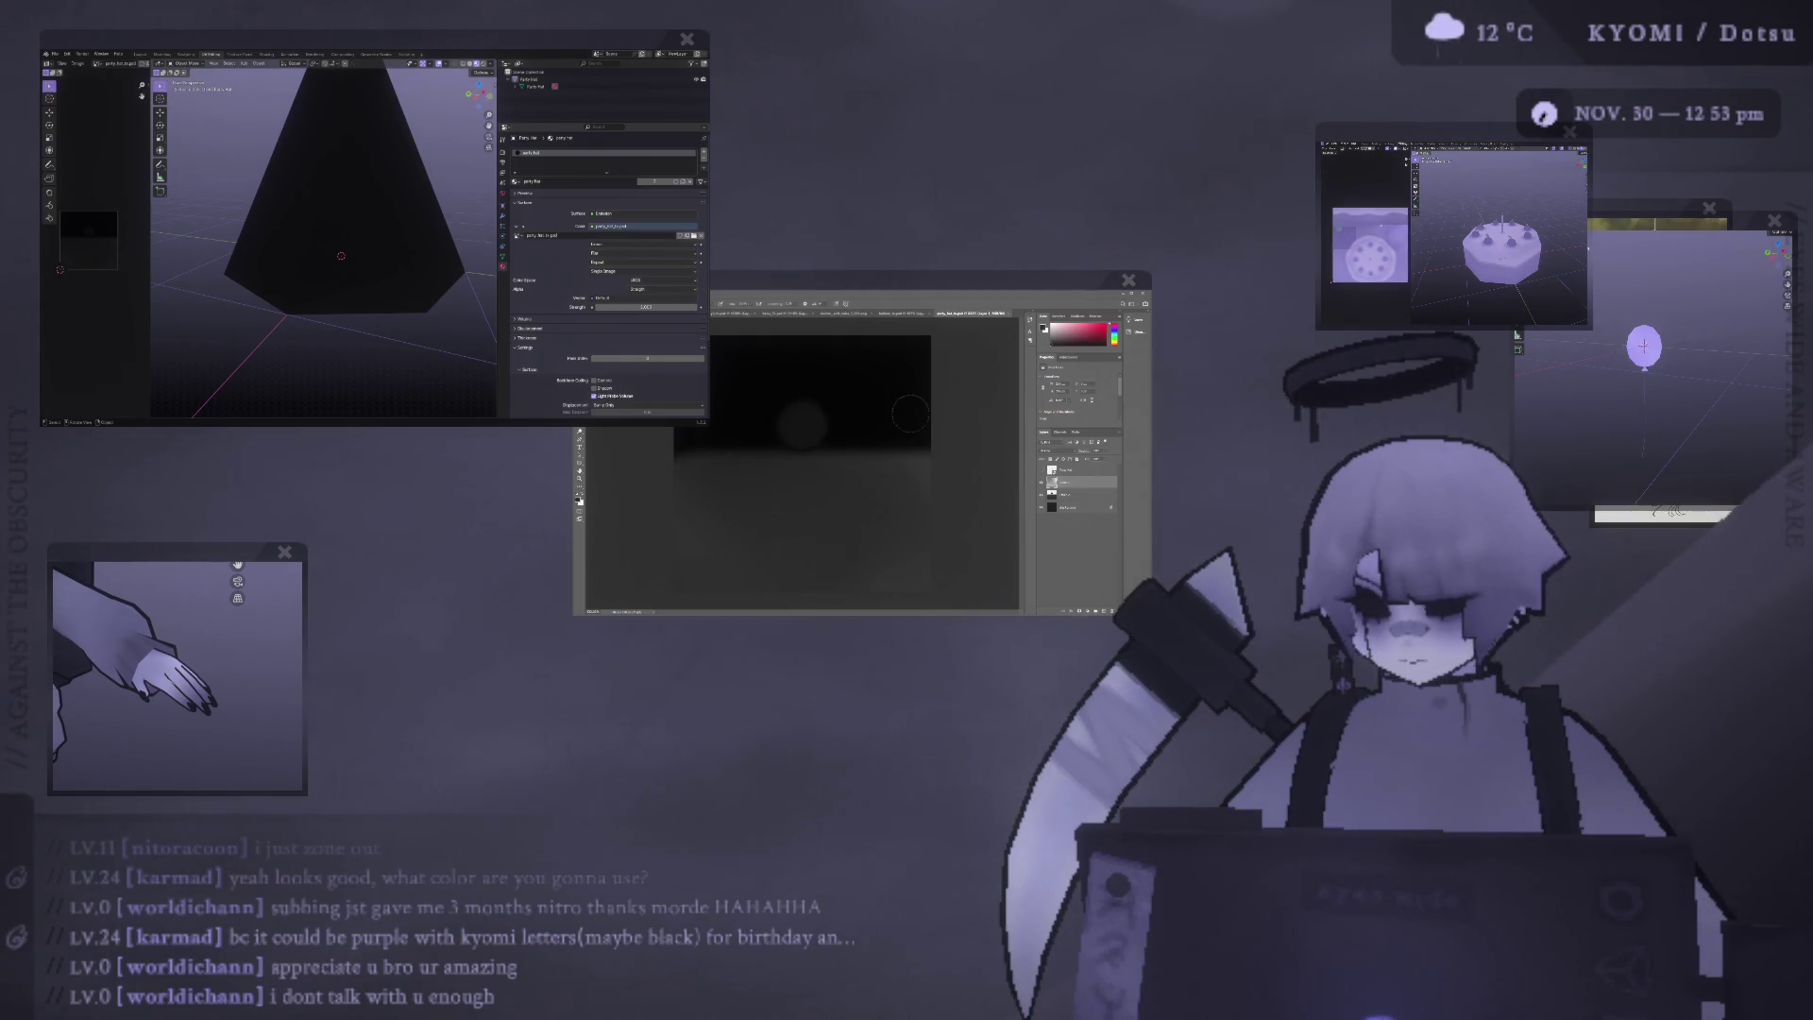
Orbit the cone, add a layer to the texture, and switch to the colour-swatch document.
scroll(293, 222, down, 5)
mouse_move(291, 229)
middle_down()
mouse_move(206, 245)
mouse_move(314, 293)
mouse_move(339, 222)
mouse_move(236, 153)
mouse_move(312, 283)
middle_up()
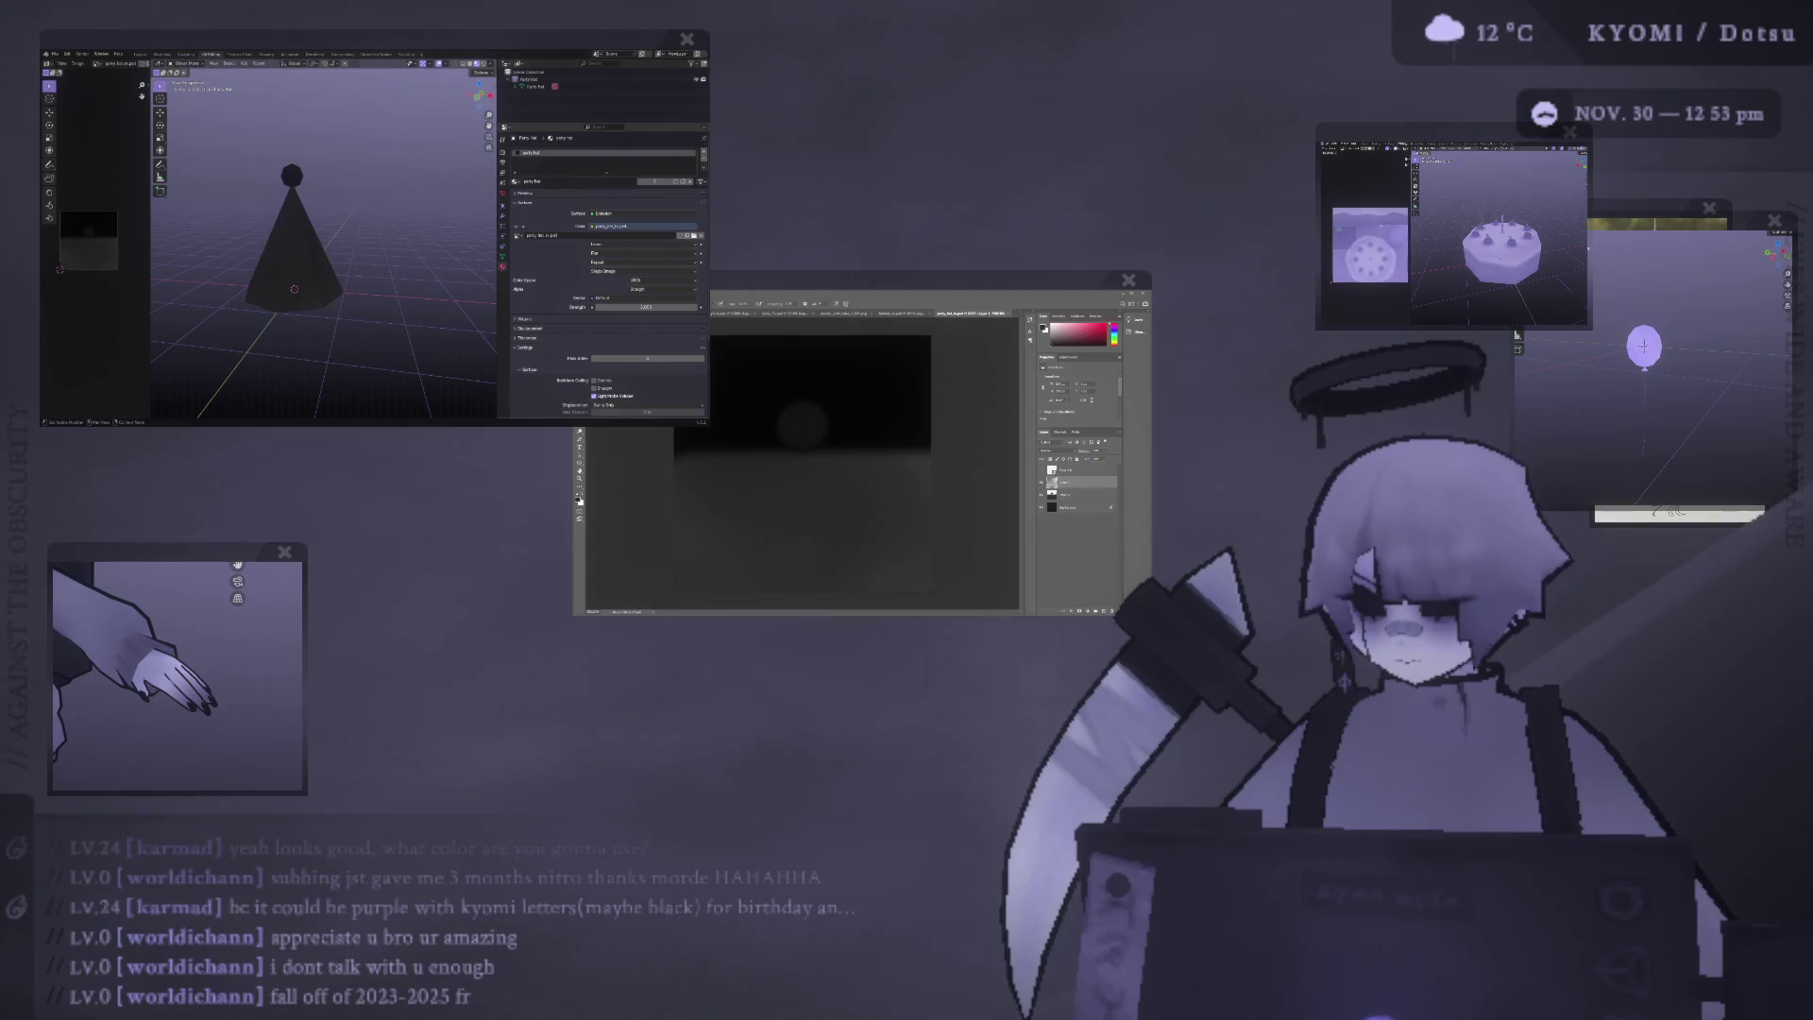
middle_drag(349, 236, 377, 260)
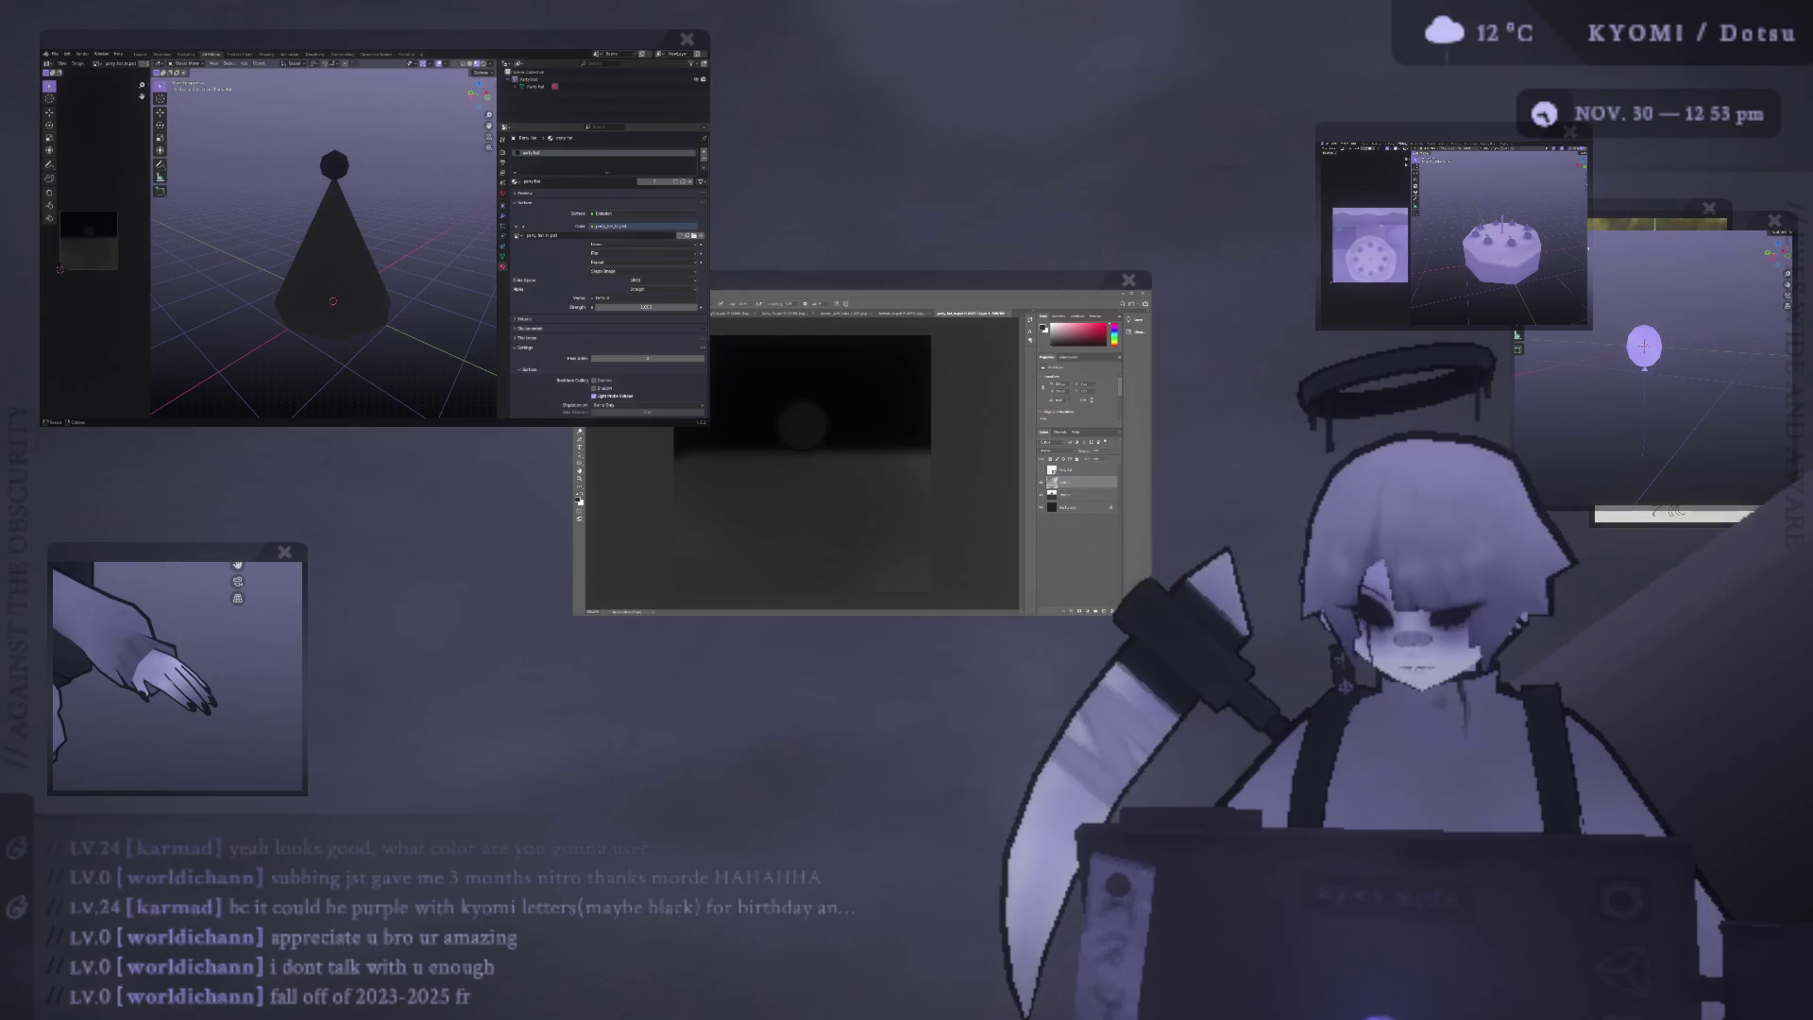
key(ctrl+j)
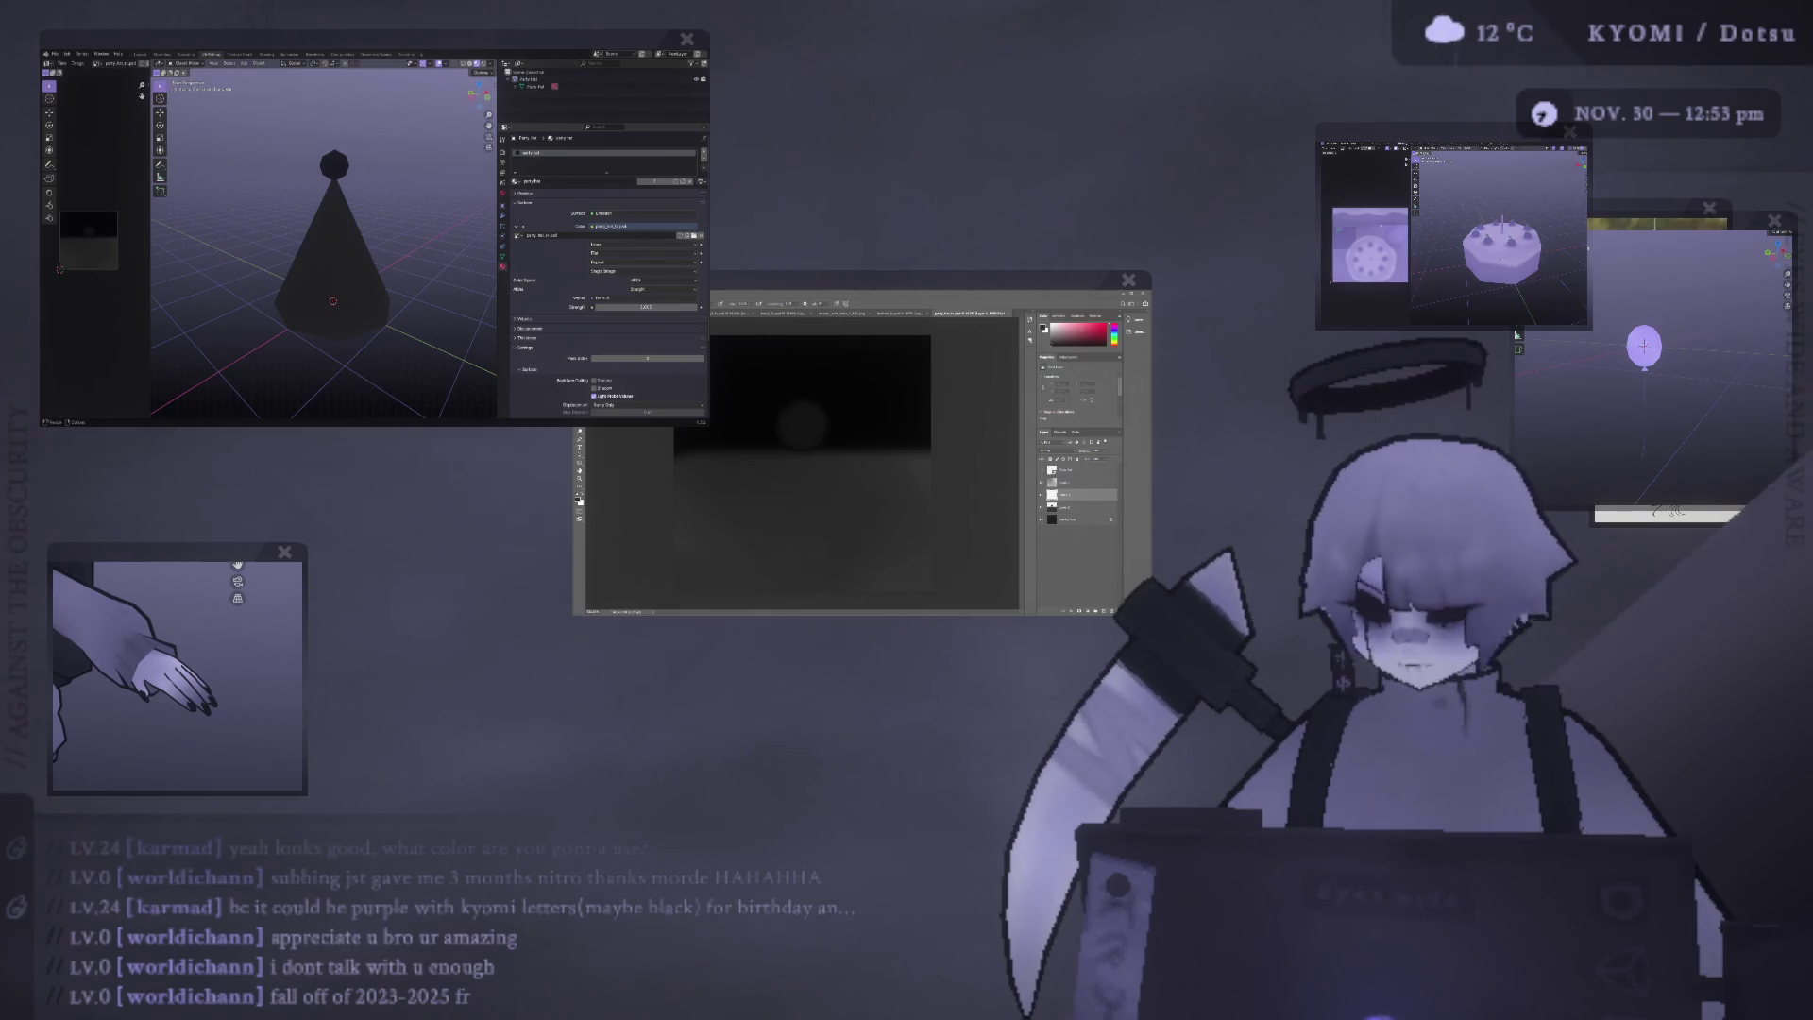
key(ctrl+Tab)
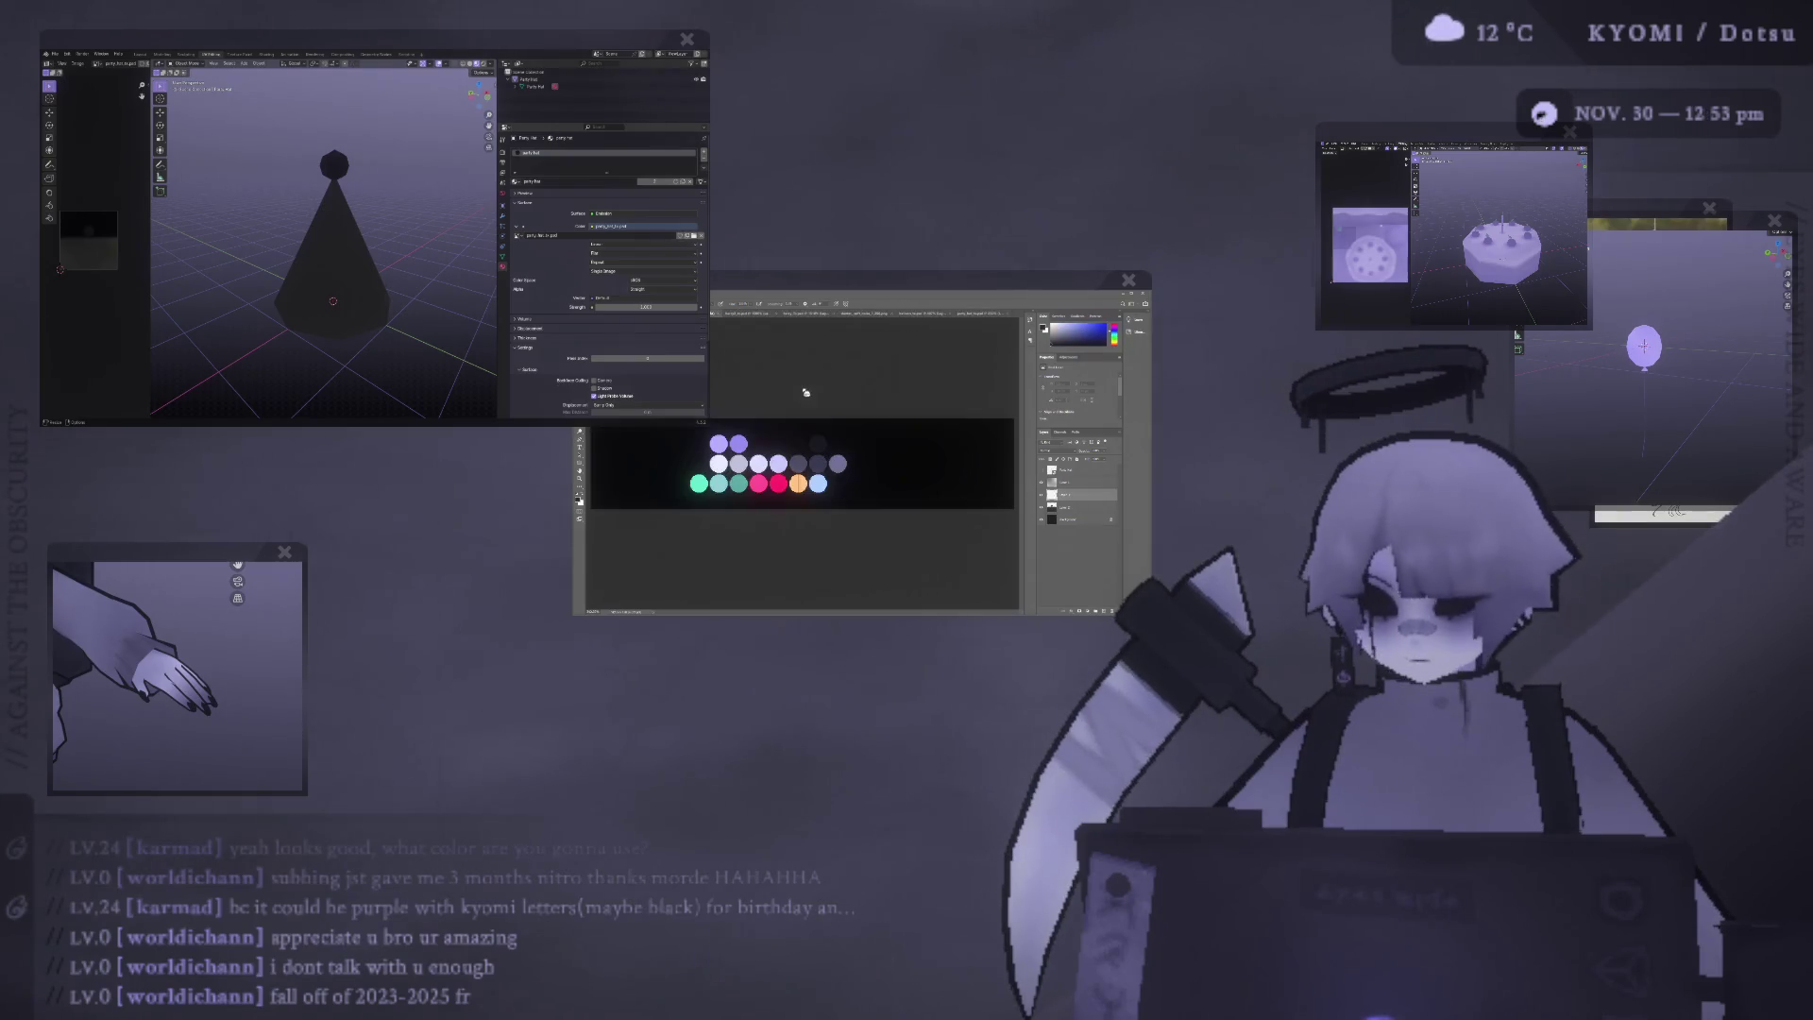
Return to the party_hat texture and move the purple layer up one slot.
click(956, 316)
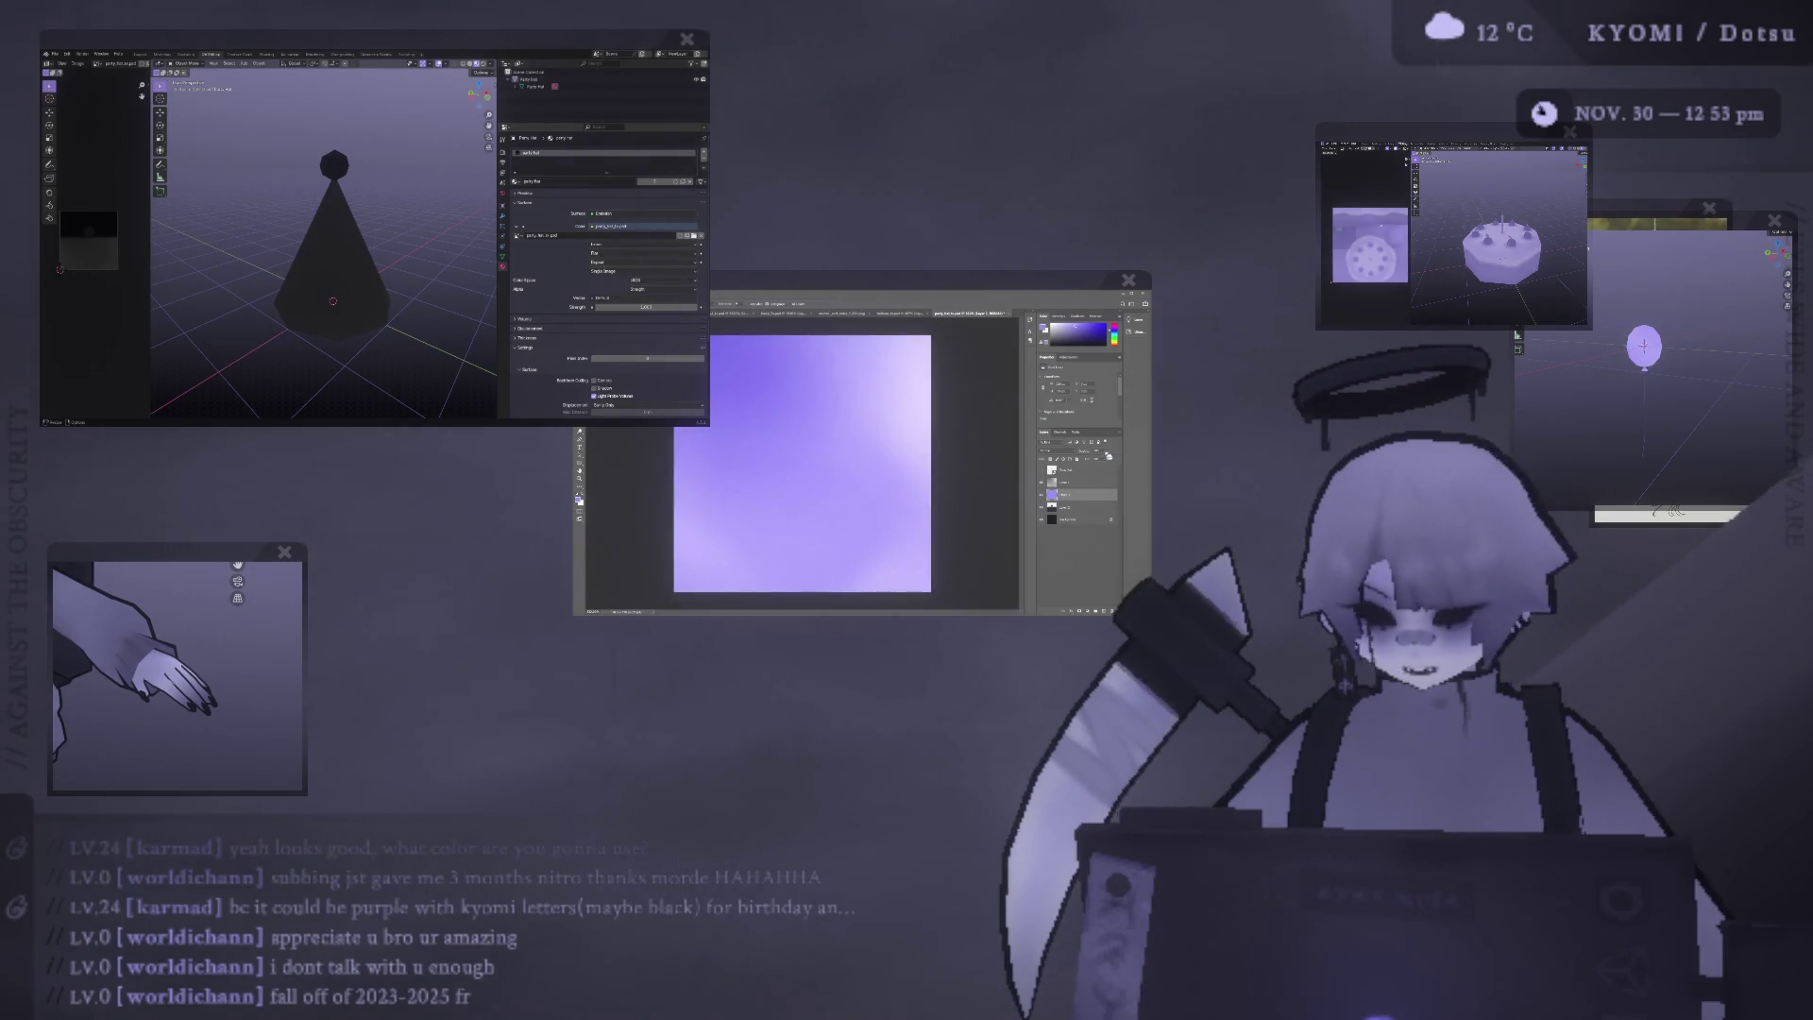
mouse_move(1065, 493)
mouse_down()
mouse_move(1063, 477)
mouse_move(1064, 533)
mouse_move(1103, 467)
mouse_up()
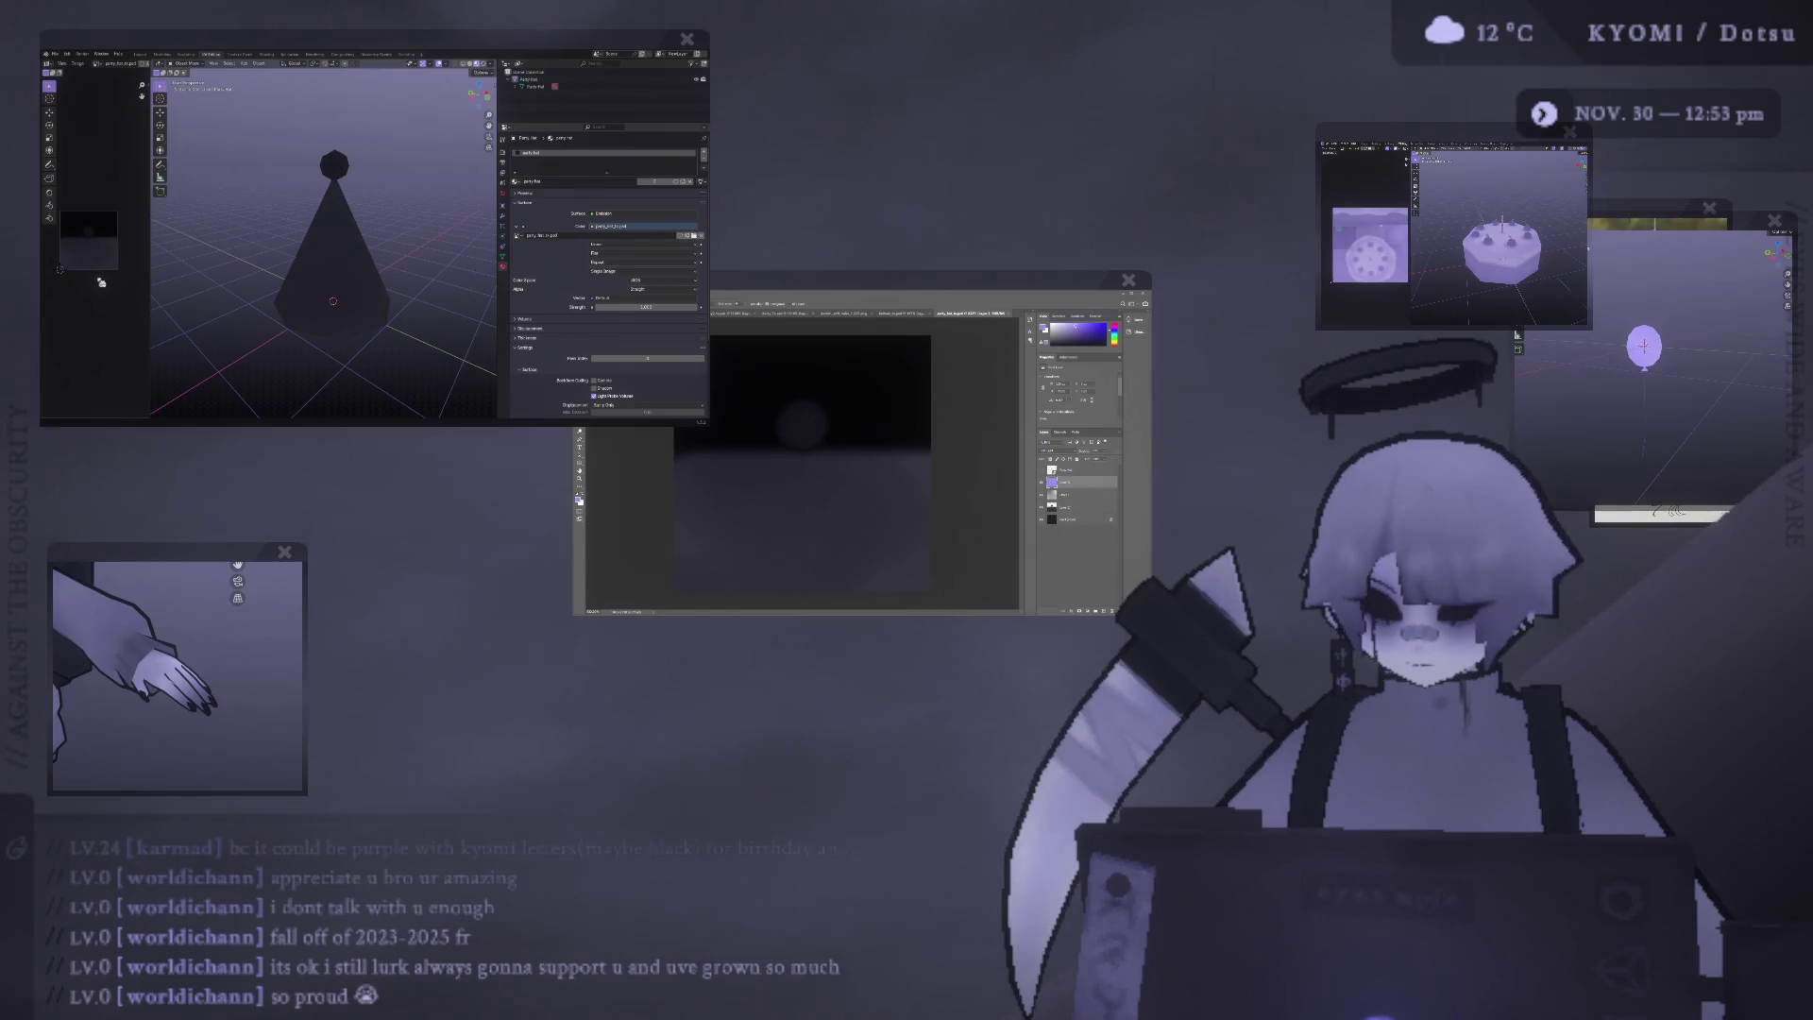
scroll(336, 238, up, 2)
middle_drag(338, 242, 312, 248)
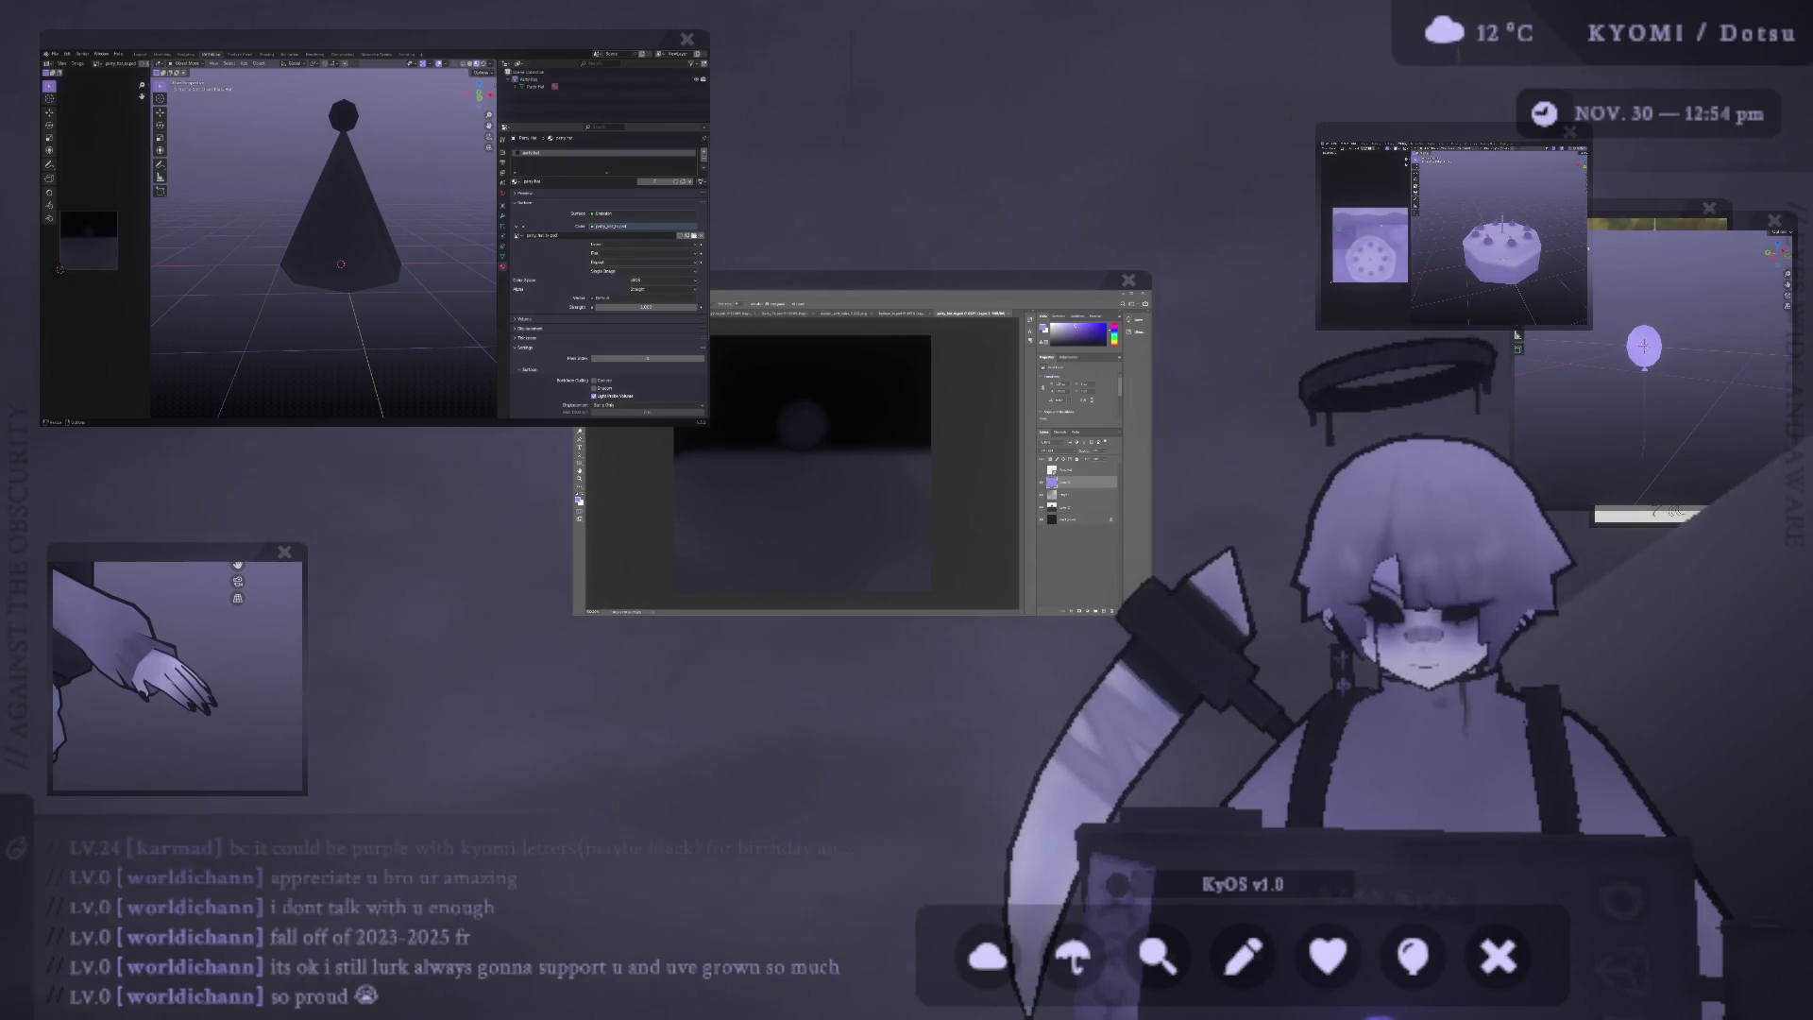
Enter Edit Mode on the cone's mesh.
key(Tab)
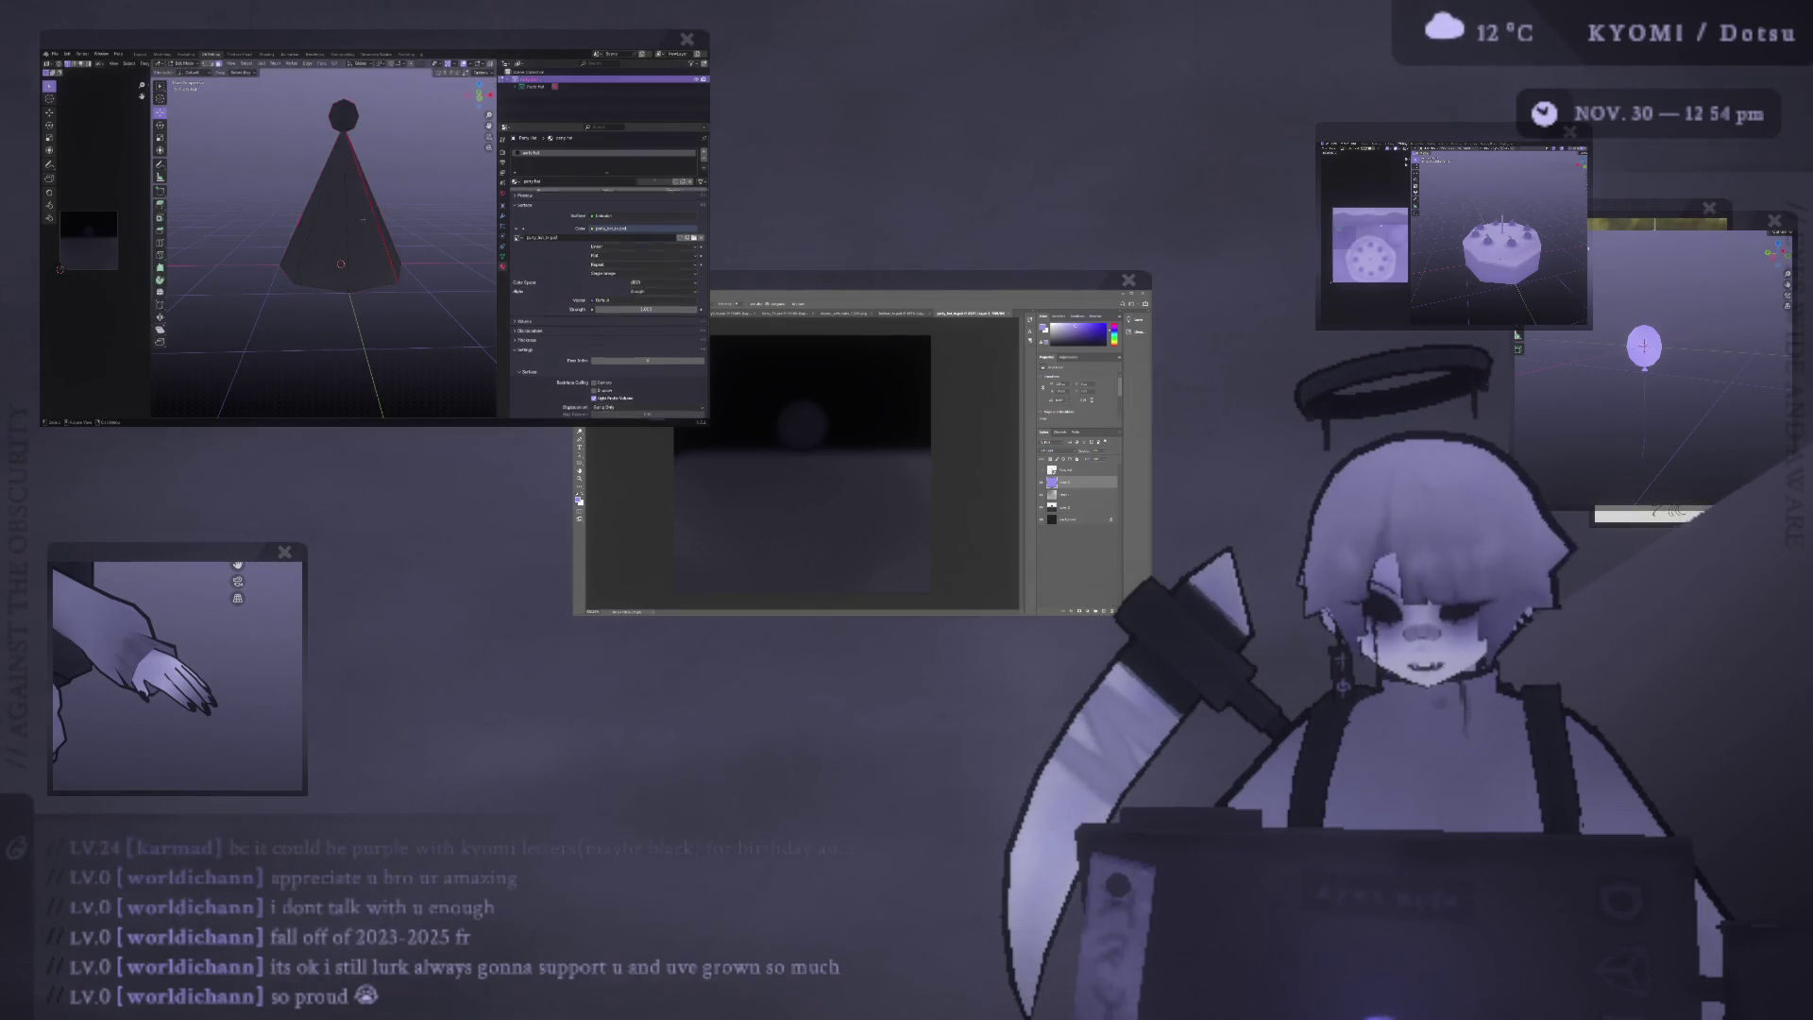
Select all the cone's linked faces, then add an empty Photoshop layer above the purple layer.
scroll(362, 219, up, 2)
click(301, 221)
key(ctrl+l)
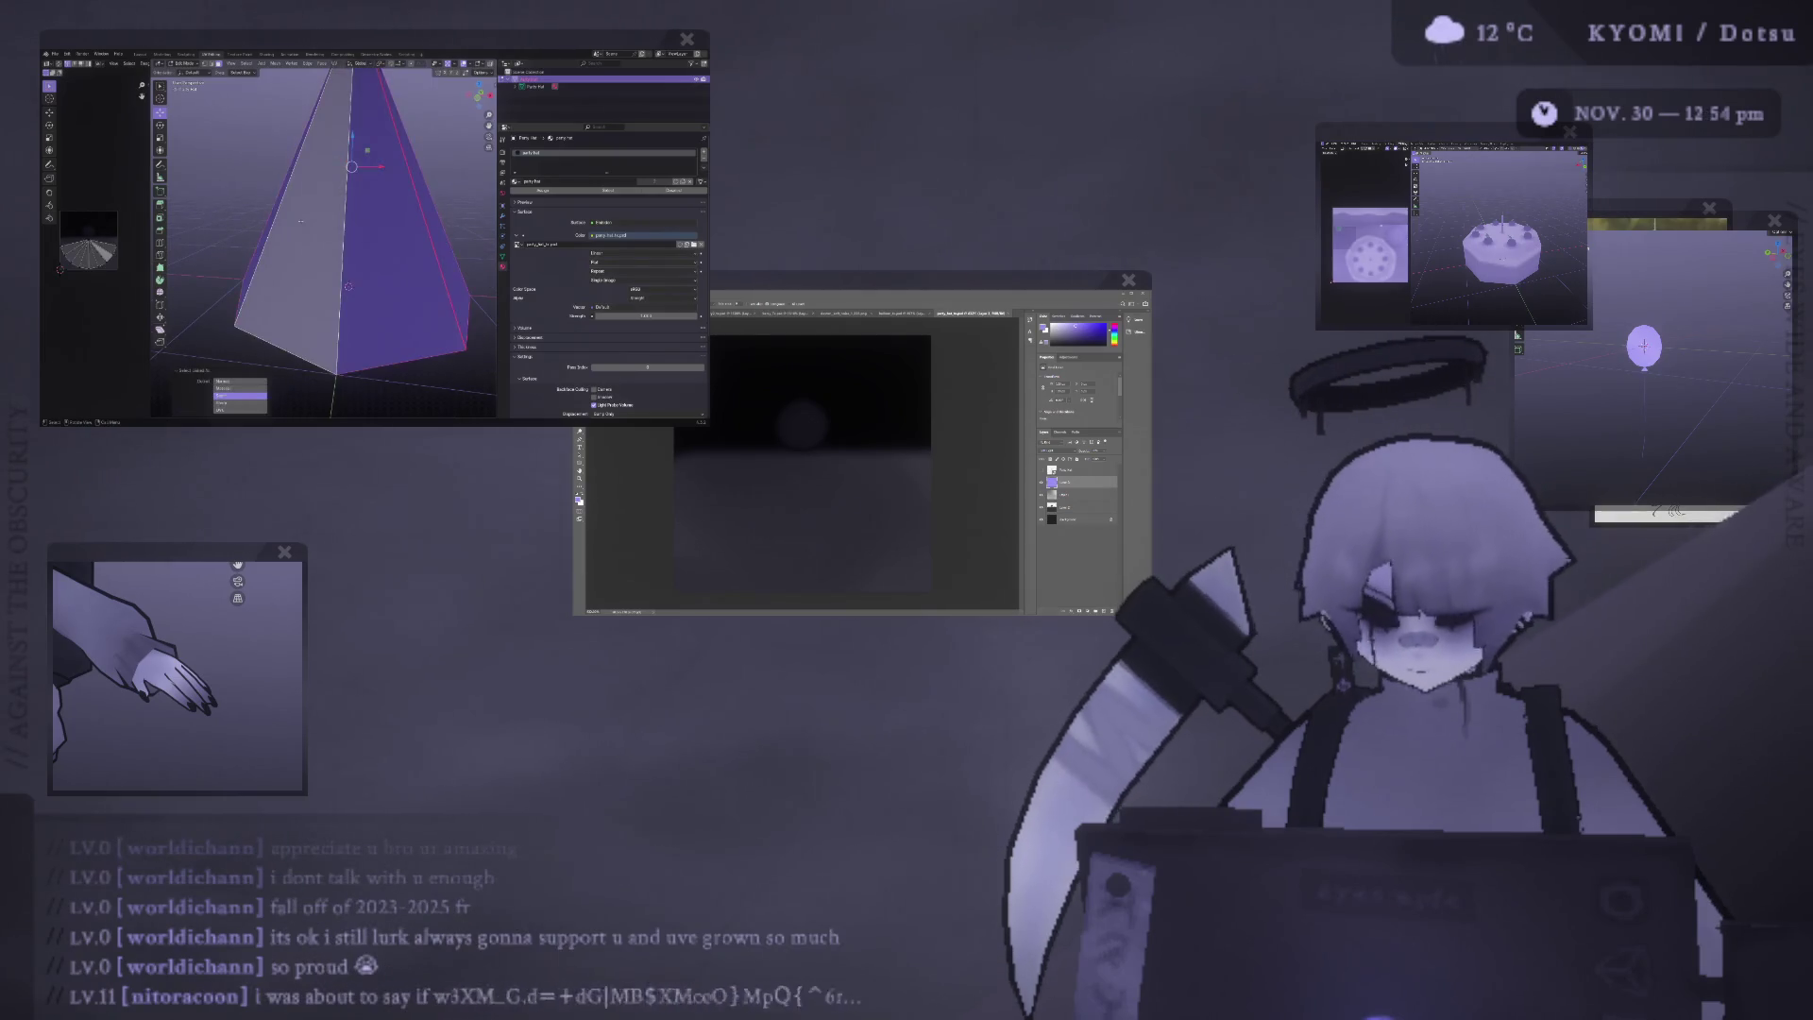
scroll(387, 219, down, 5)
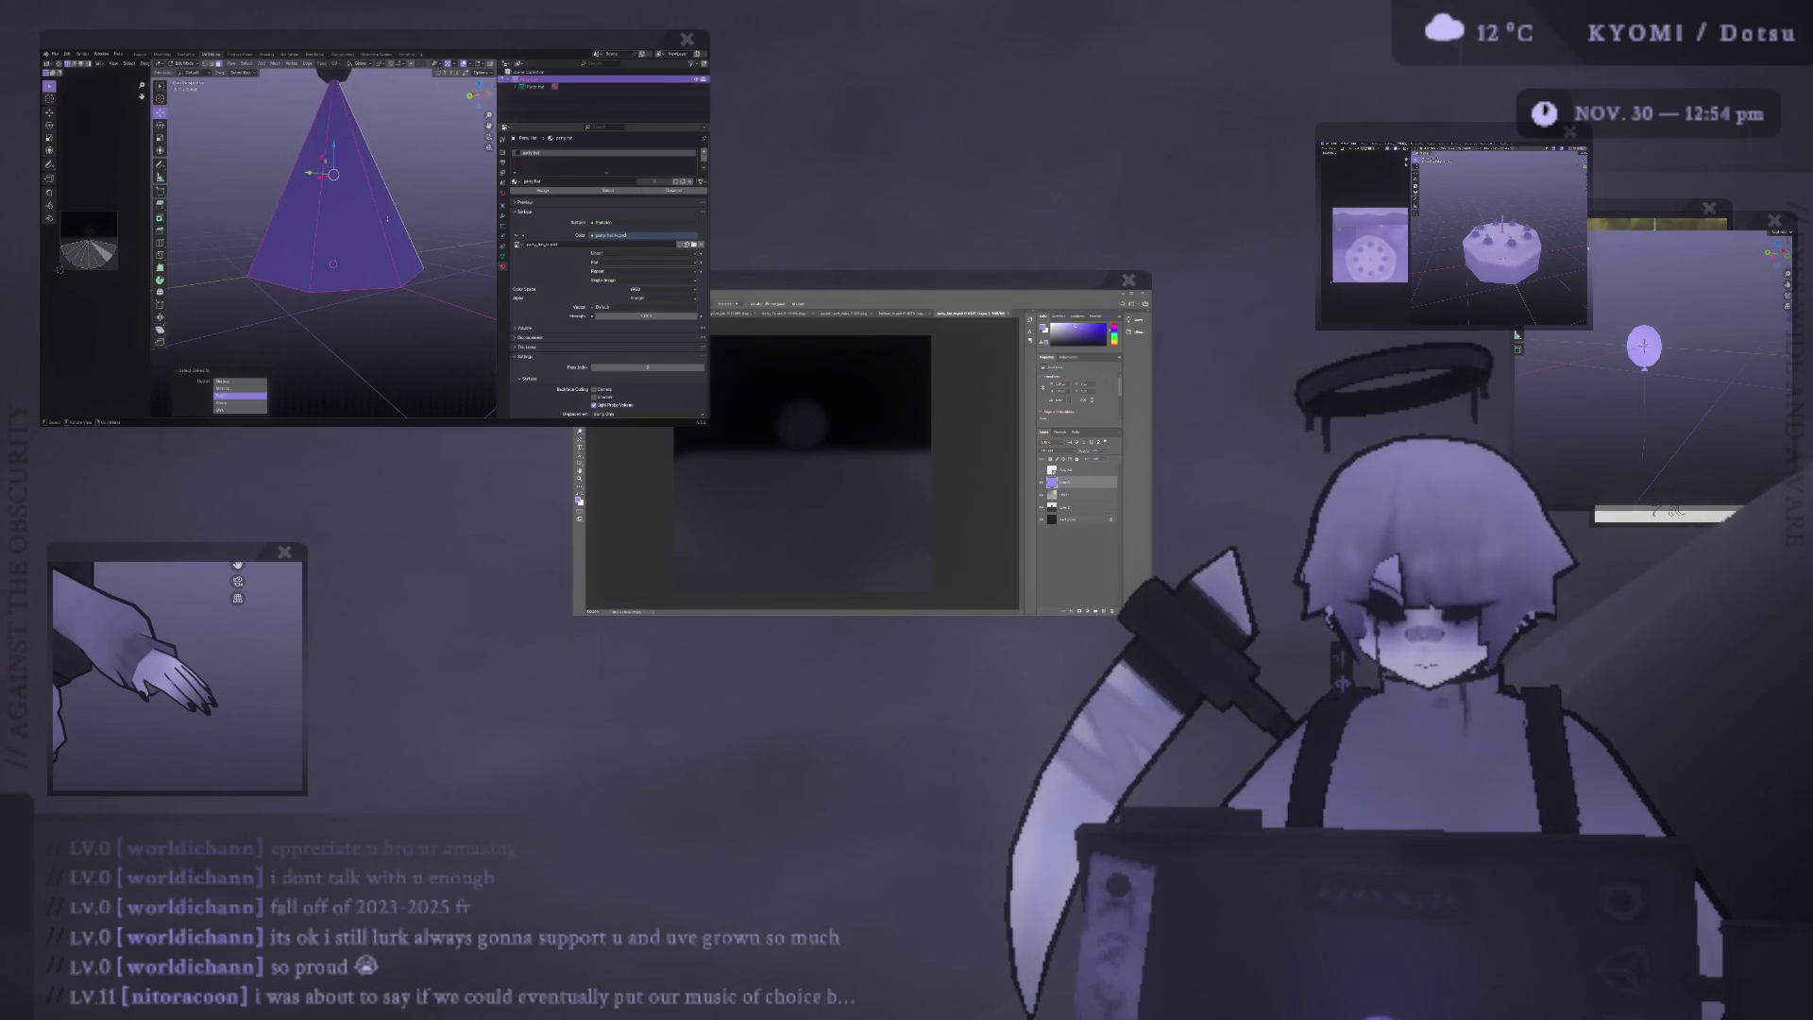
mouse_move(387, 219)
middle_down()
mouse_move(406, 189)
mouse_move(388, 217)
middle_up()
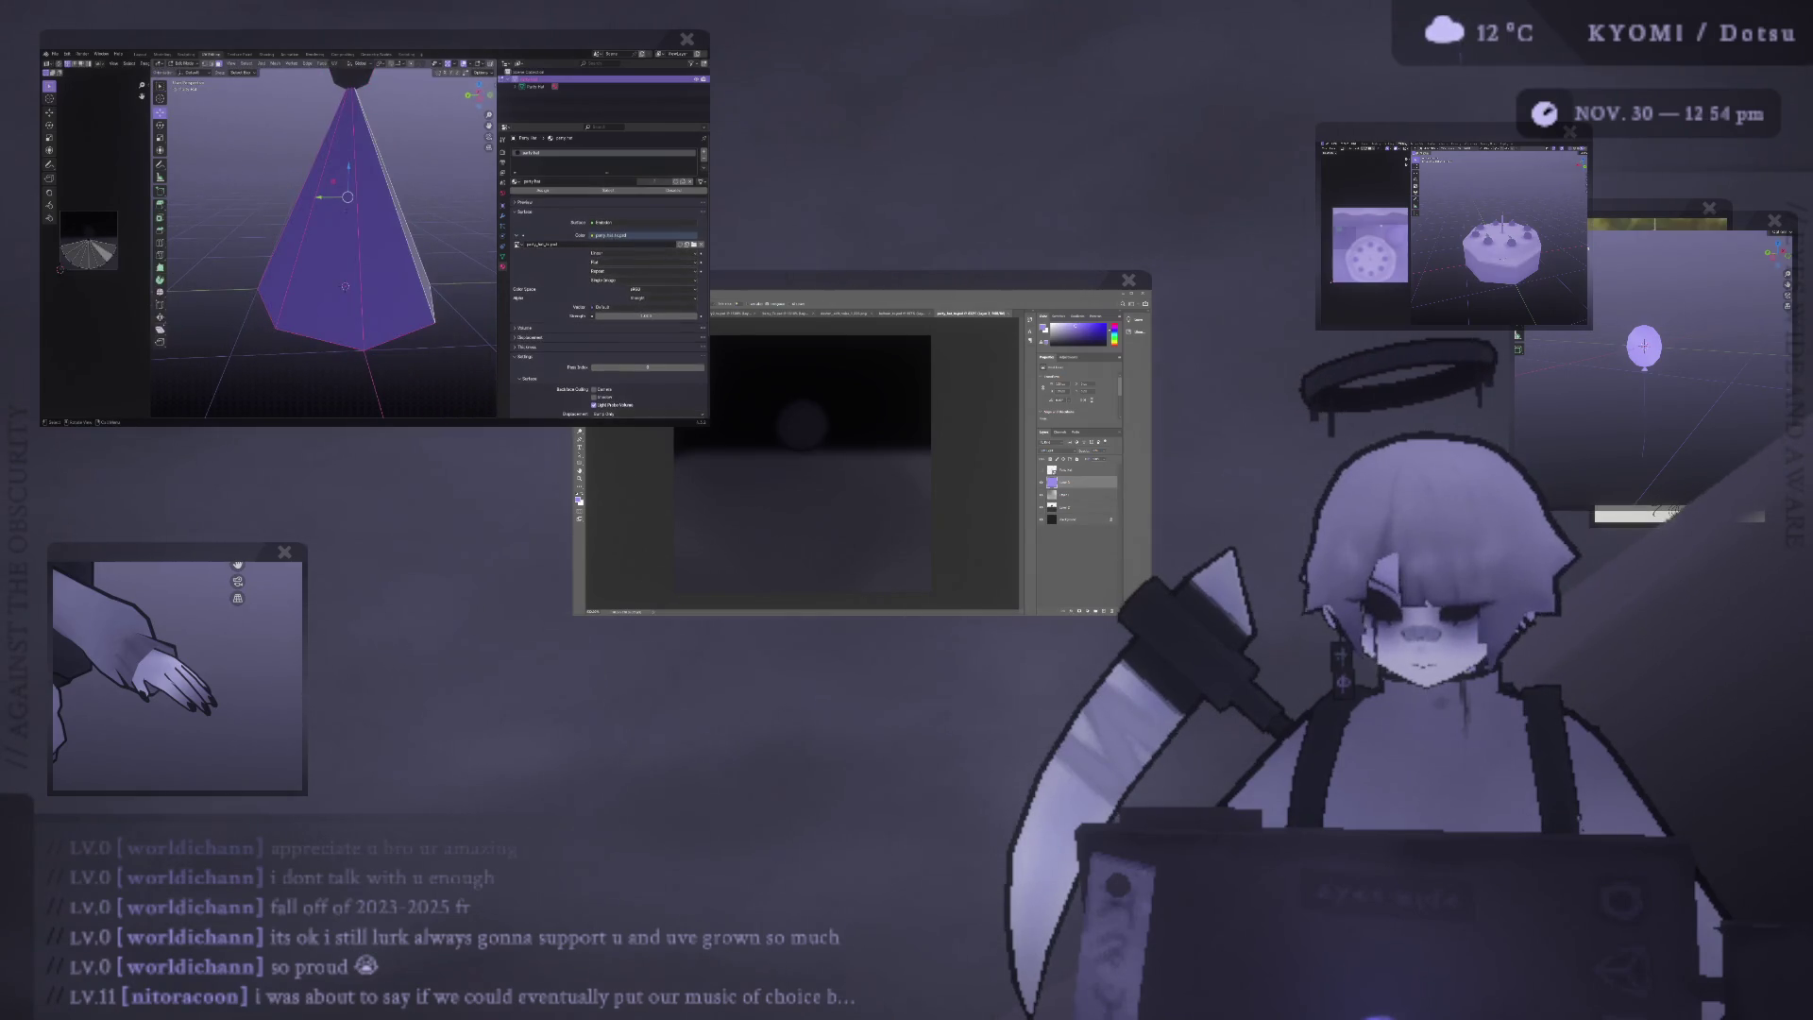
mouse_move(864, 1015)
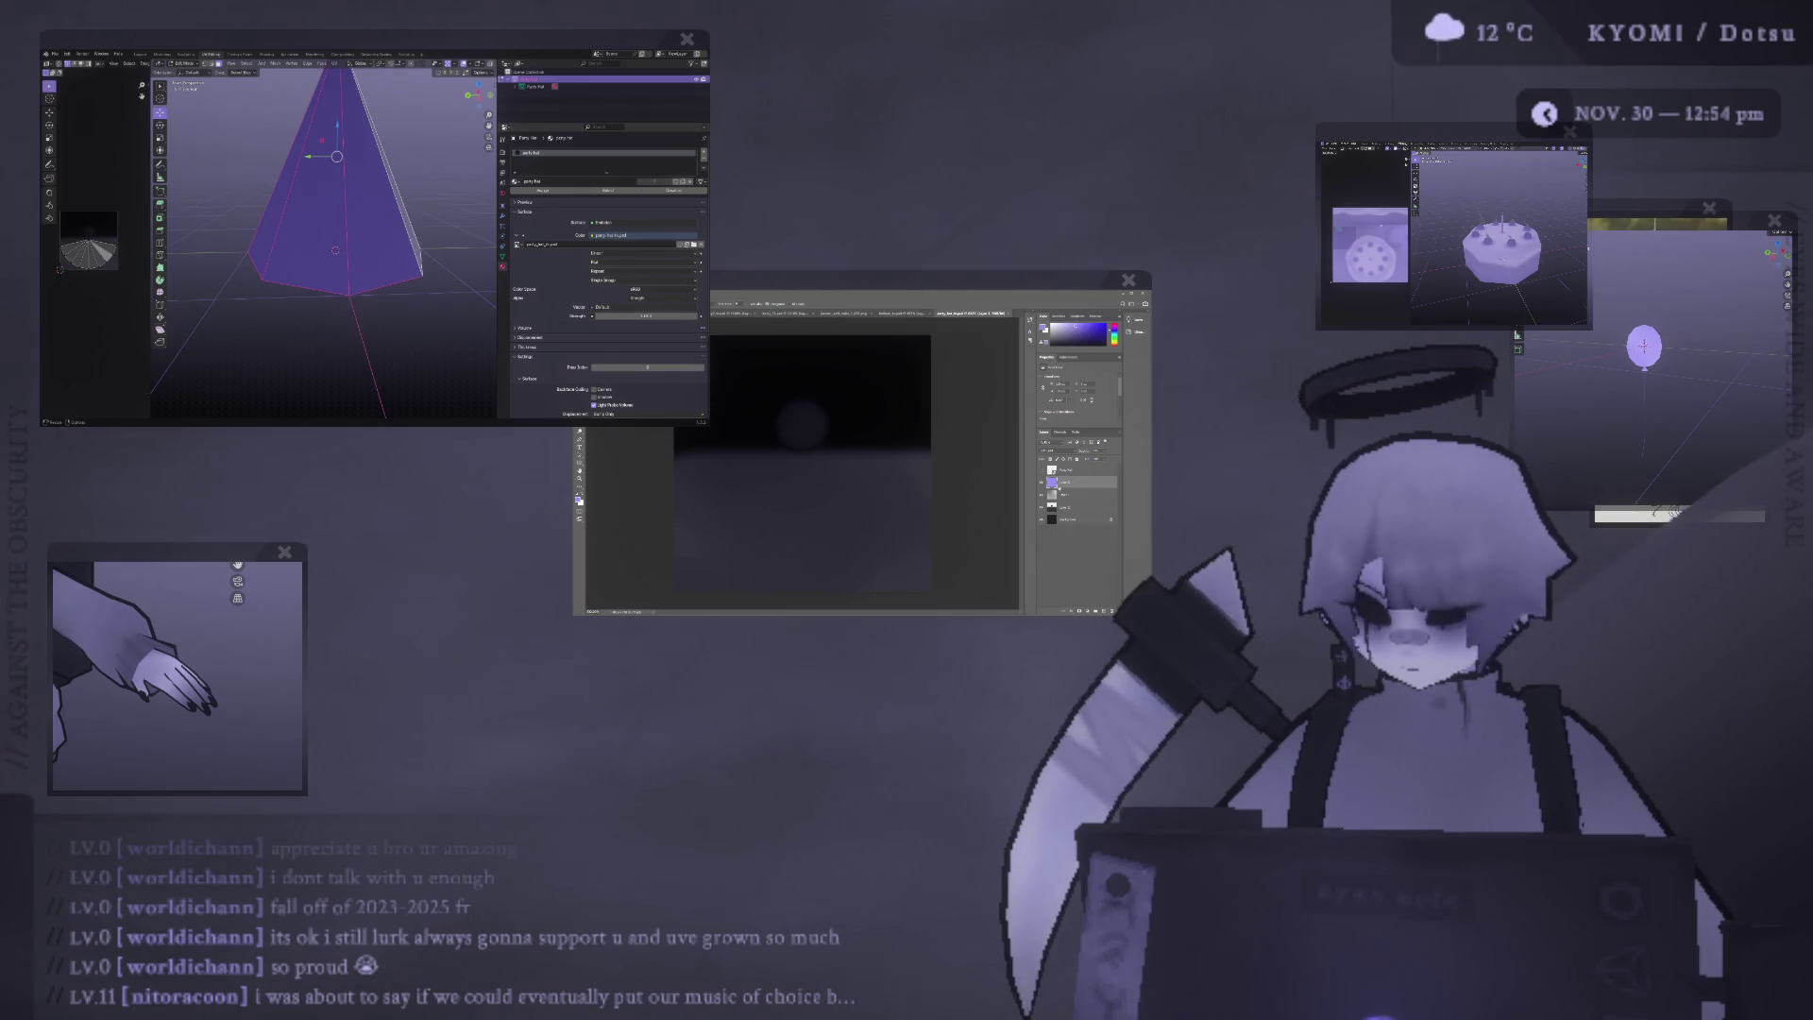
key(ctrl+shift+alt+n)
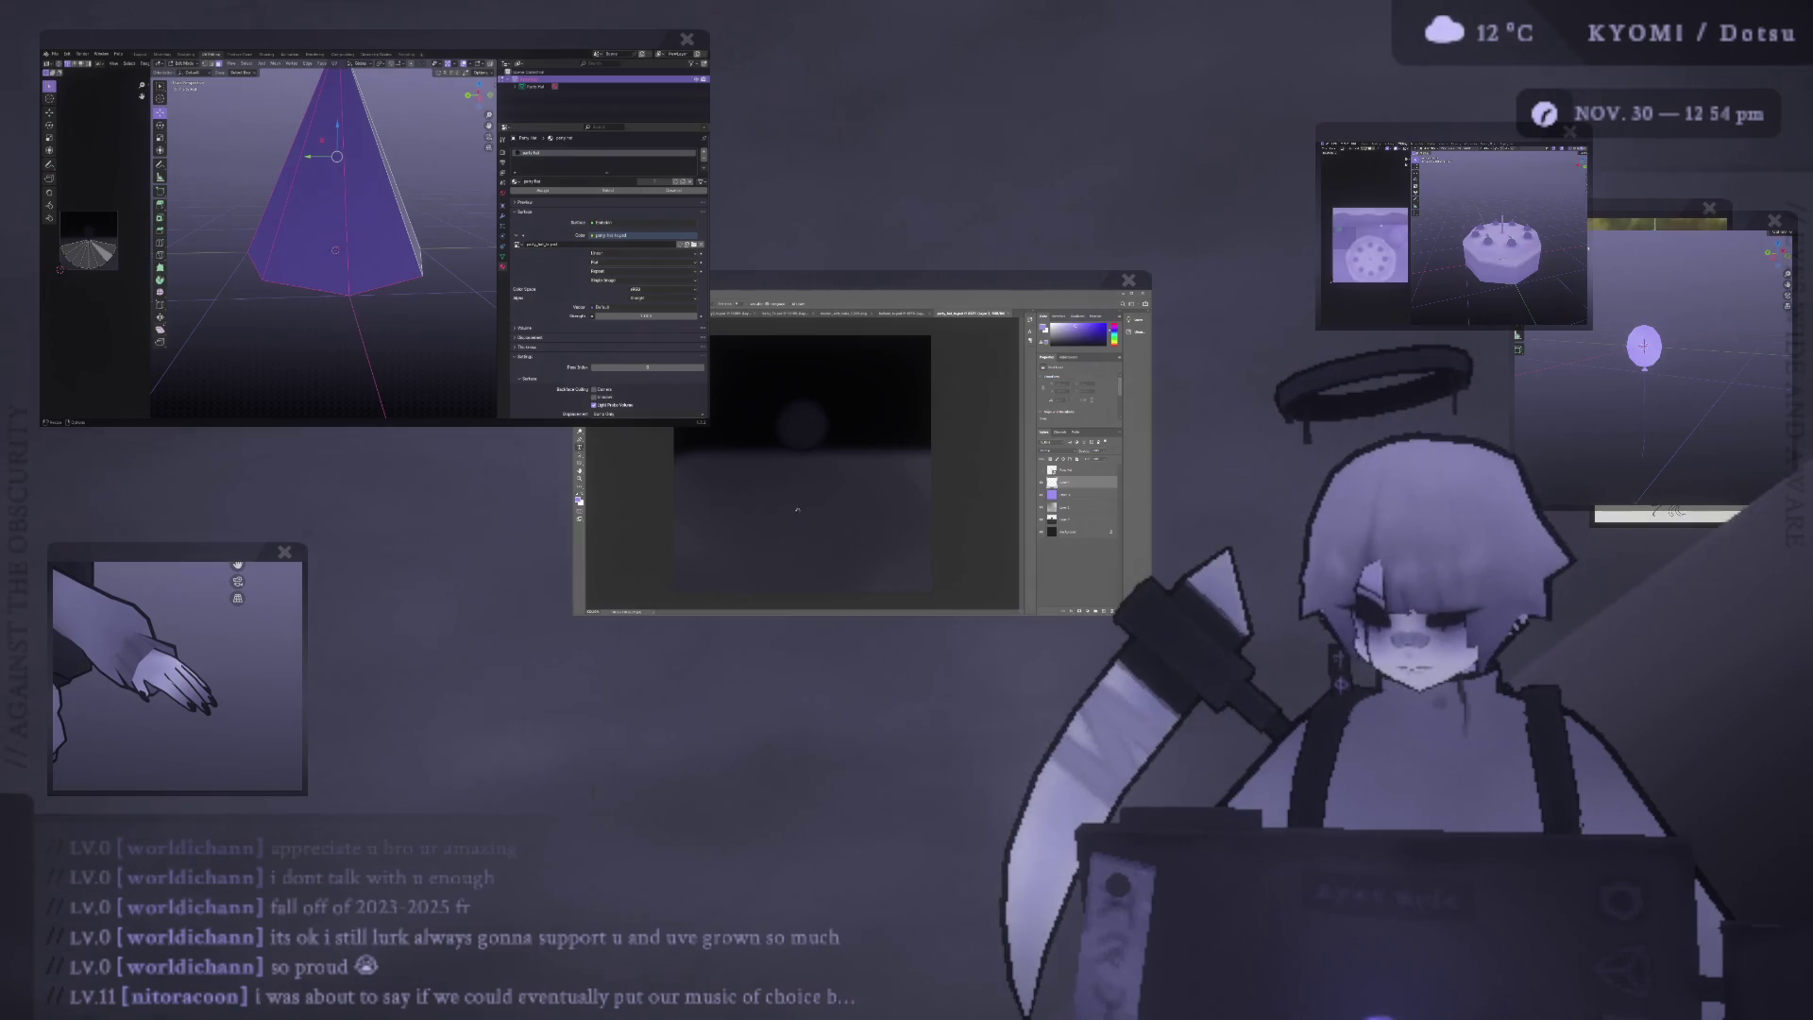
Place the text 'lorem' in the lower middle of the hat texture.
key(t)
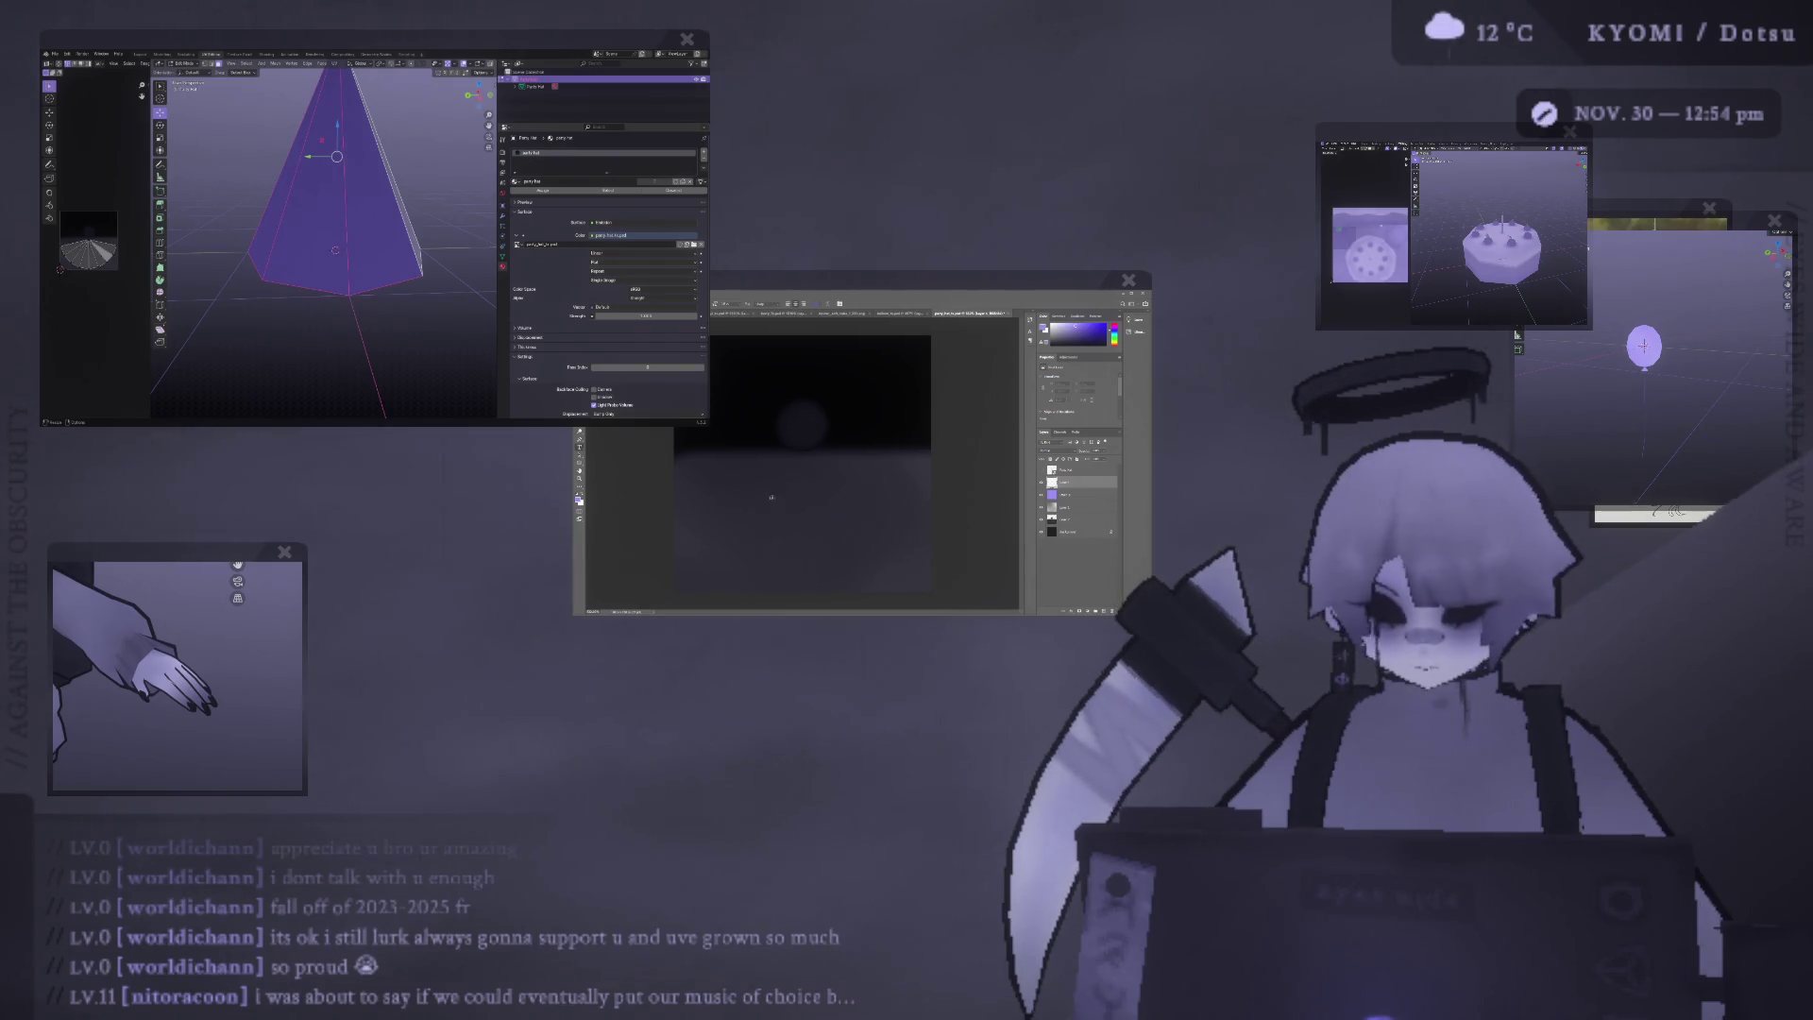
click(771, 496)
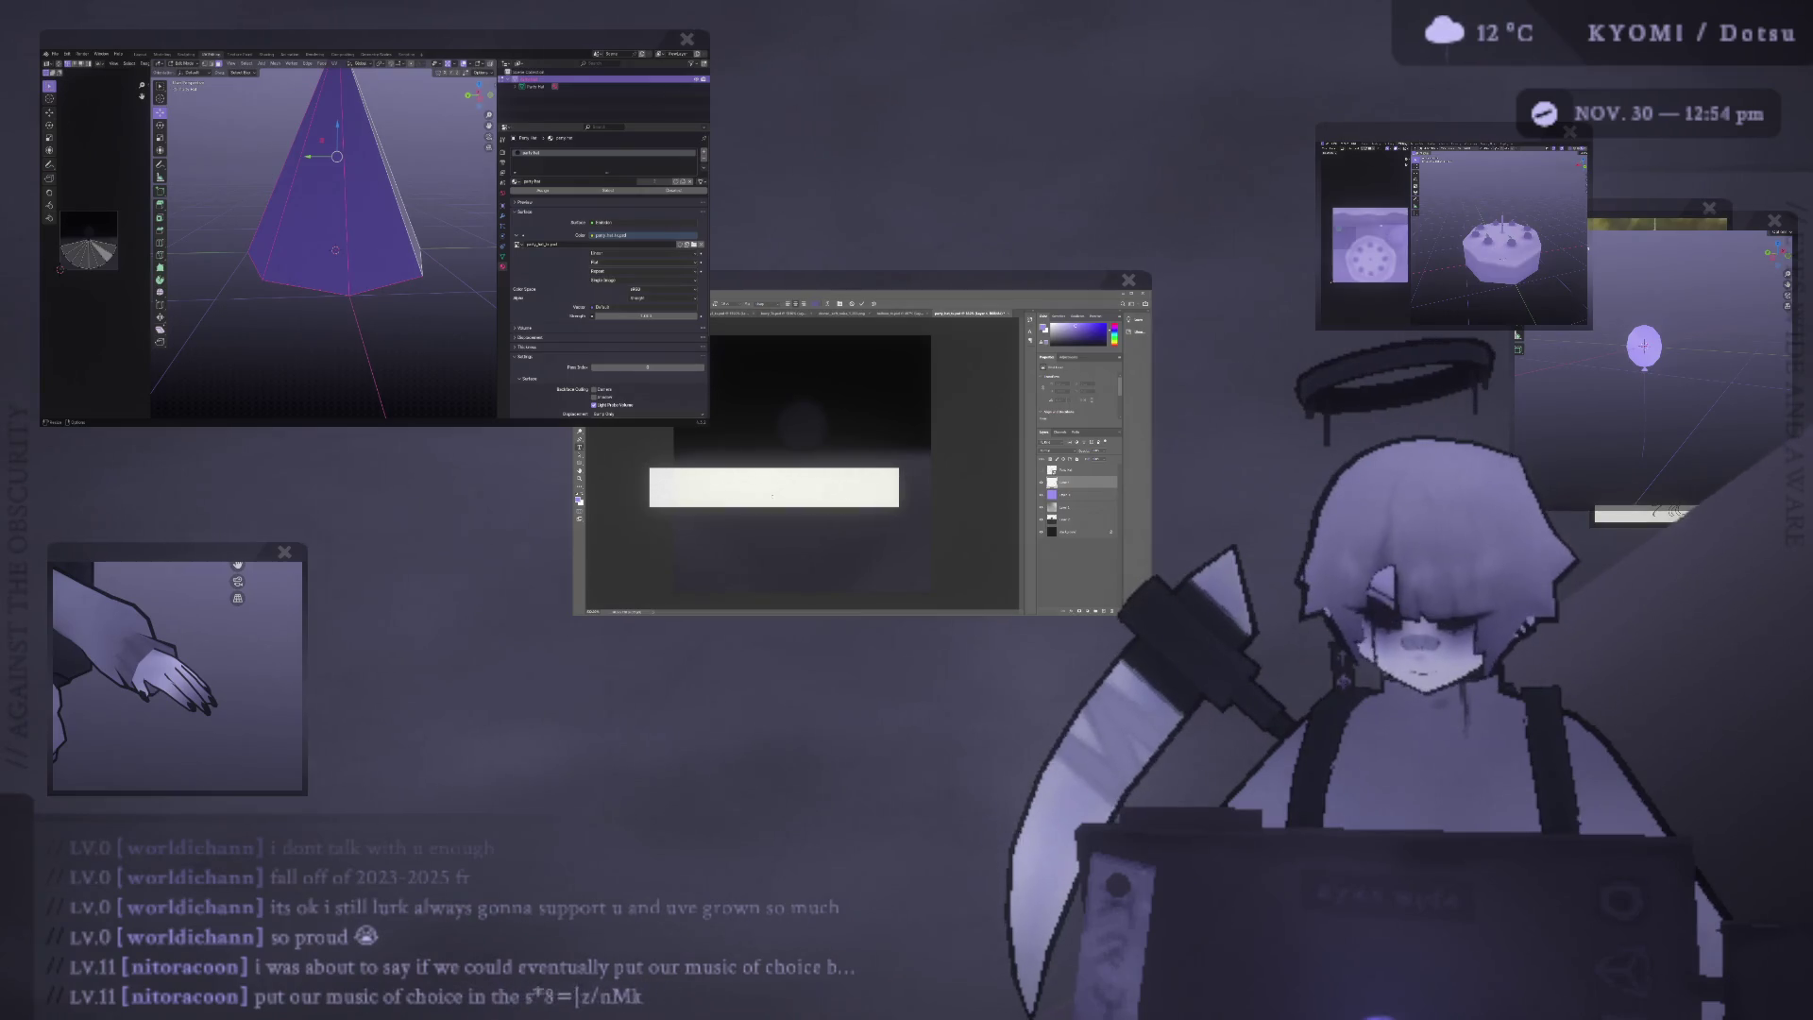
text(lorem)
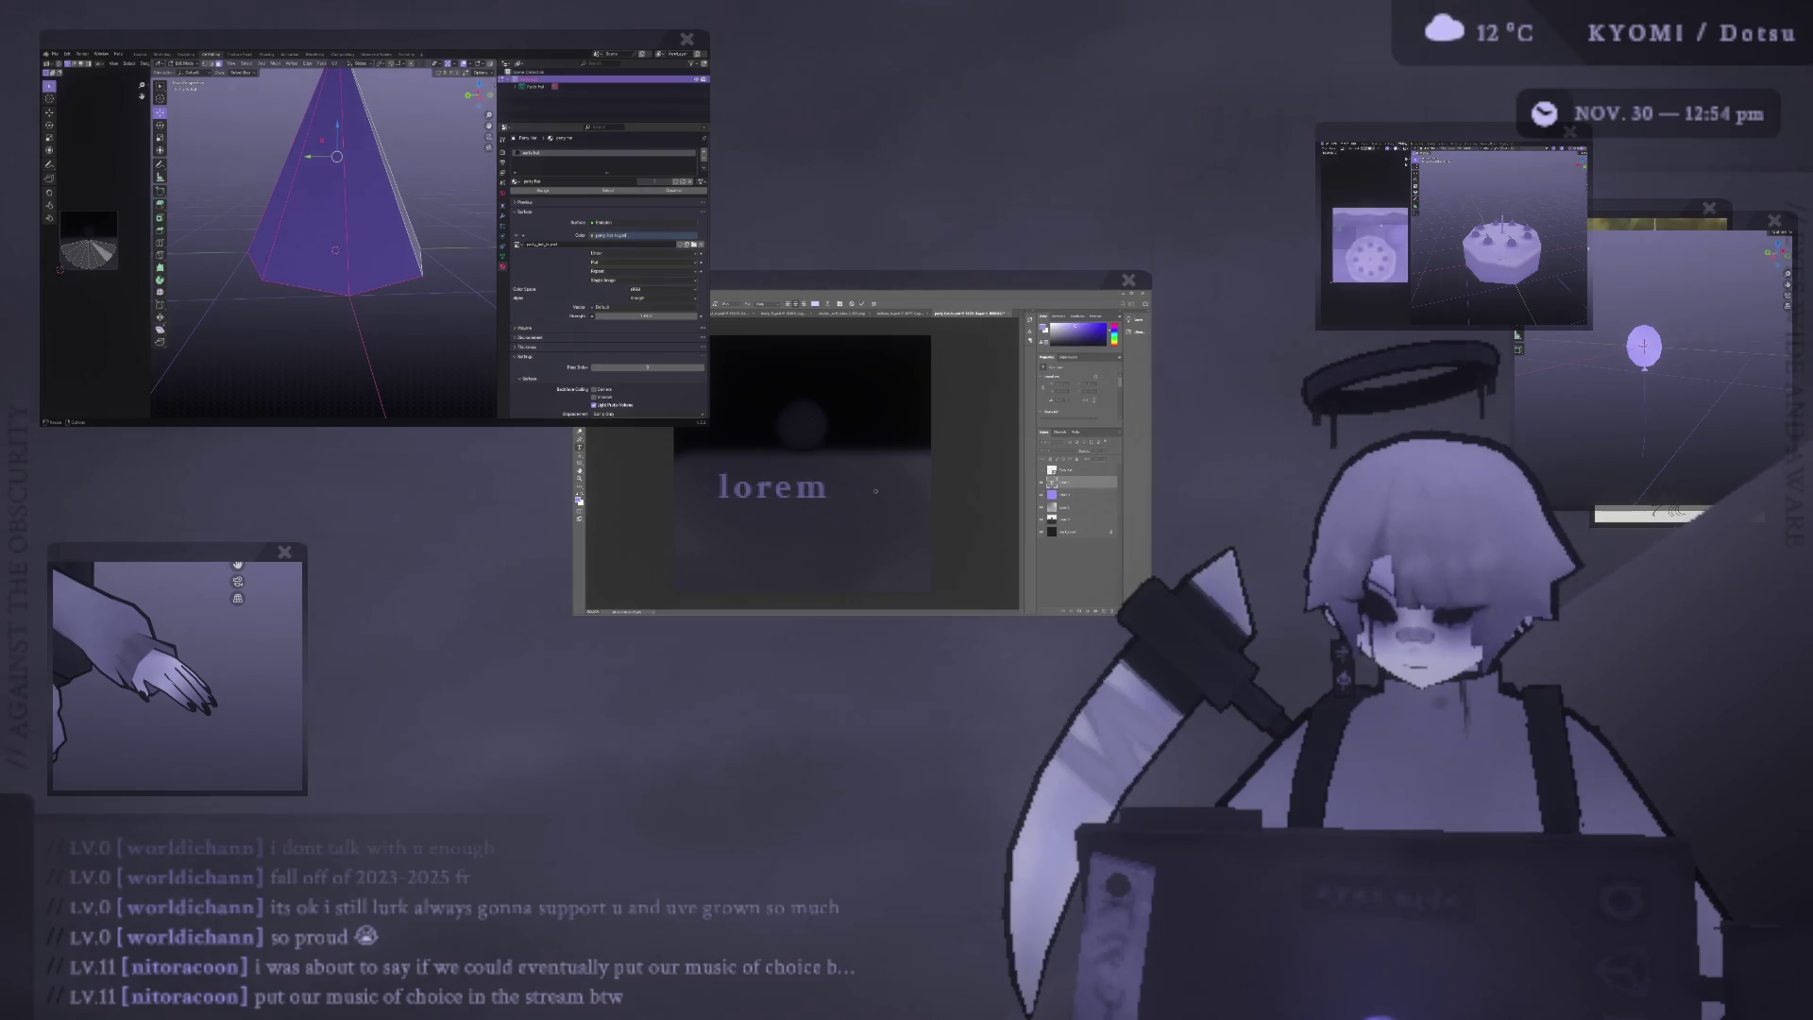
Make 'lorem' white at 60% opacity, move it lower, and view it on the Blender hat.
click(773, 486)
double_click(772, 487)
click(875, 430)
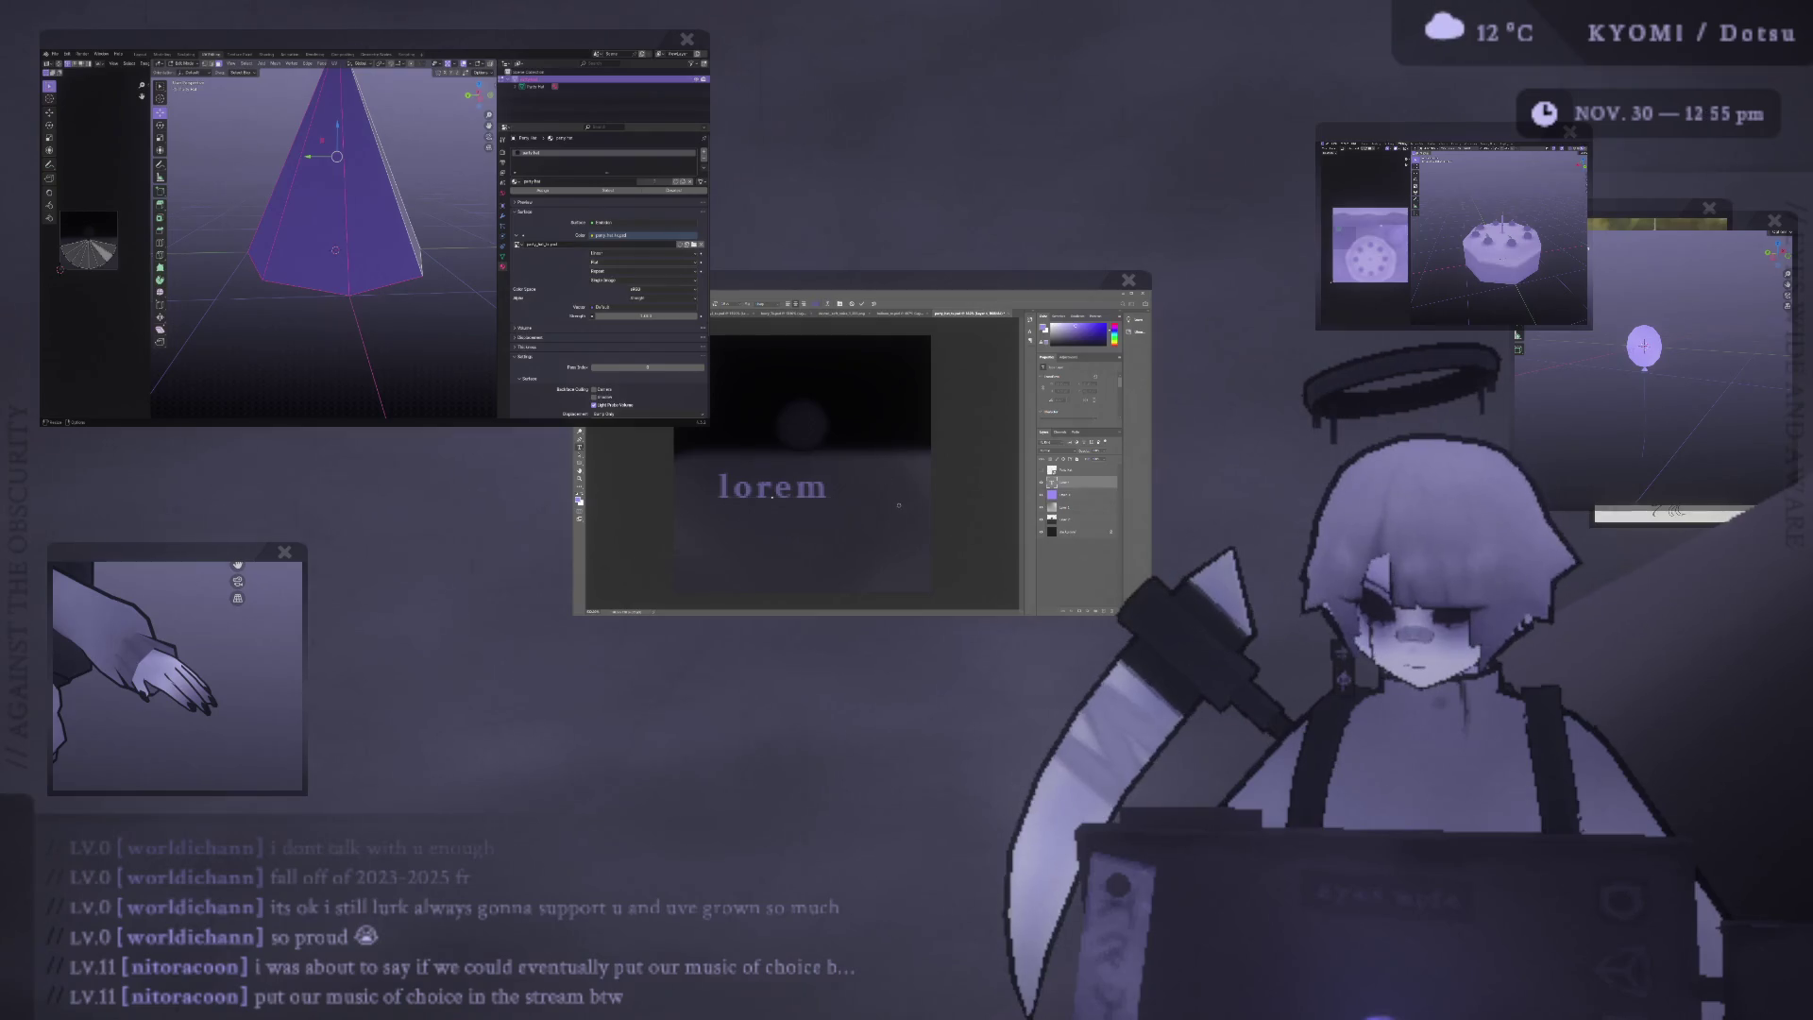
click(982, 490)
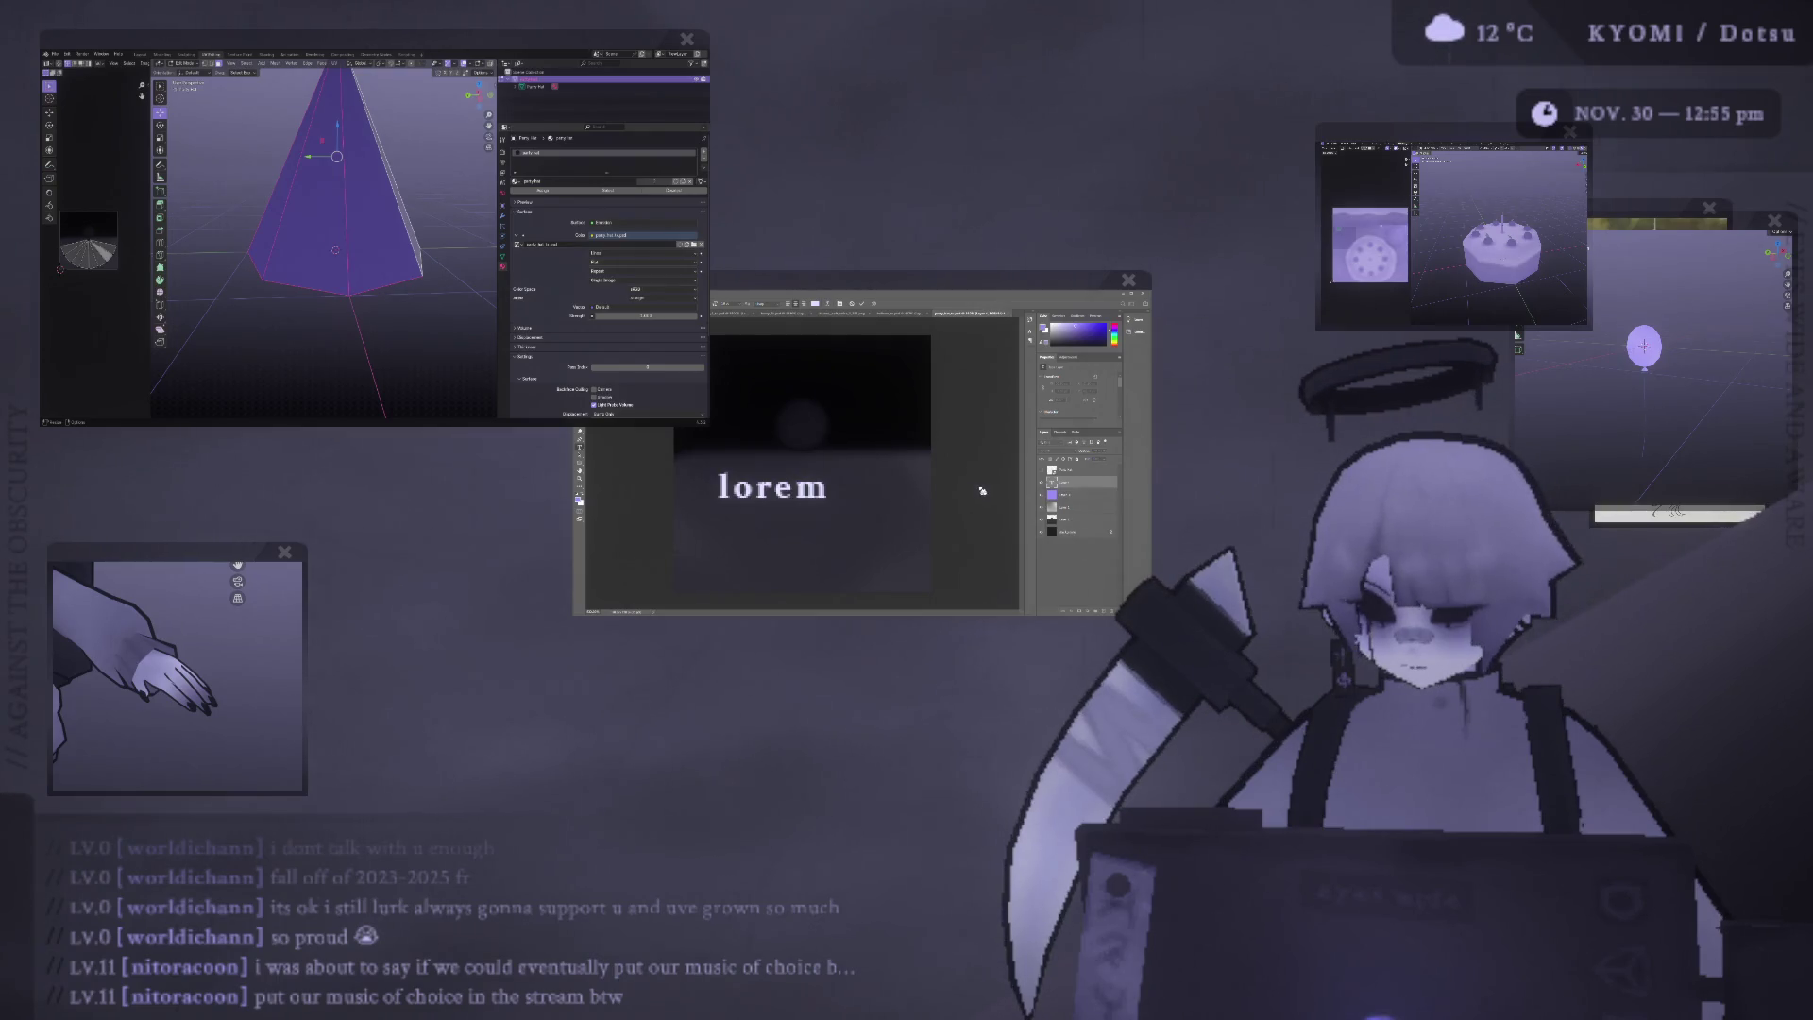
click(1100, 460)
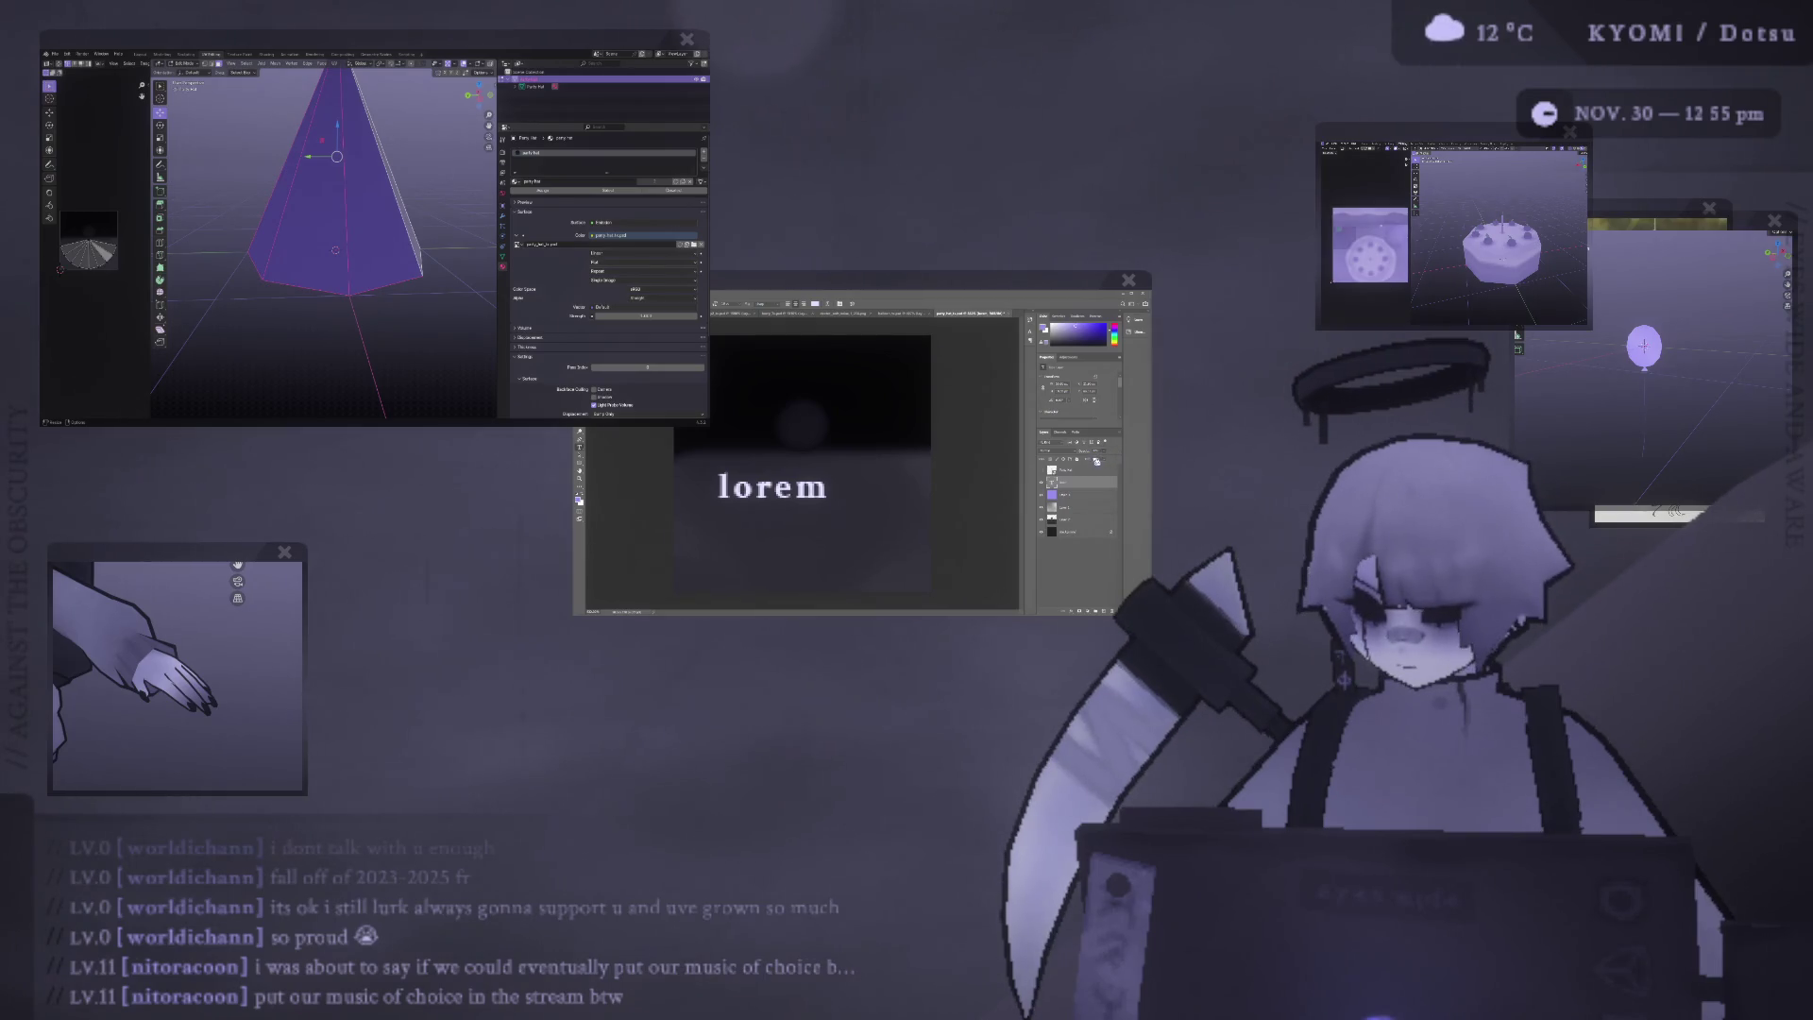
key(6)
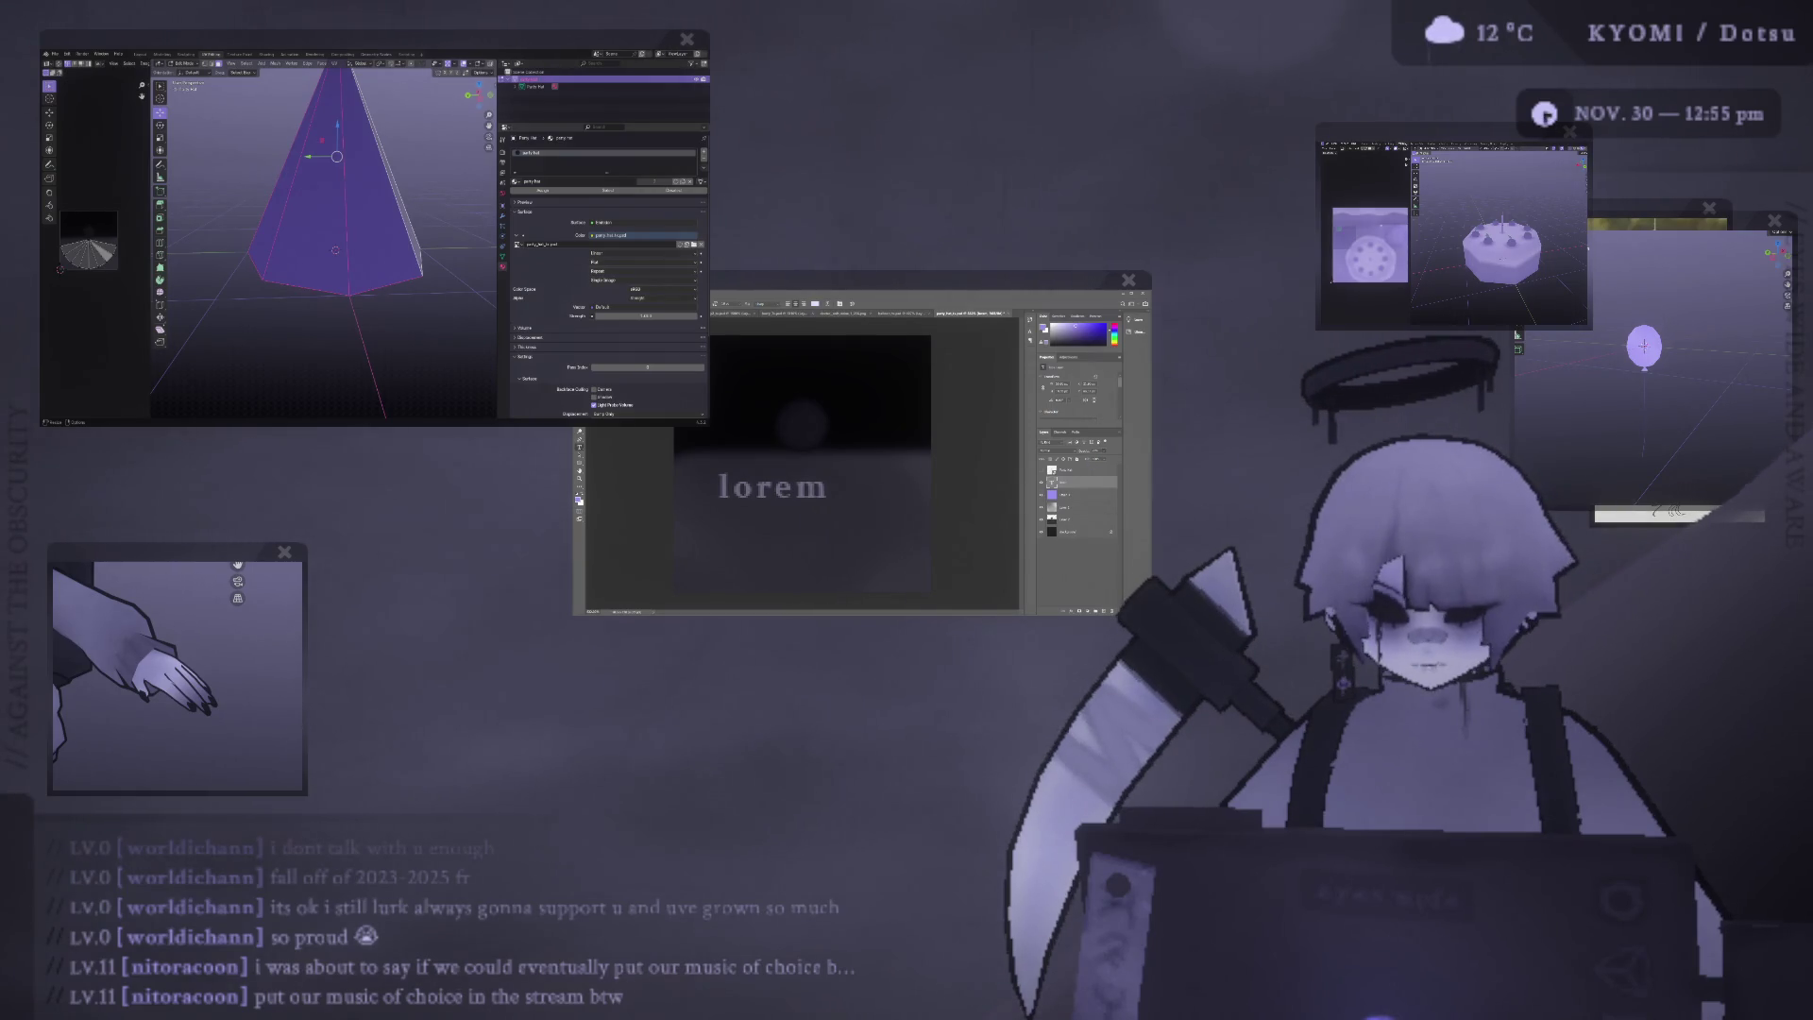
drag(793, 489, 829, 557)
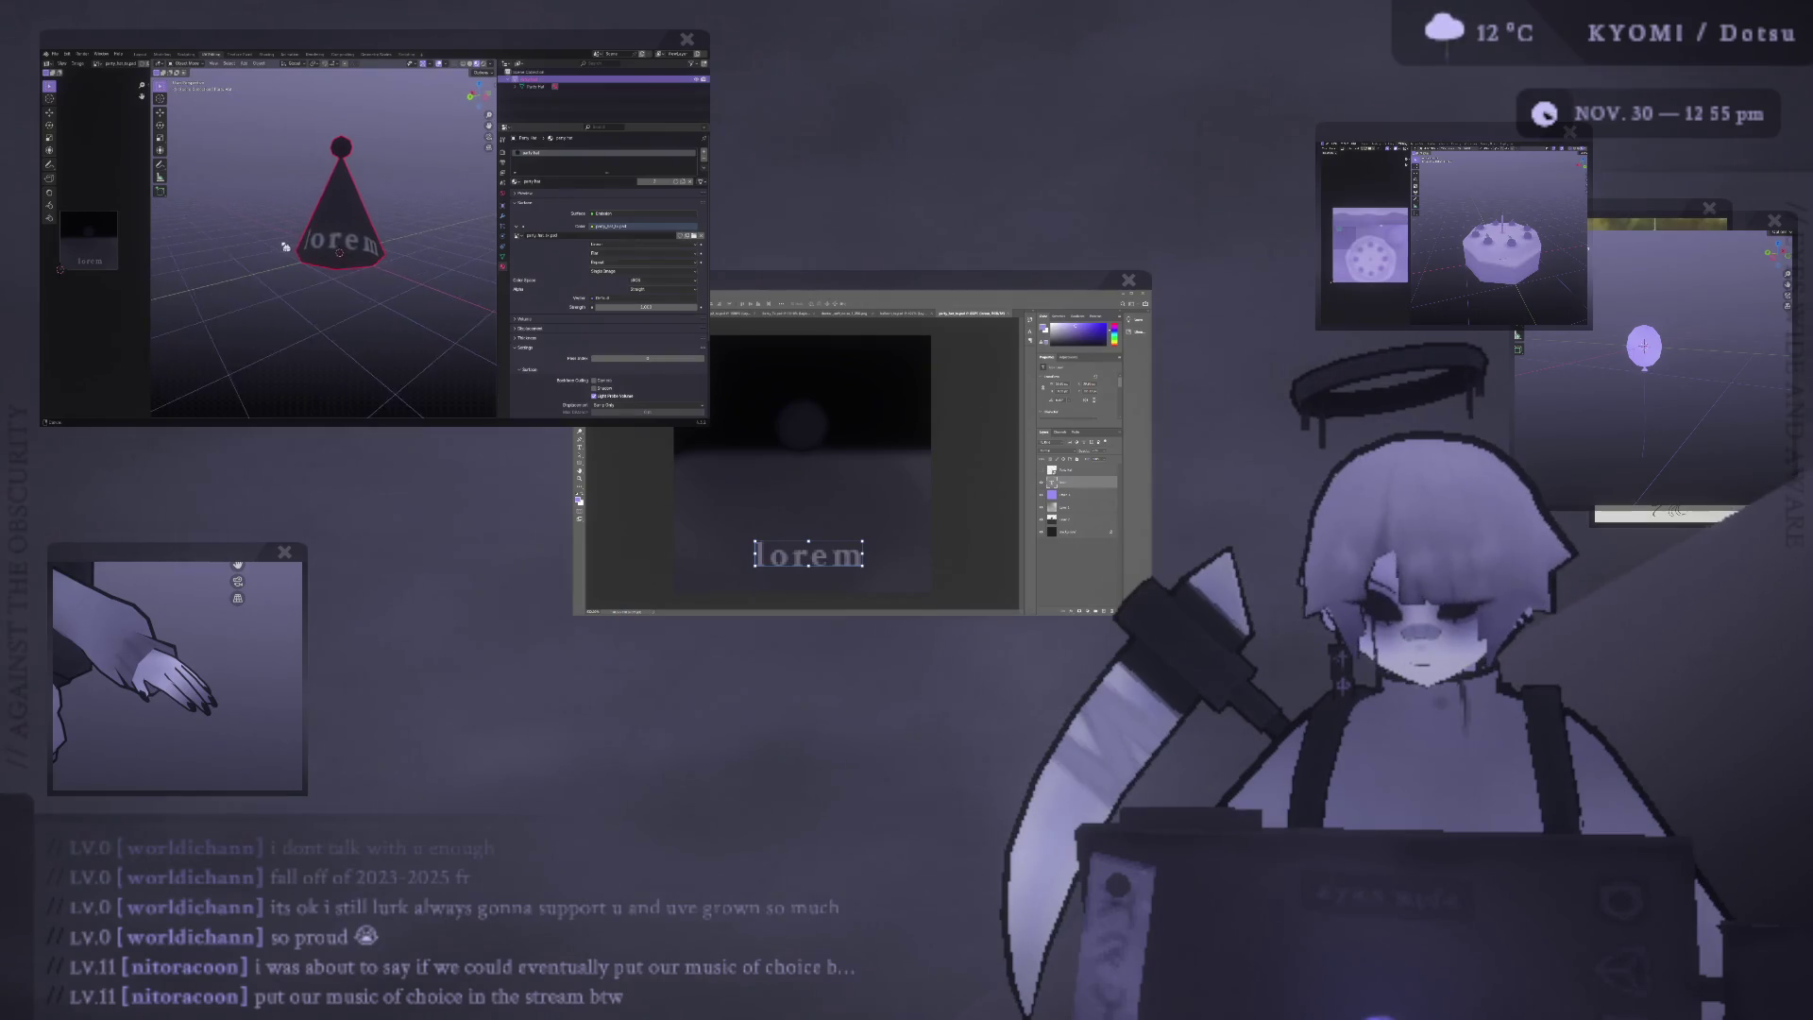
mouse_move(258, 238)
middle_down()
mouse_move(425, 263)
mouse_move(350, 273)
mouse_move(396, 288)
mouse_move(359, 284)
middle_up()
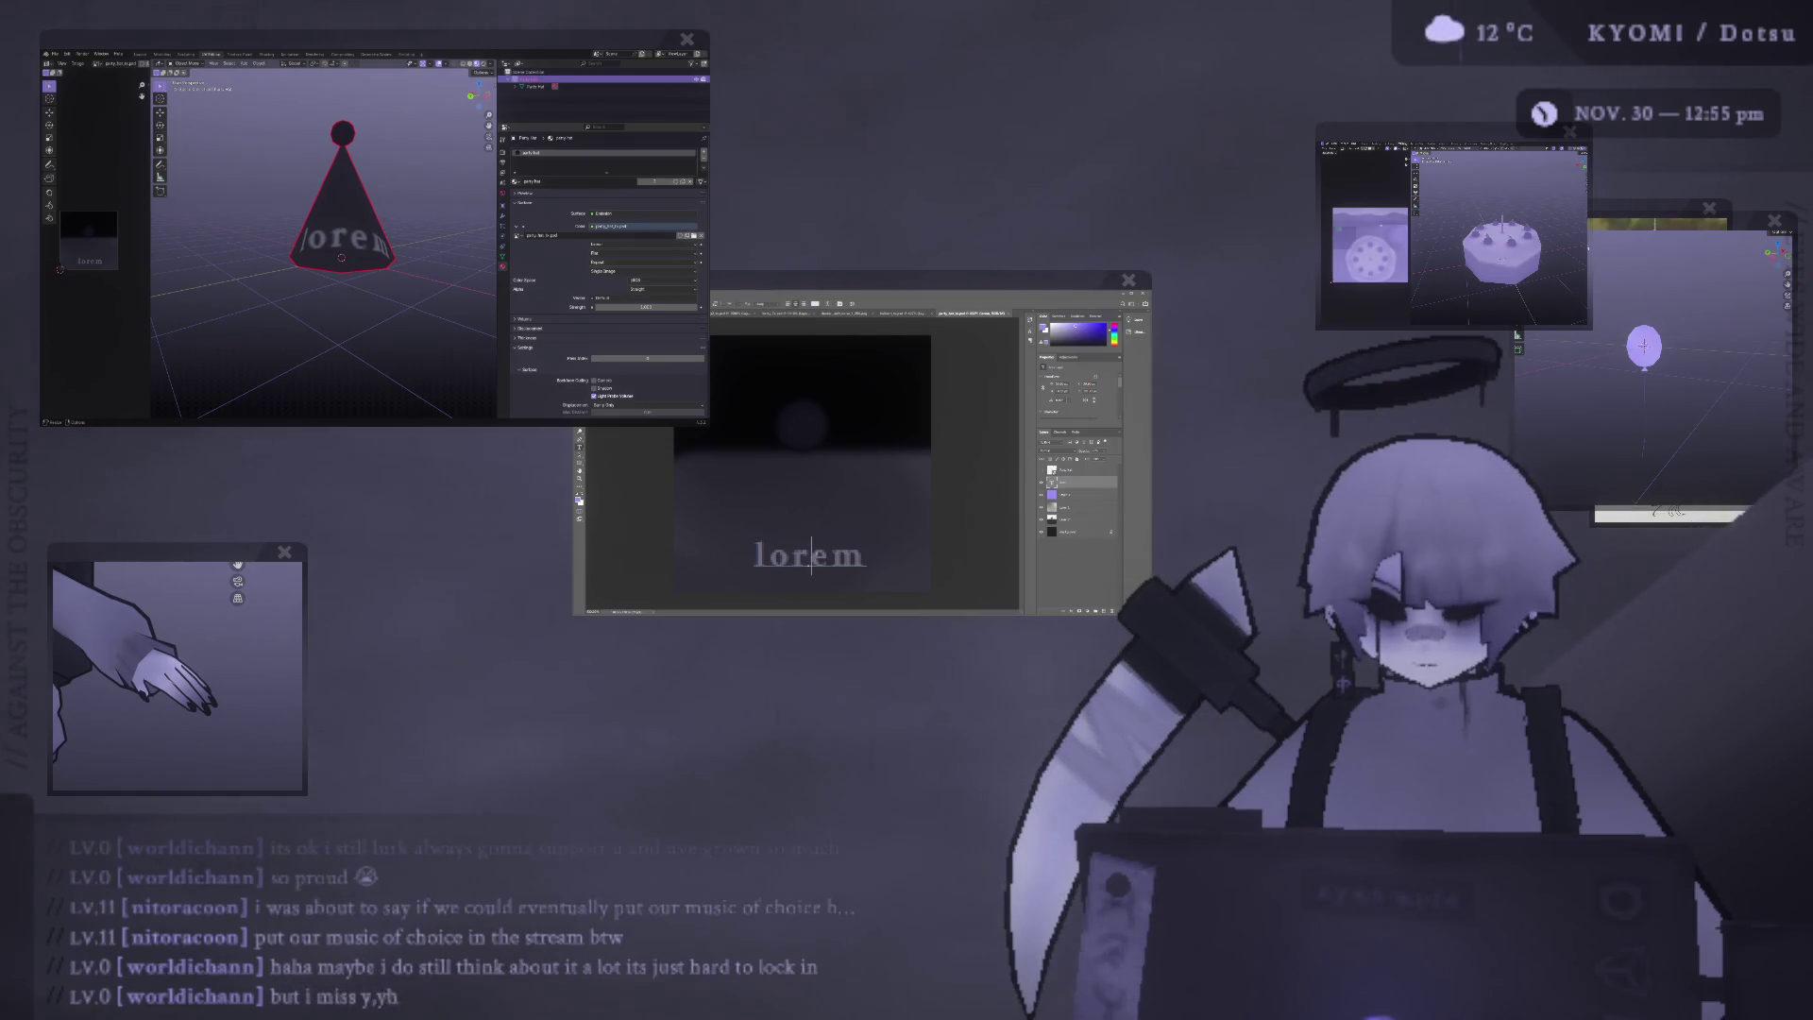
Switch the bottom lorem text to a glyph symbol font and retype it as 'loremips'.
double_click(809, 555)
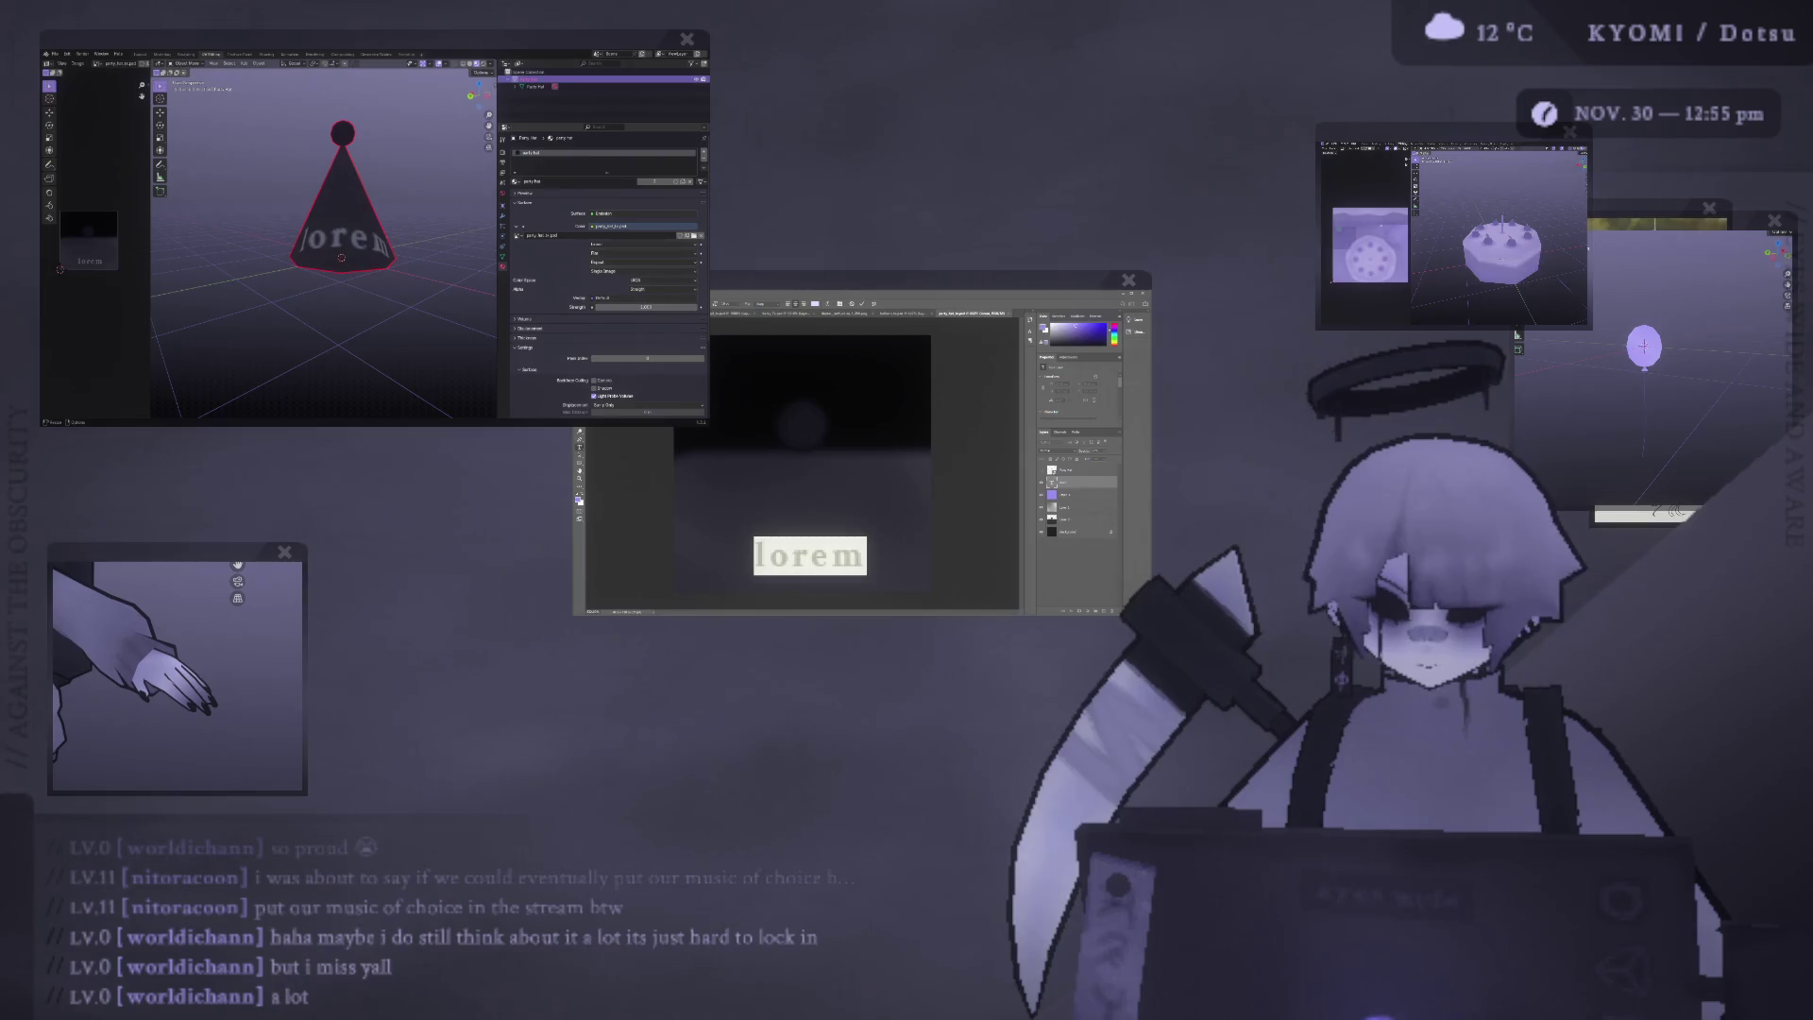
click(804, 310)
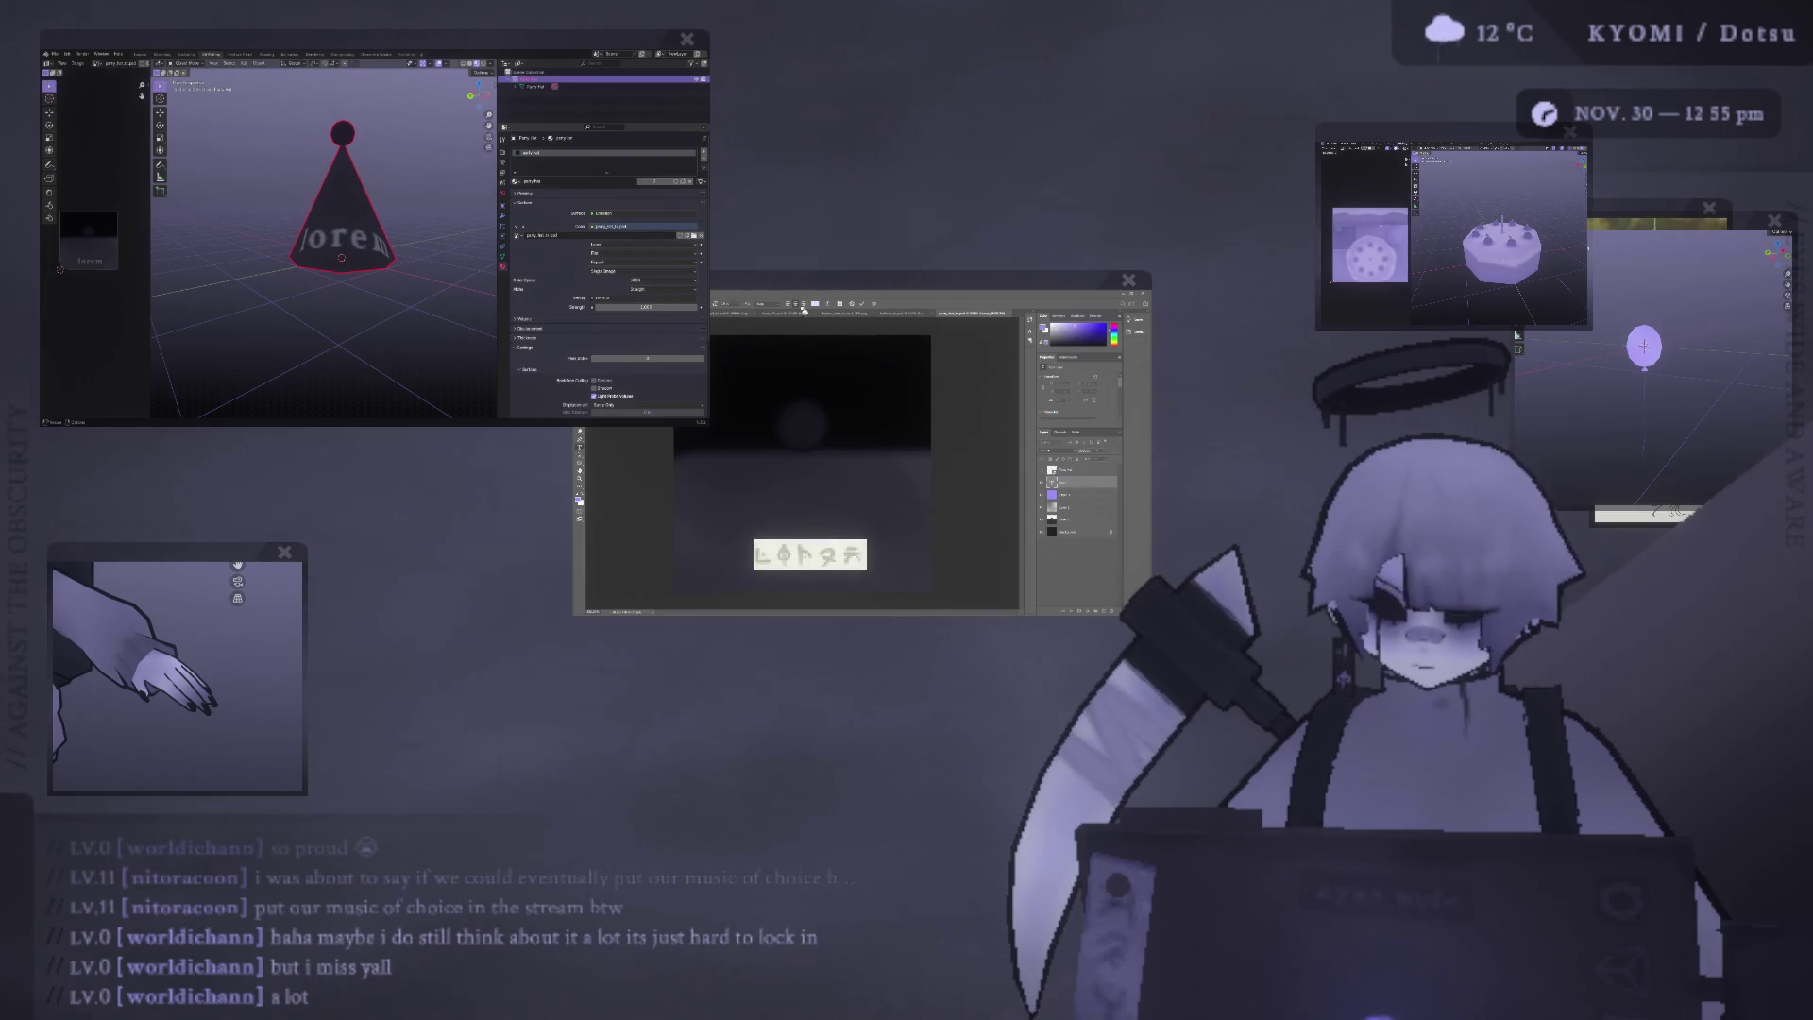
click(805, 543)
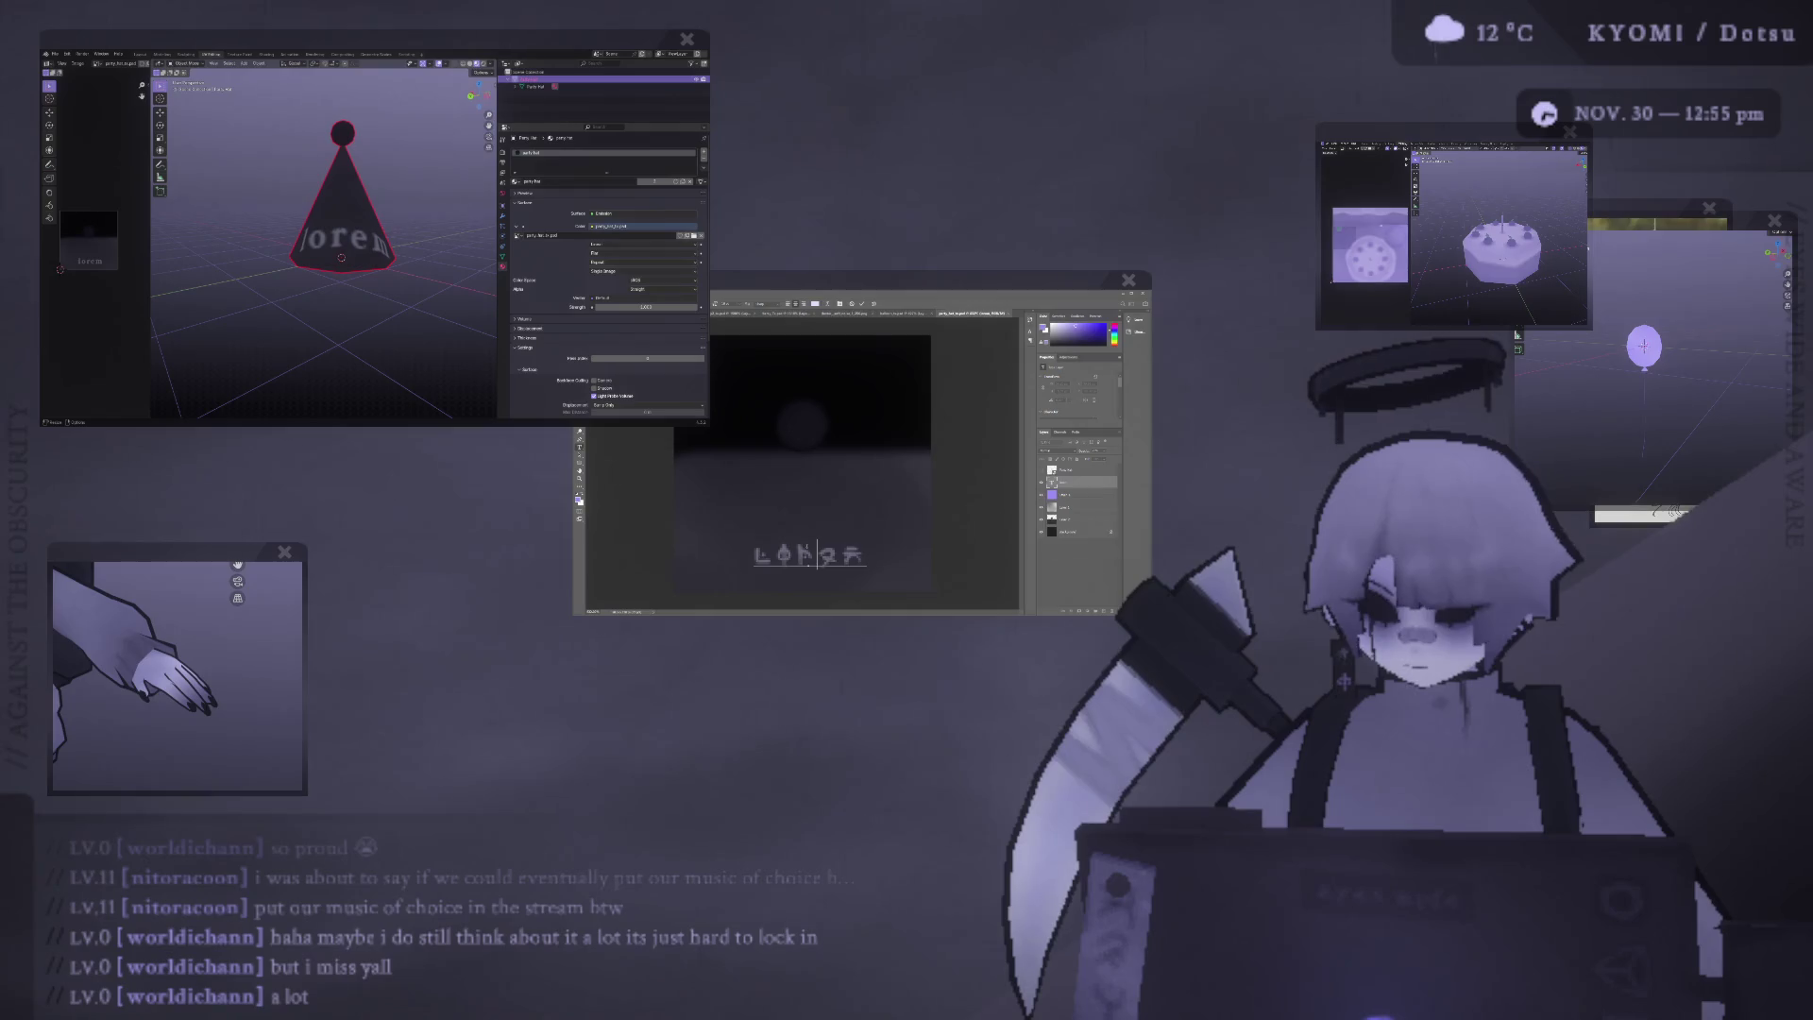
click(806, 547)
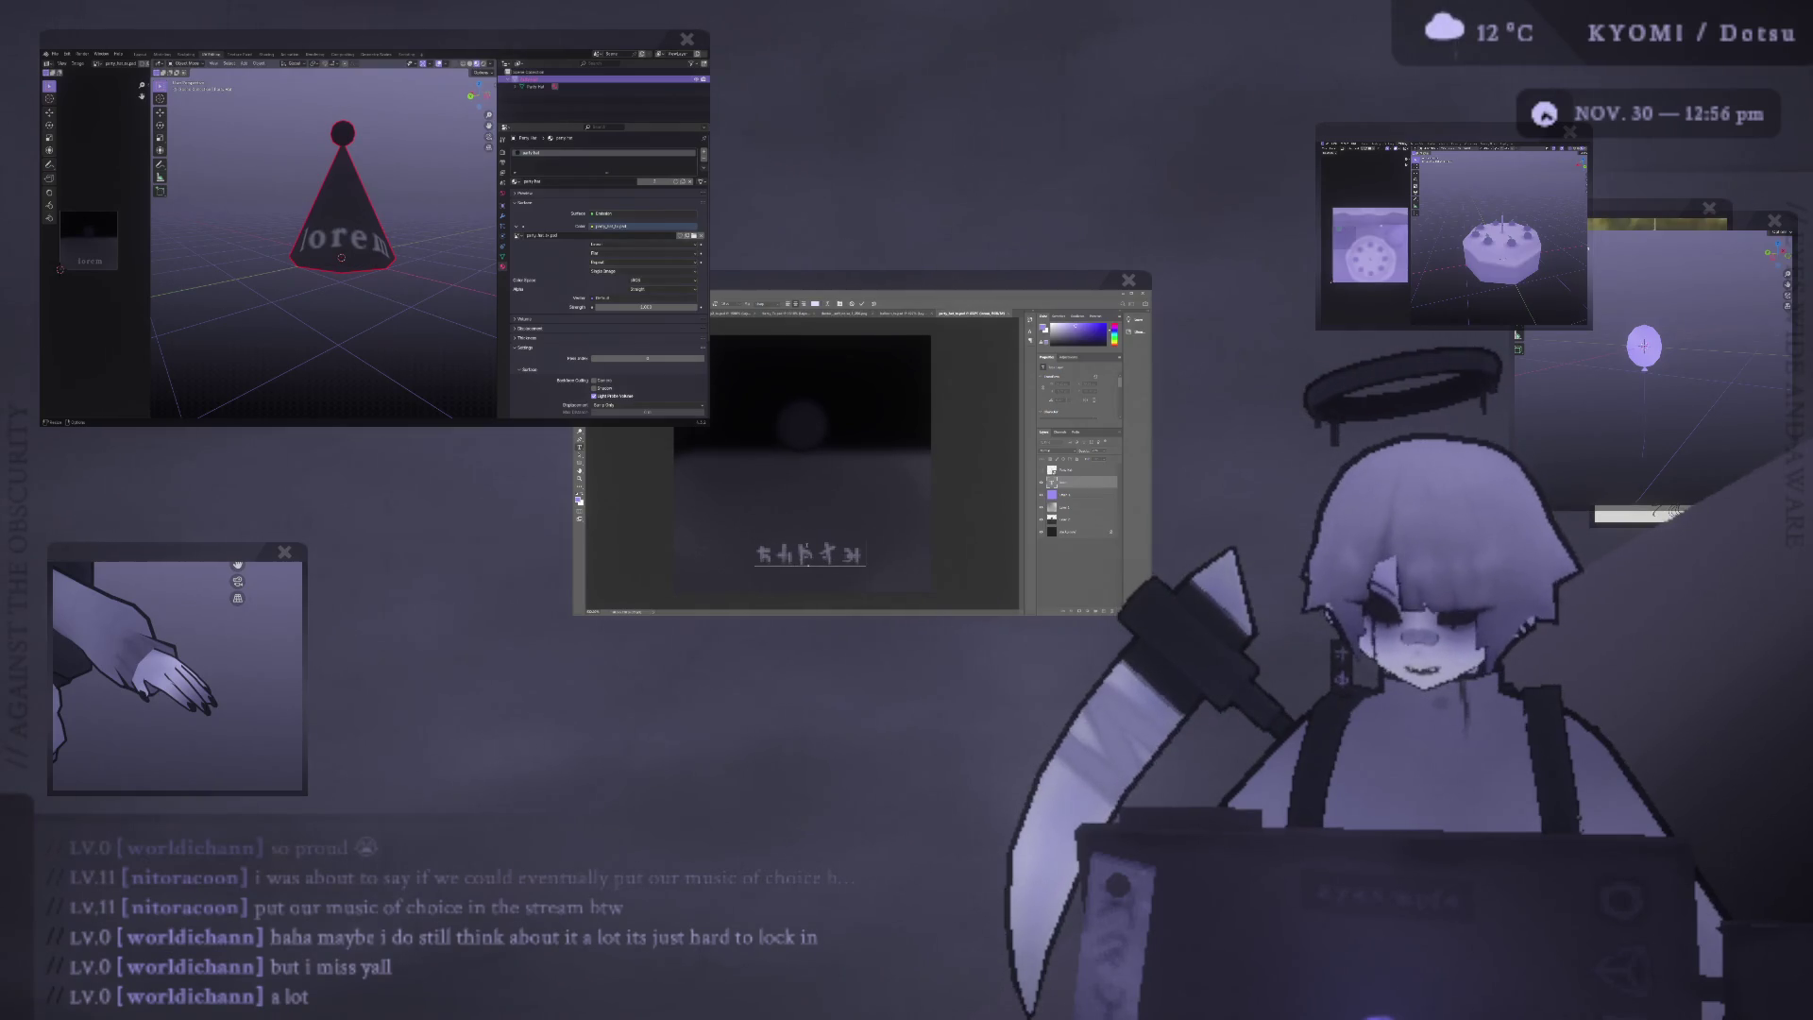
key(BackSpace)
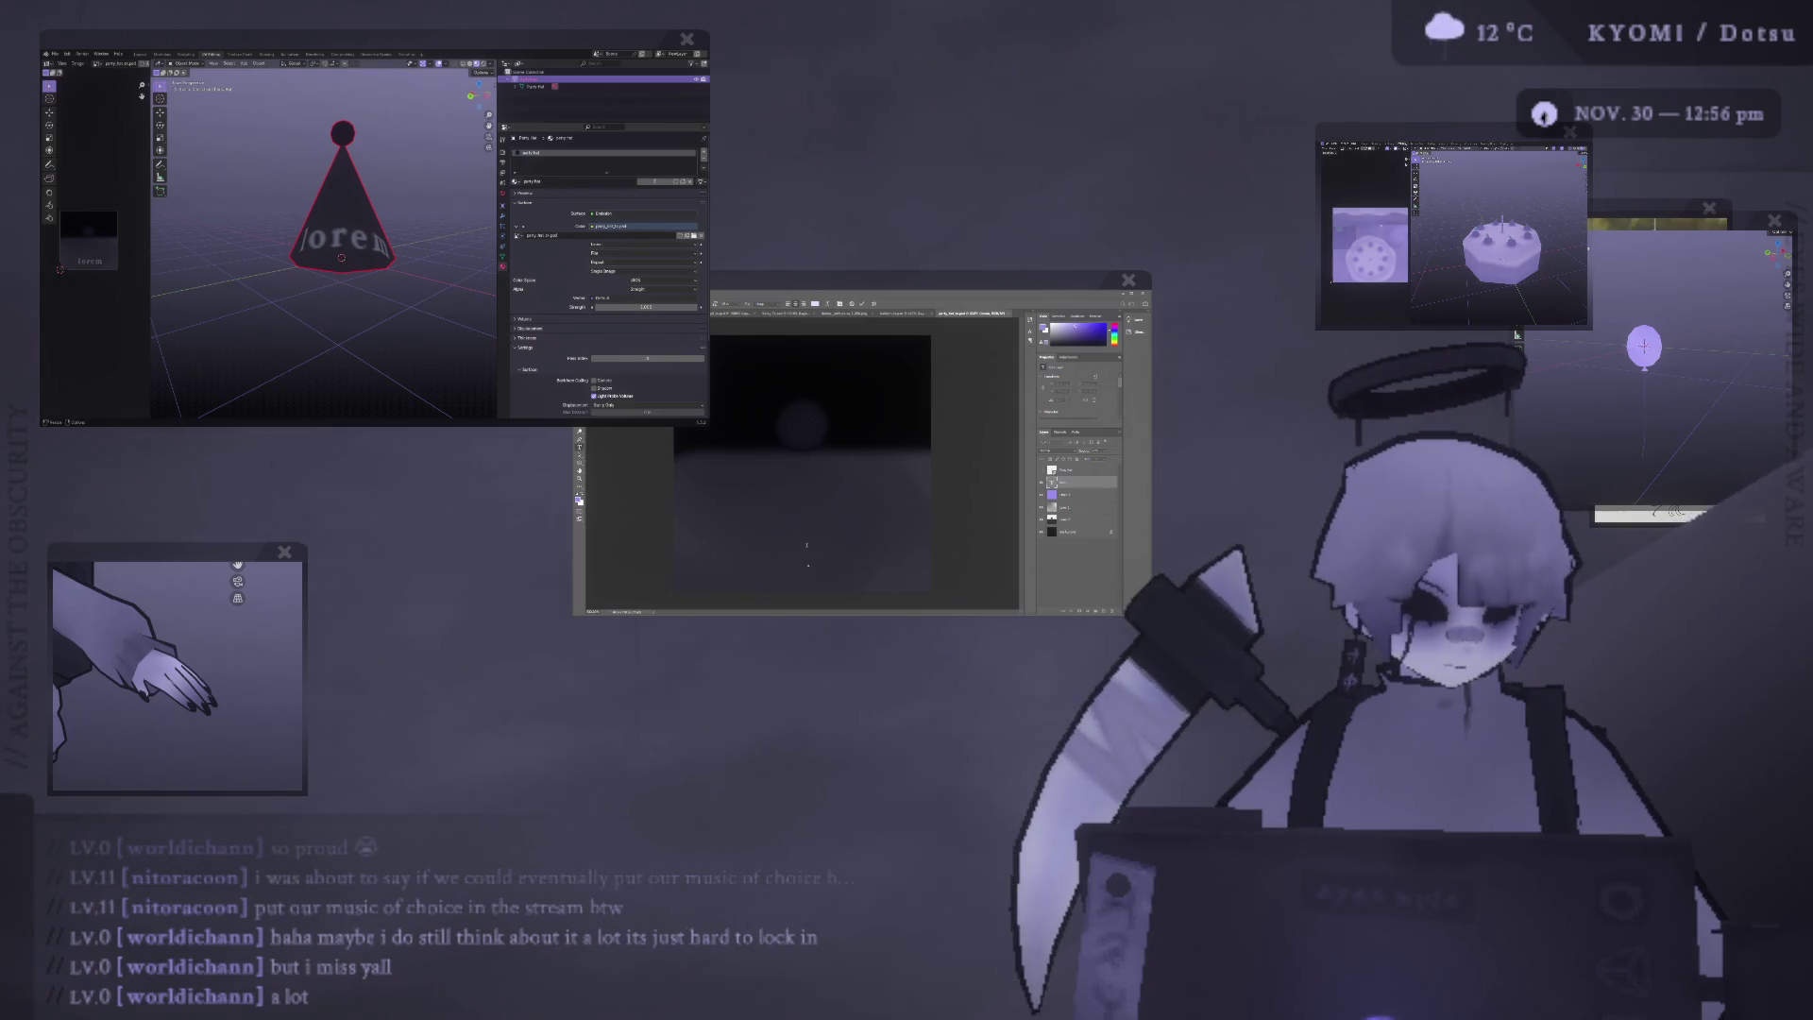
text(loremips)
click(863, 307)
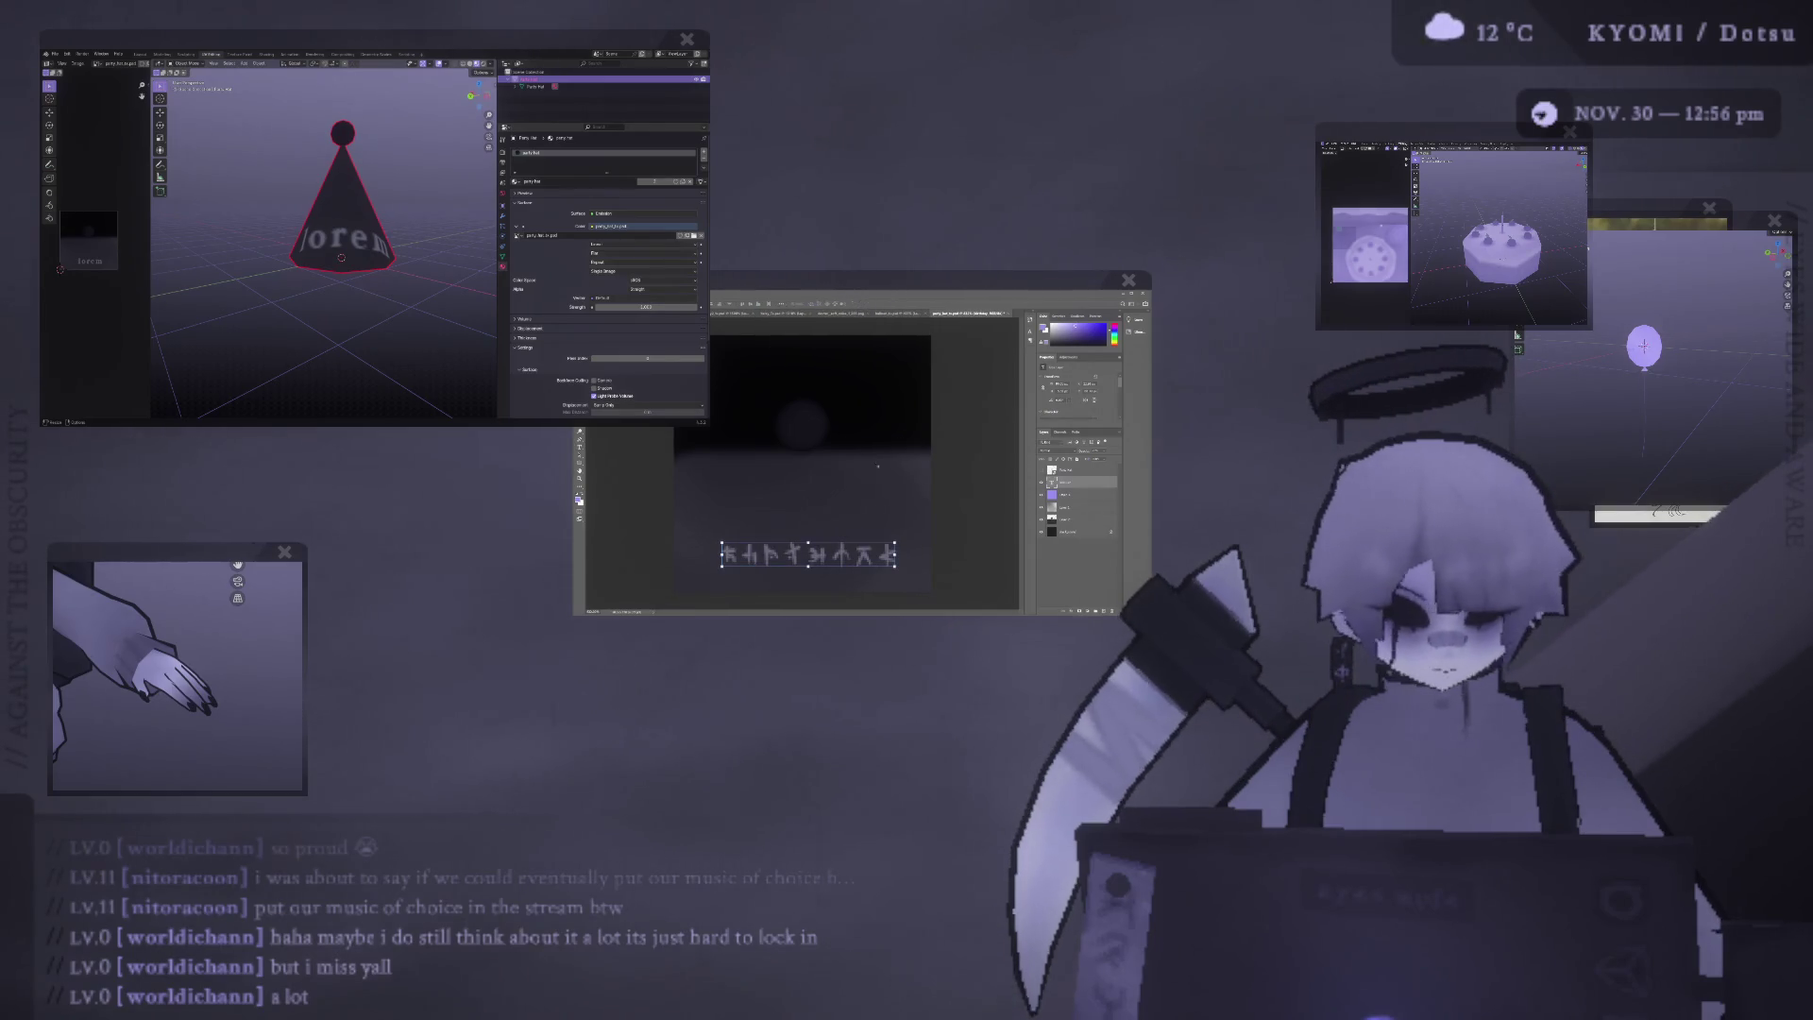
Select the glyph text layer with the Move tool.
click(1076, 494)
key(v)
click(1066, 482)
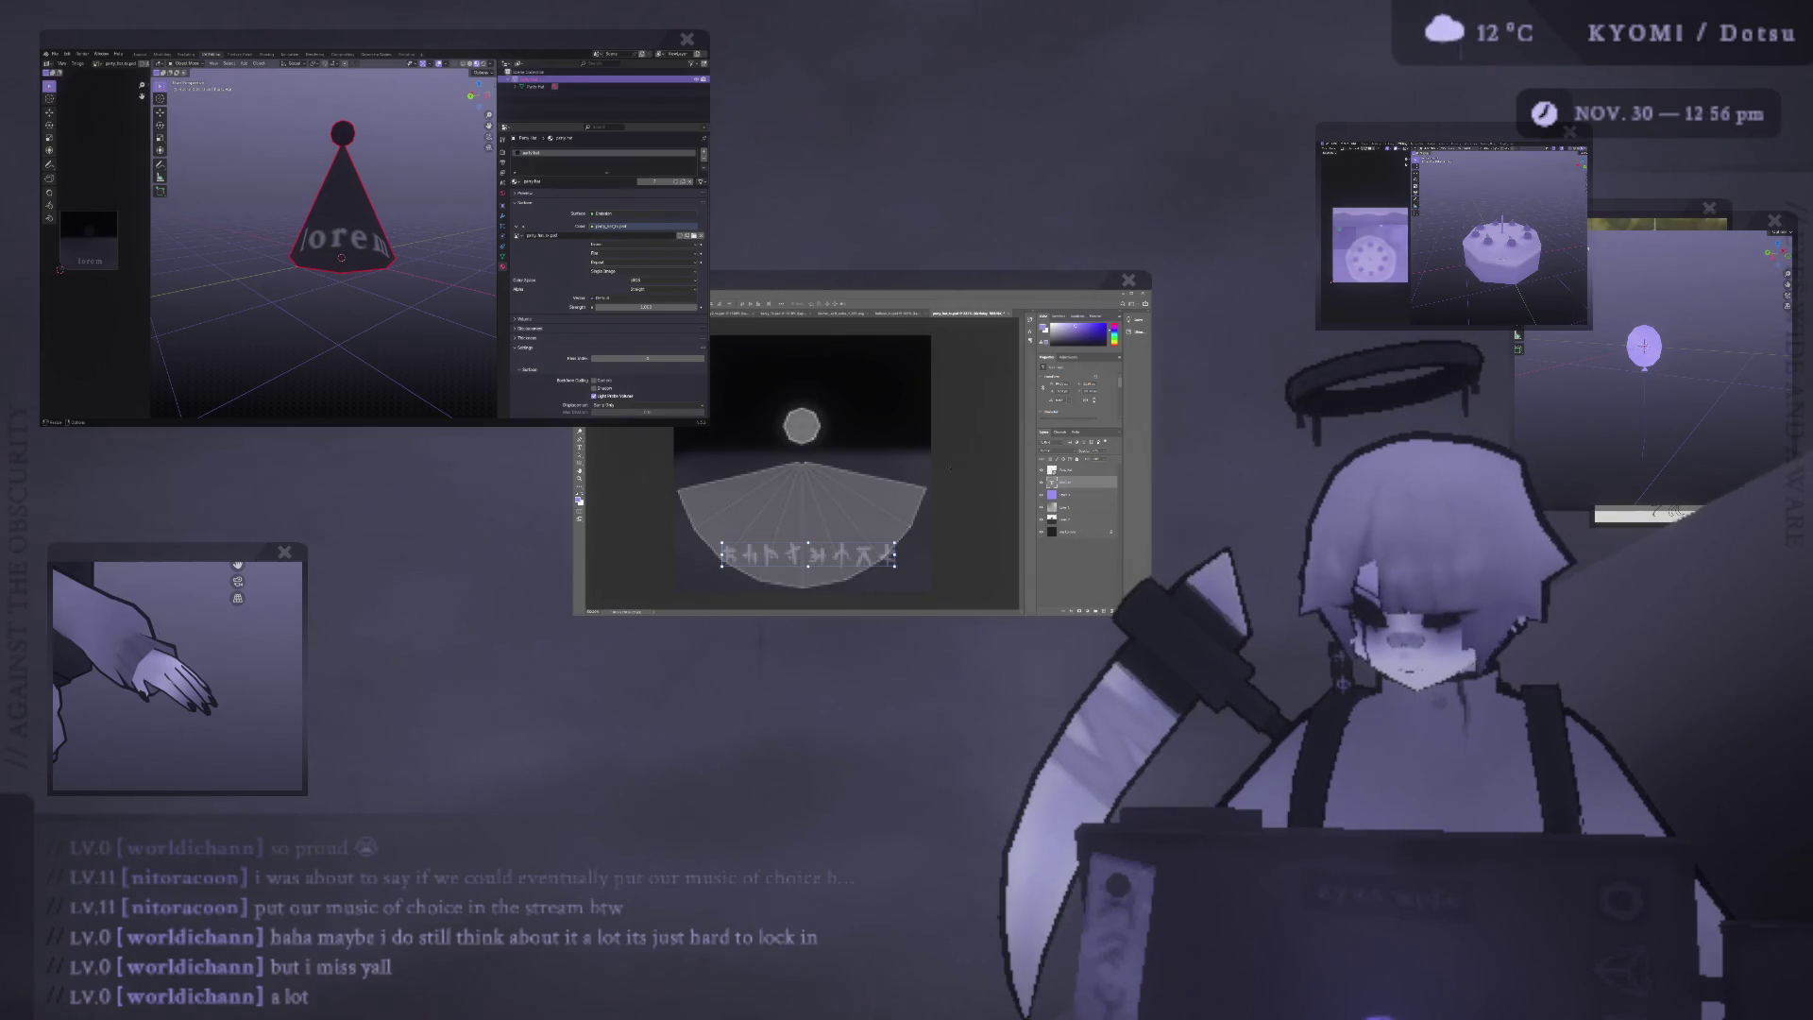
Nudge the whole hat artwork layer slightly down and lock it.
click(1065, 469)
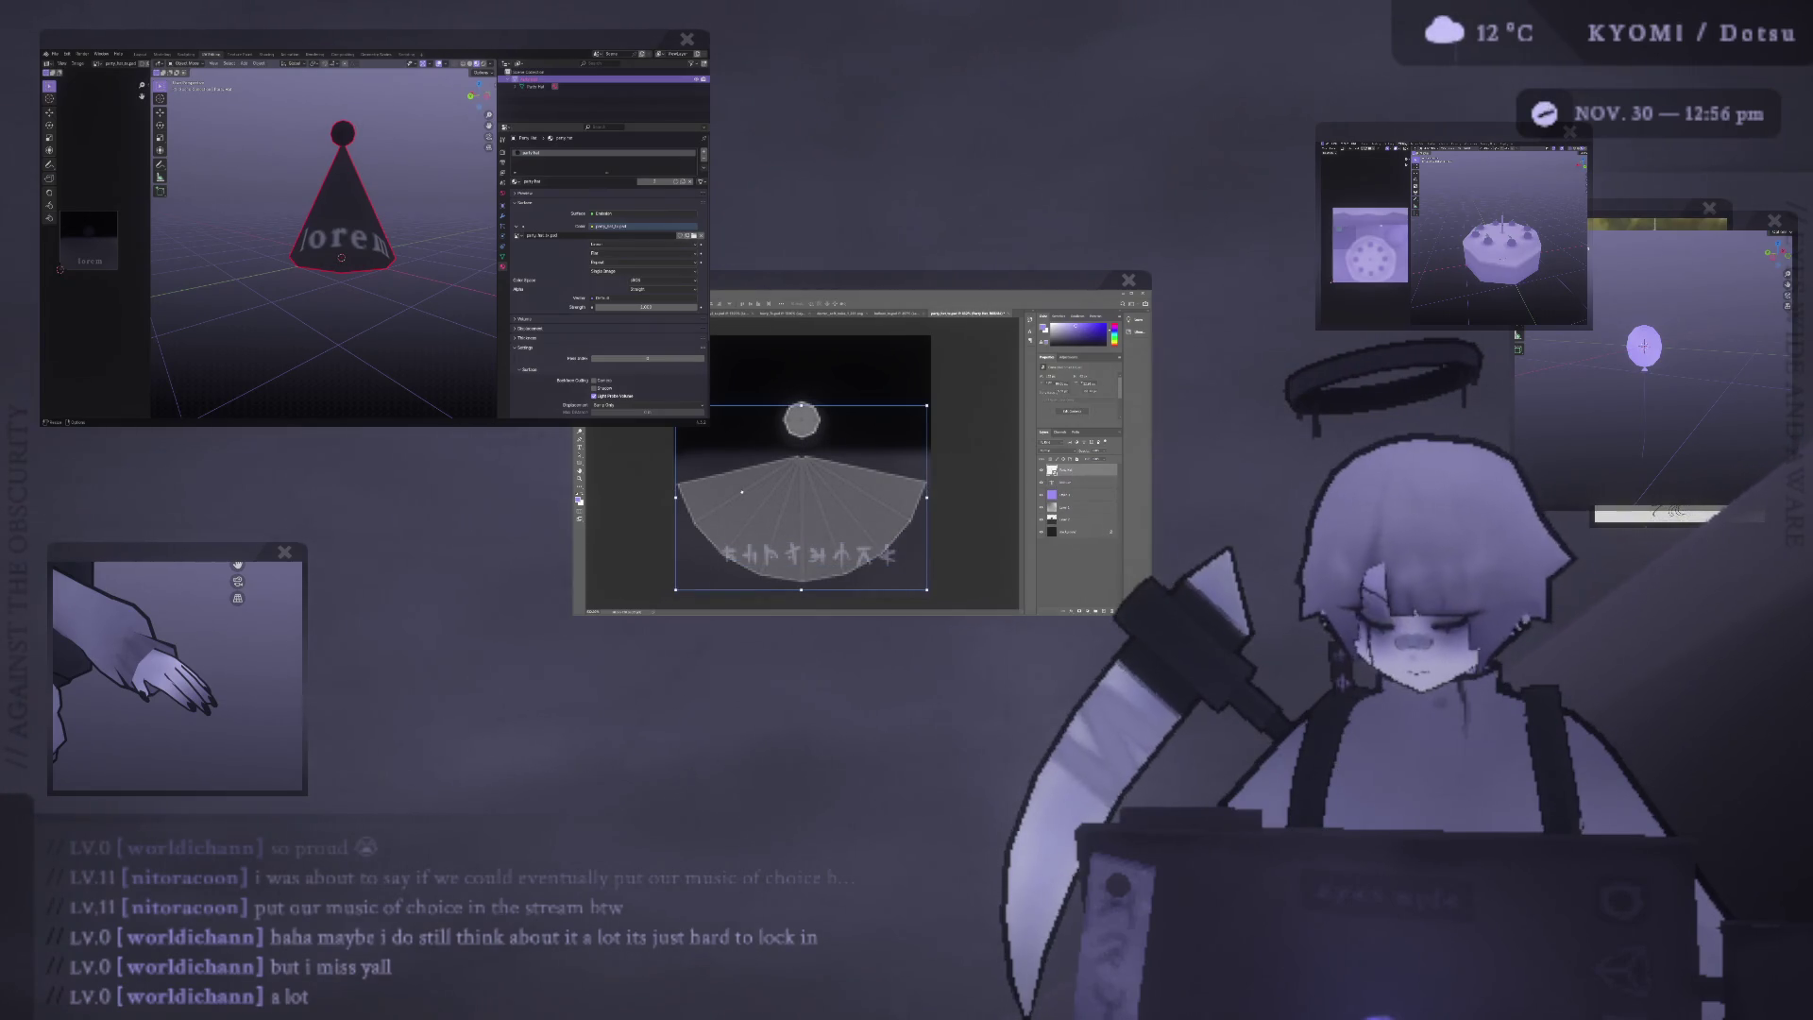
click(808, 554)
click(798, 509)
drag(799, 510, 801, 522)
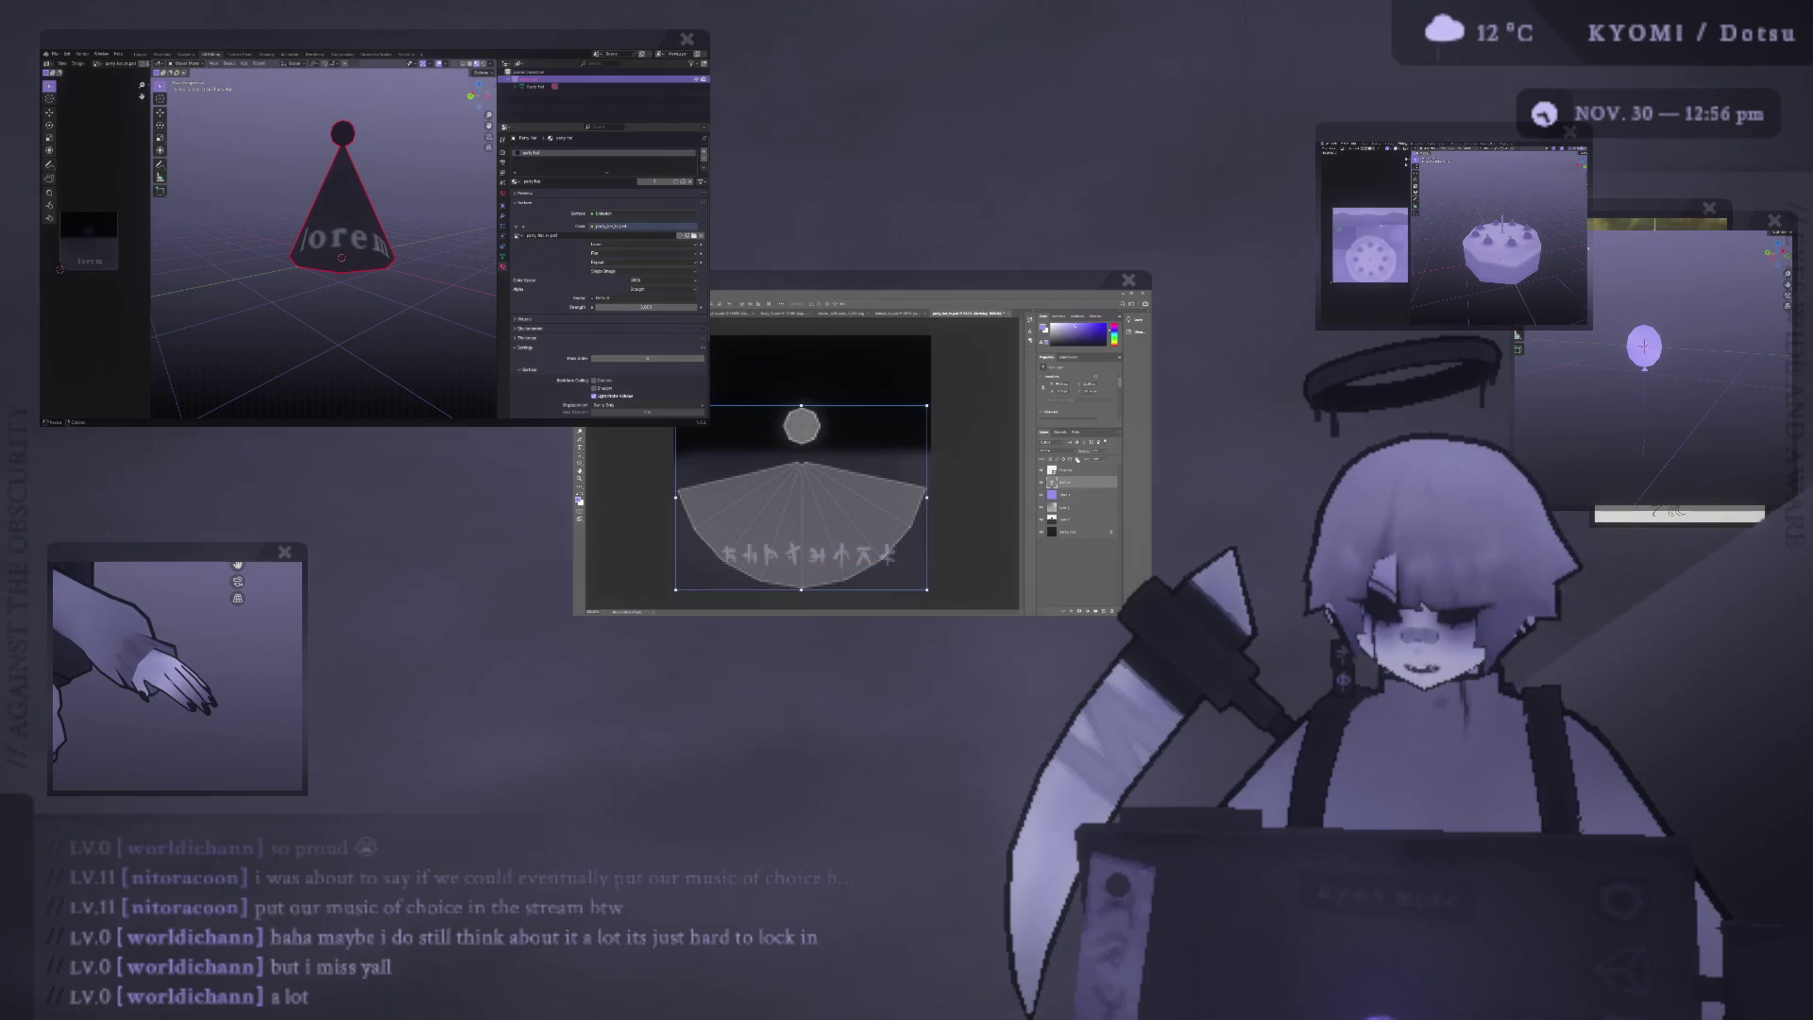
click(1082, 461)
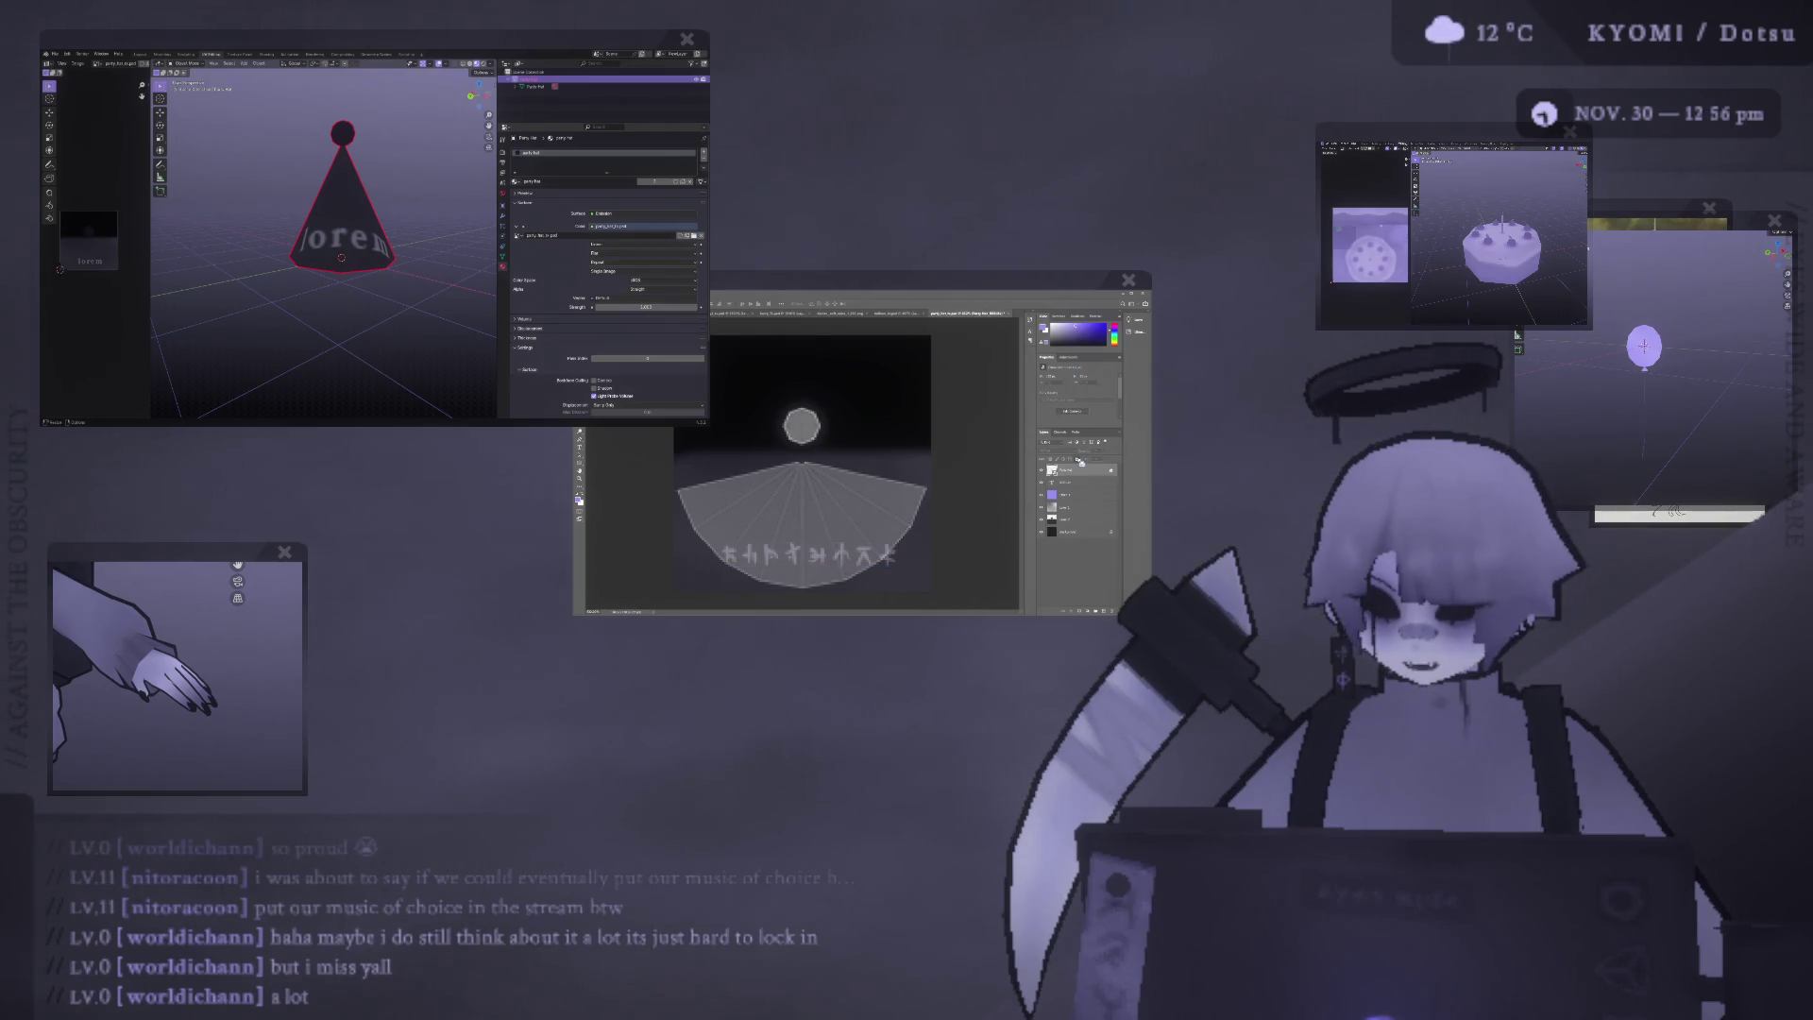
Flip between the open texture documents, ending on the purple square document.
click(909, 315)
click(955, 314)
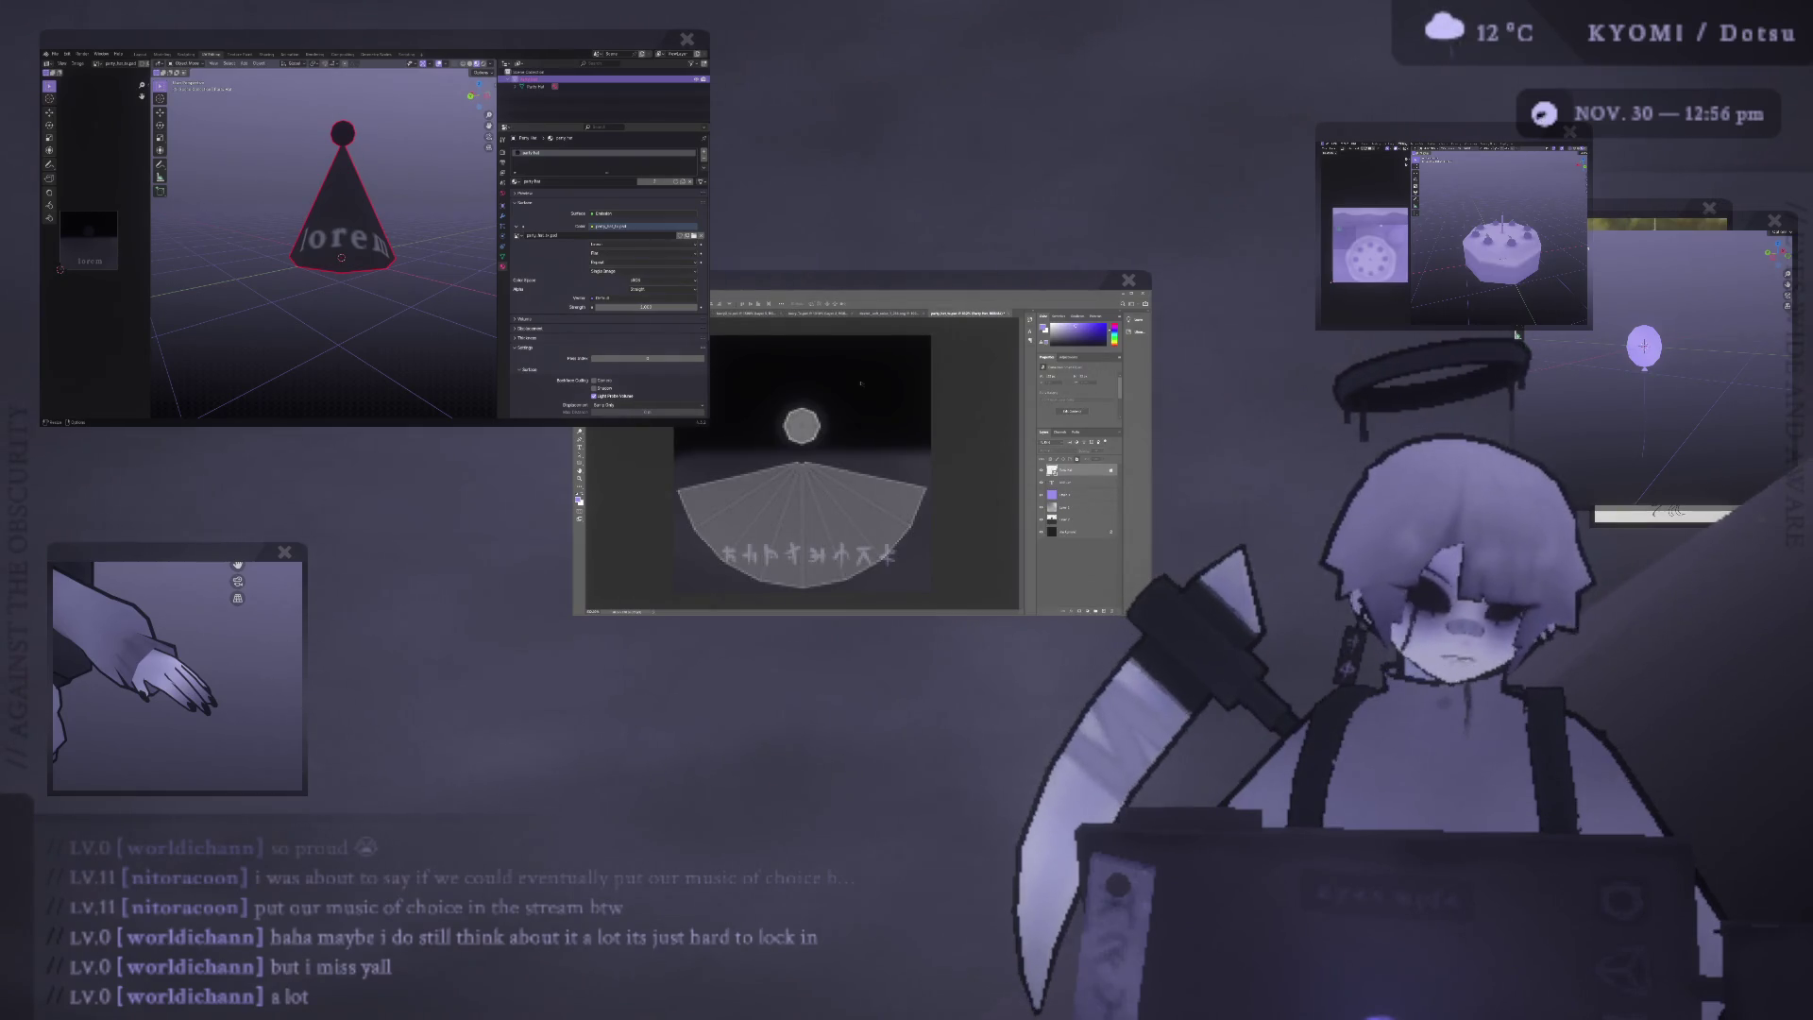
click(876, 313)
click(847, 317)
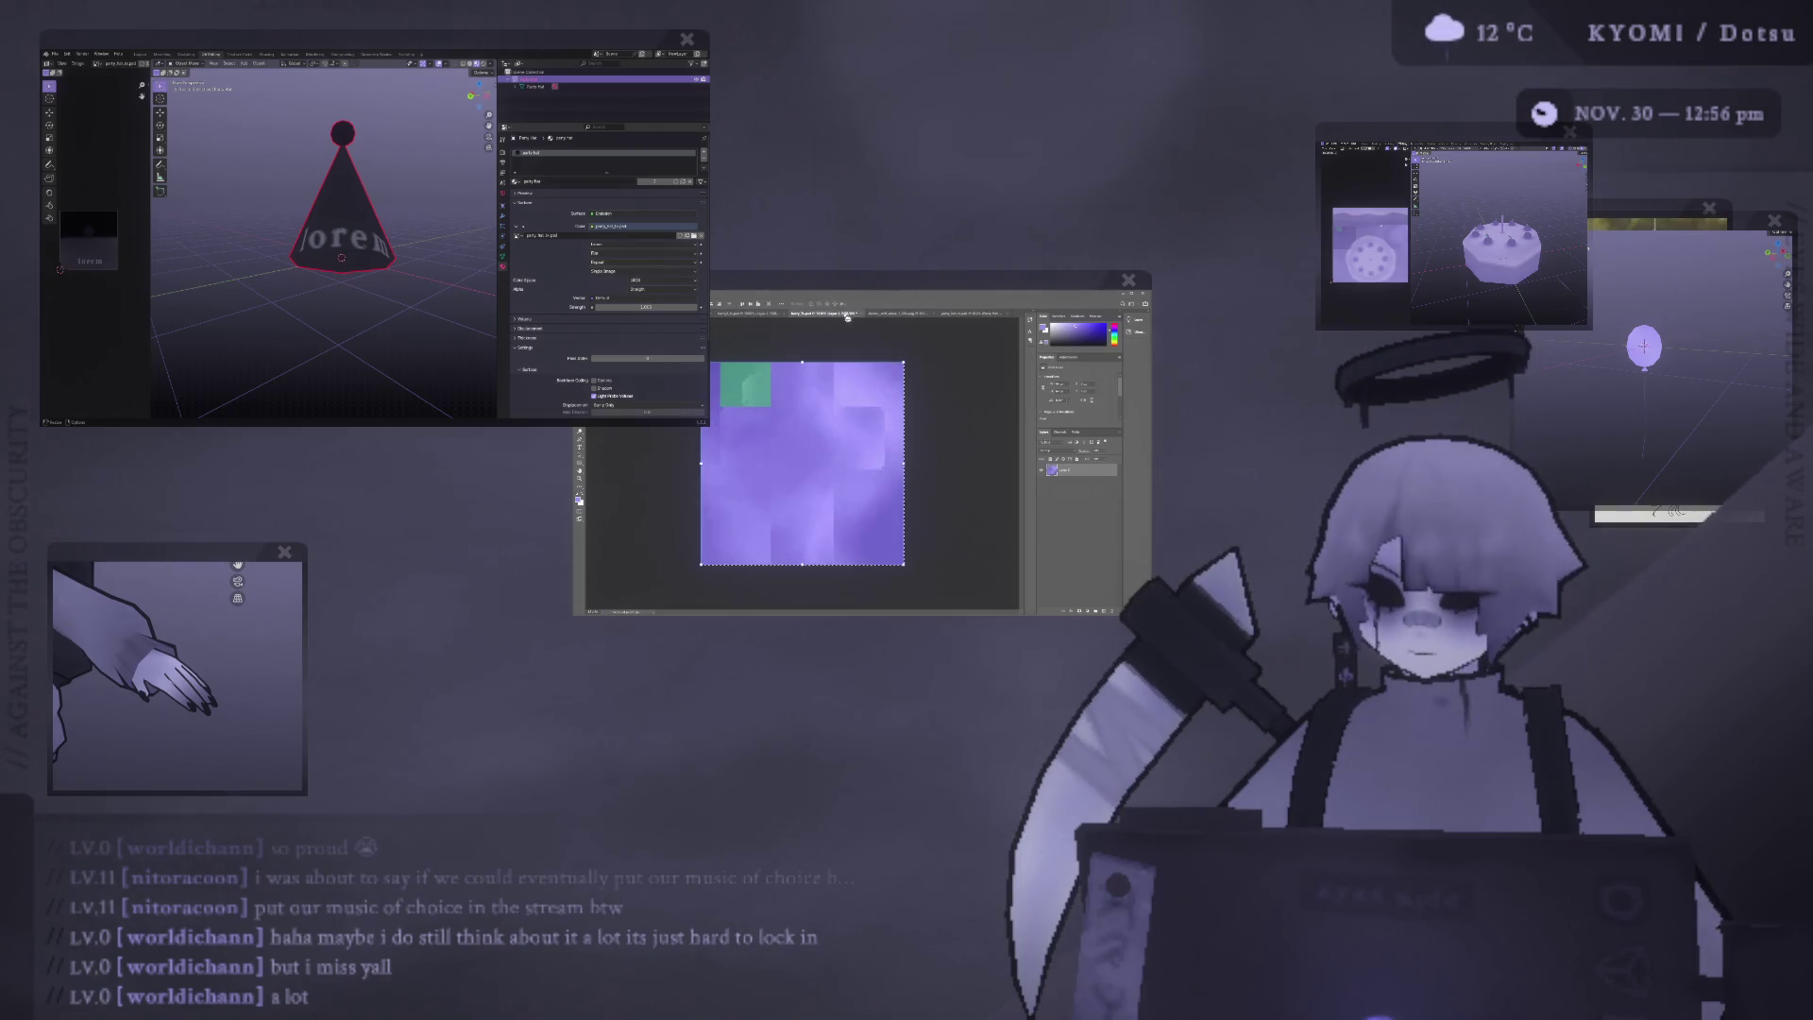
Return to the party hat texture and put its glyph text layer into Free Transform.
click(765, 315)
click(764, 314)
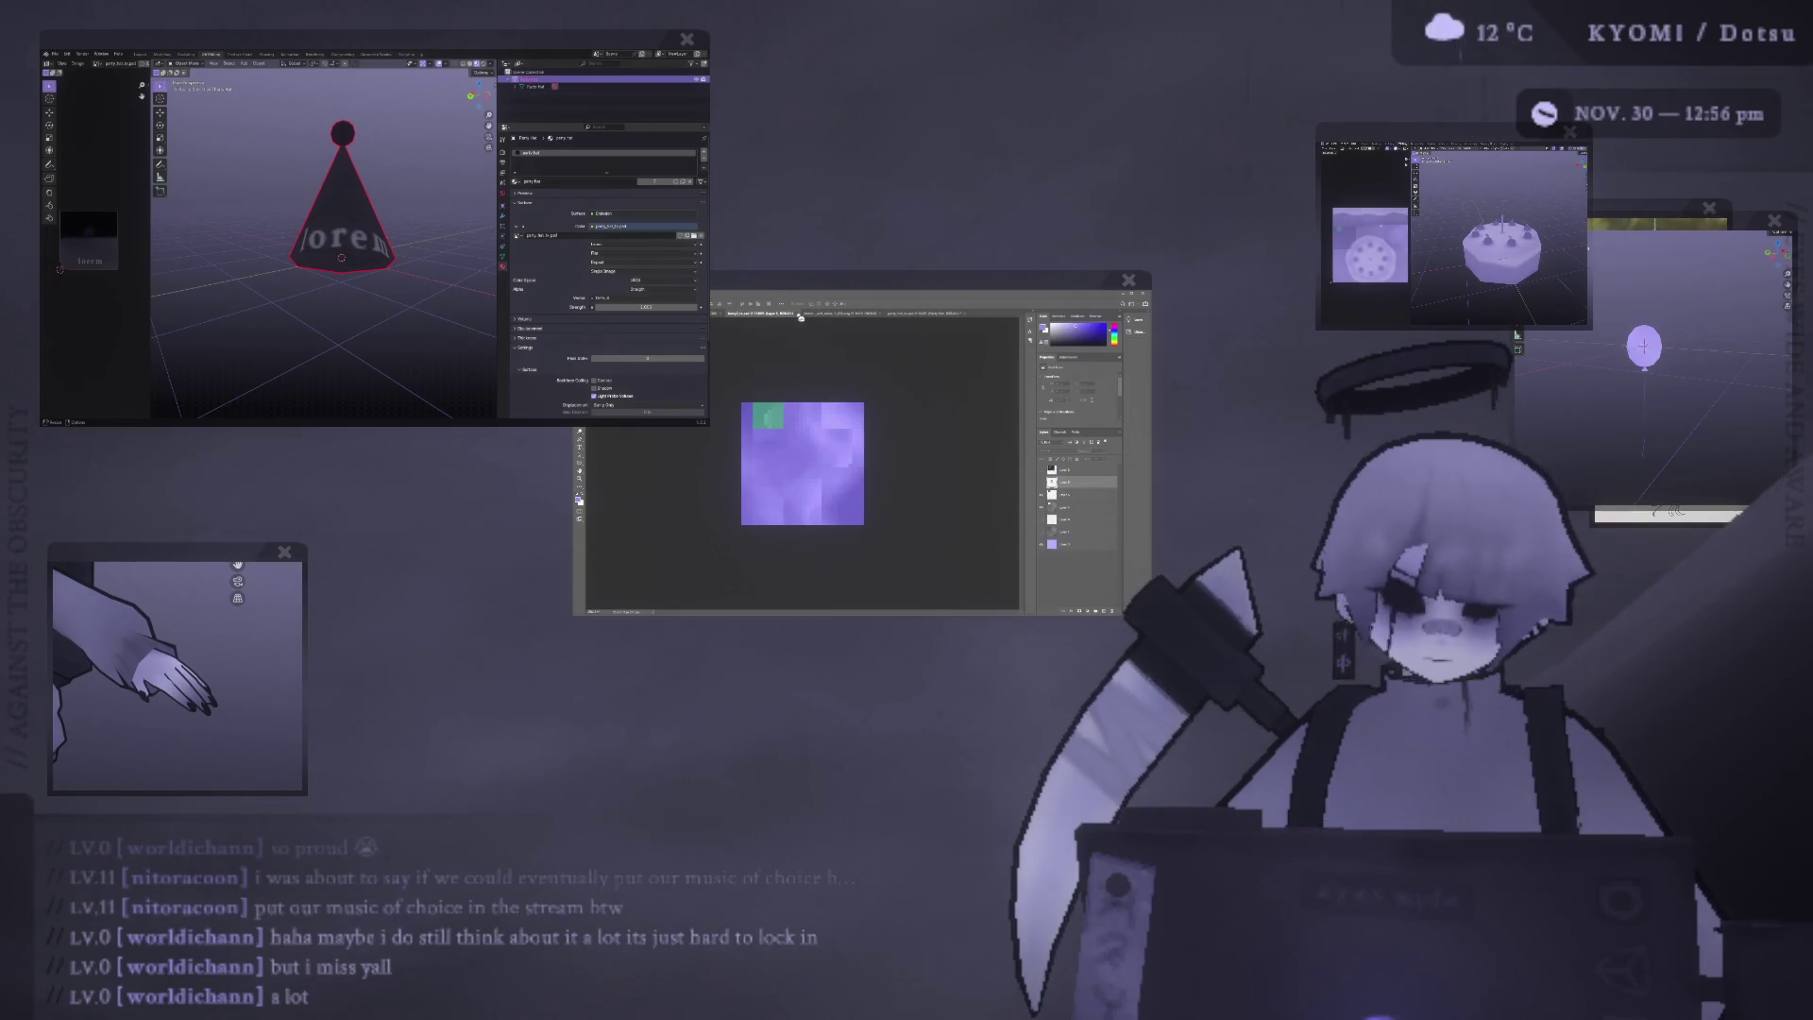
click(801, 315)
click(850, 312)
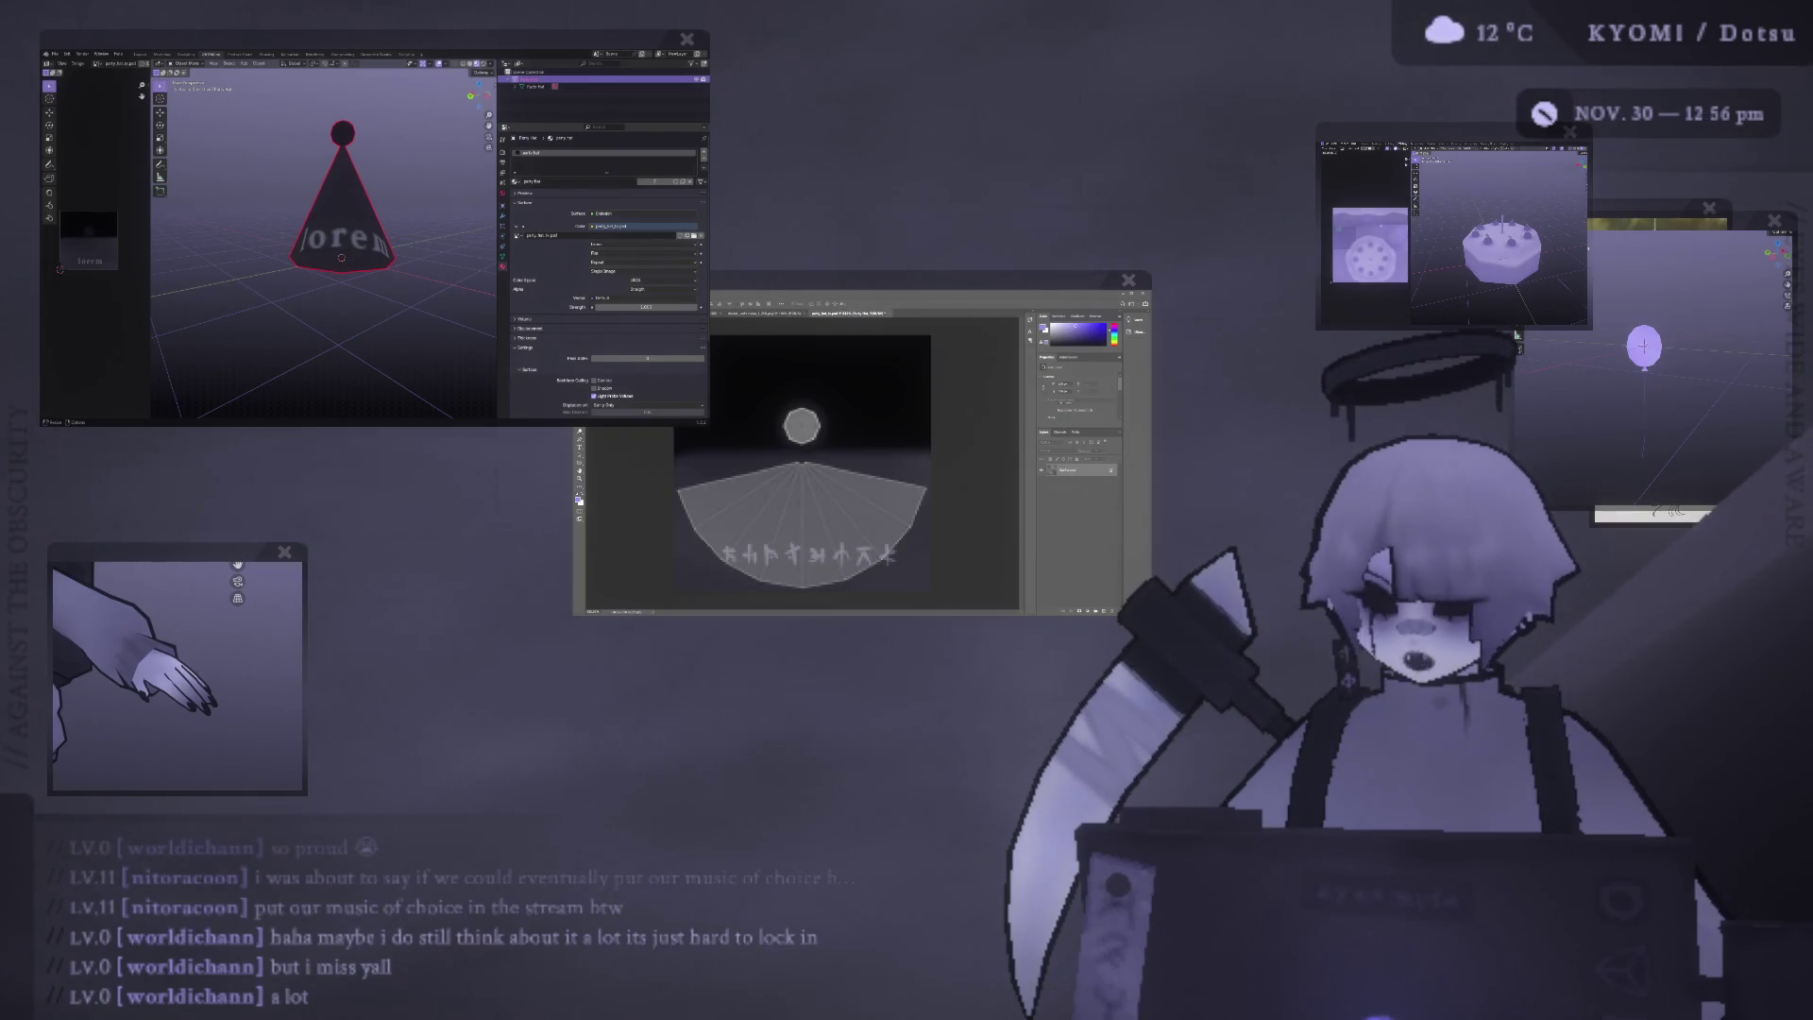
click(893, 557)
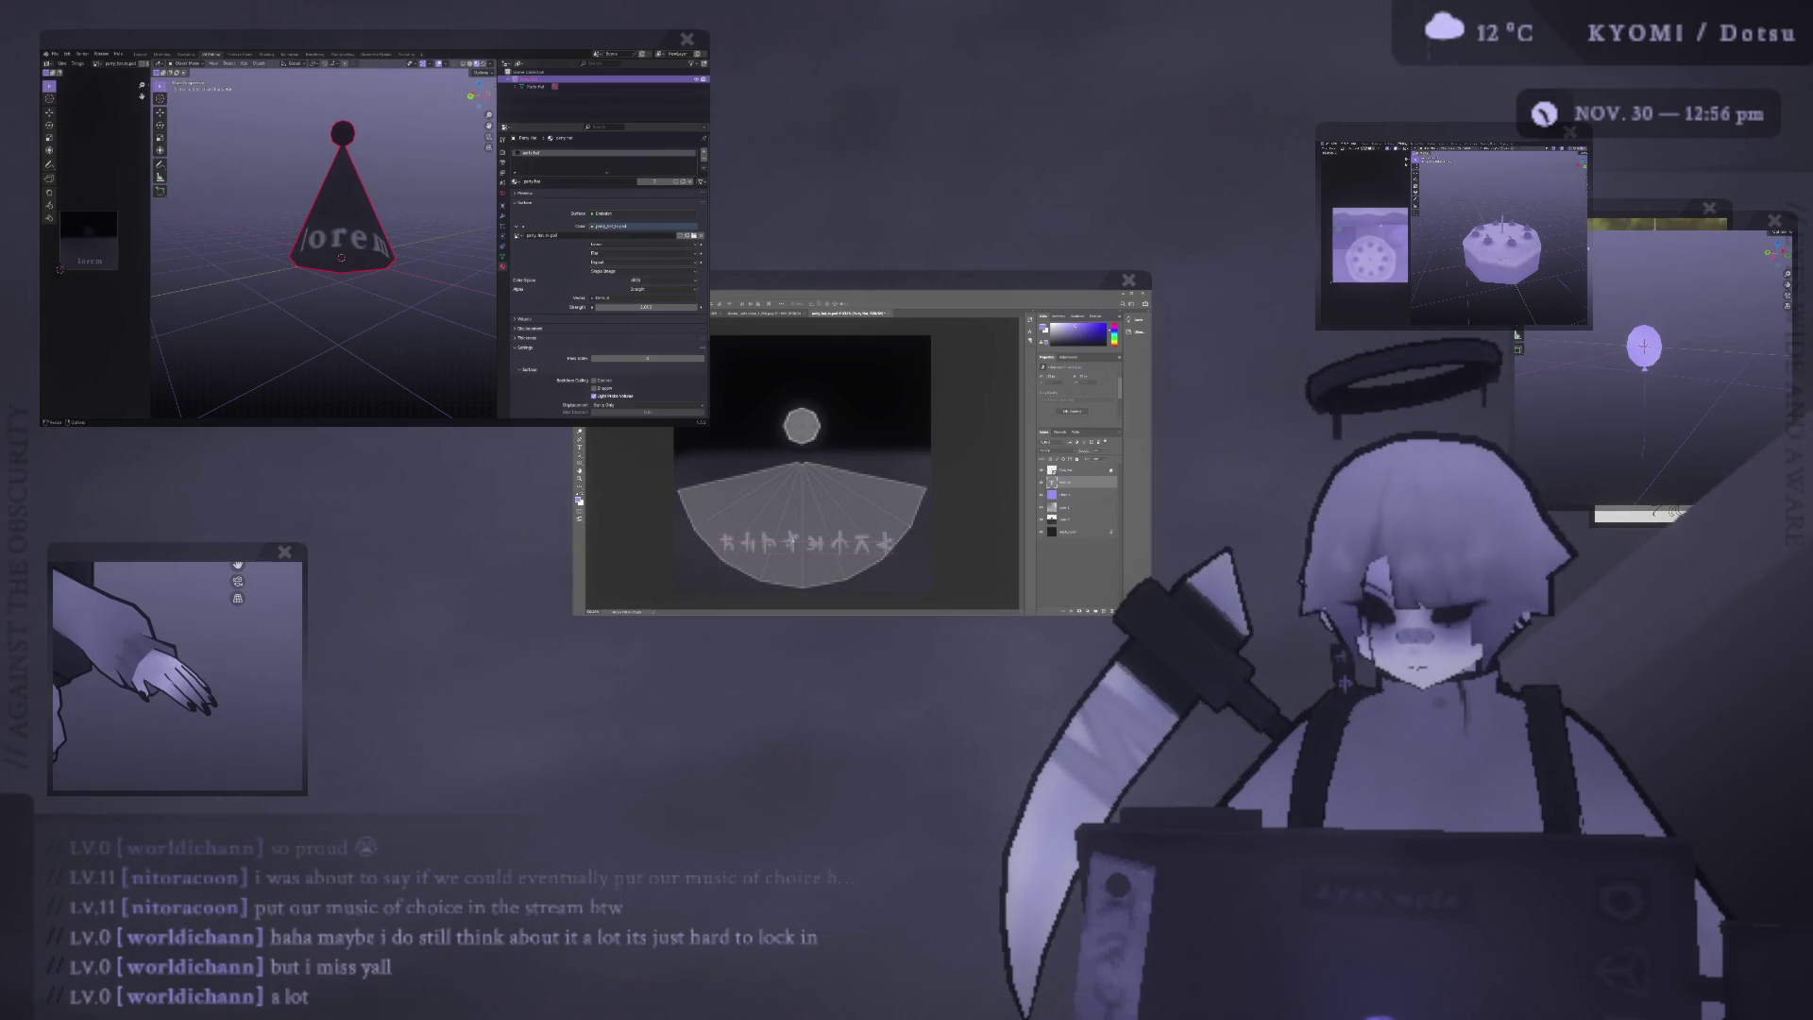
key(ctrl+t)
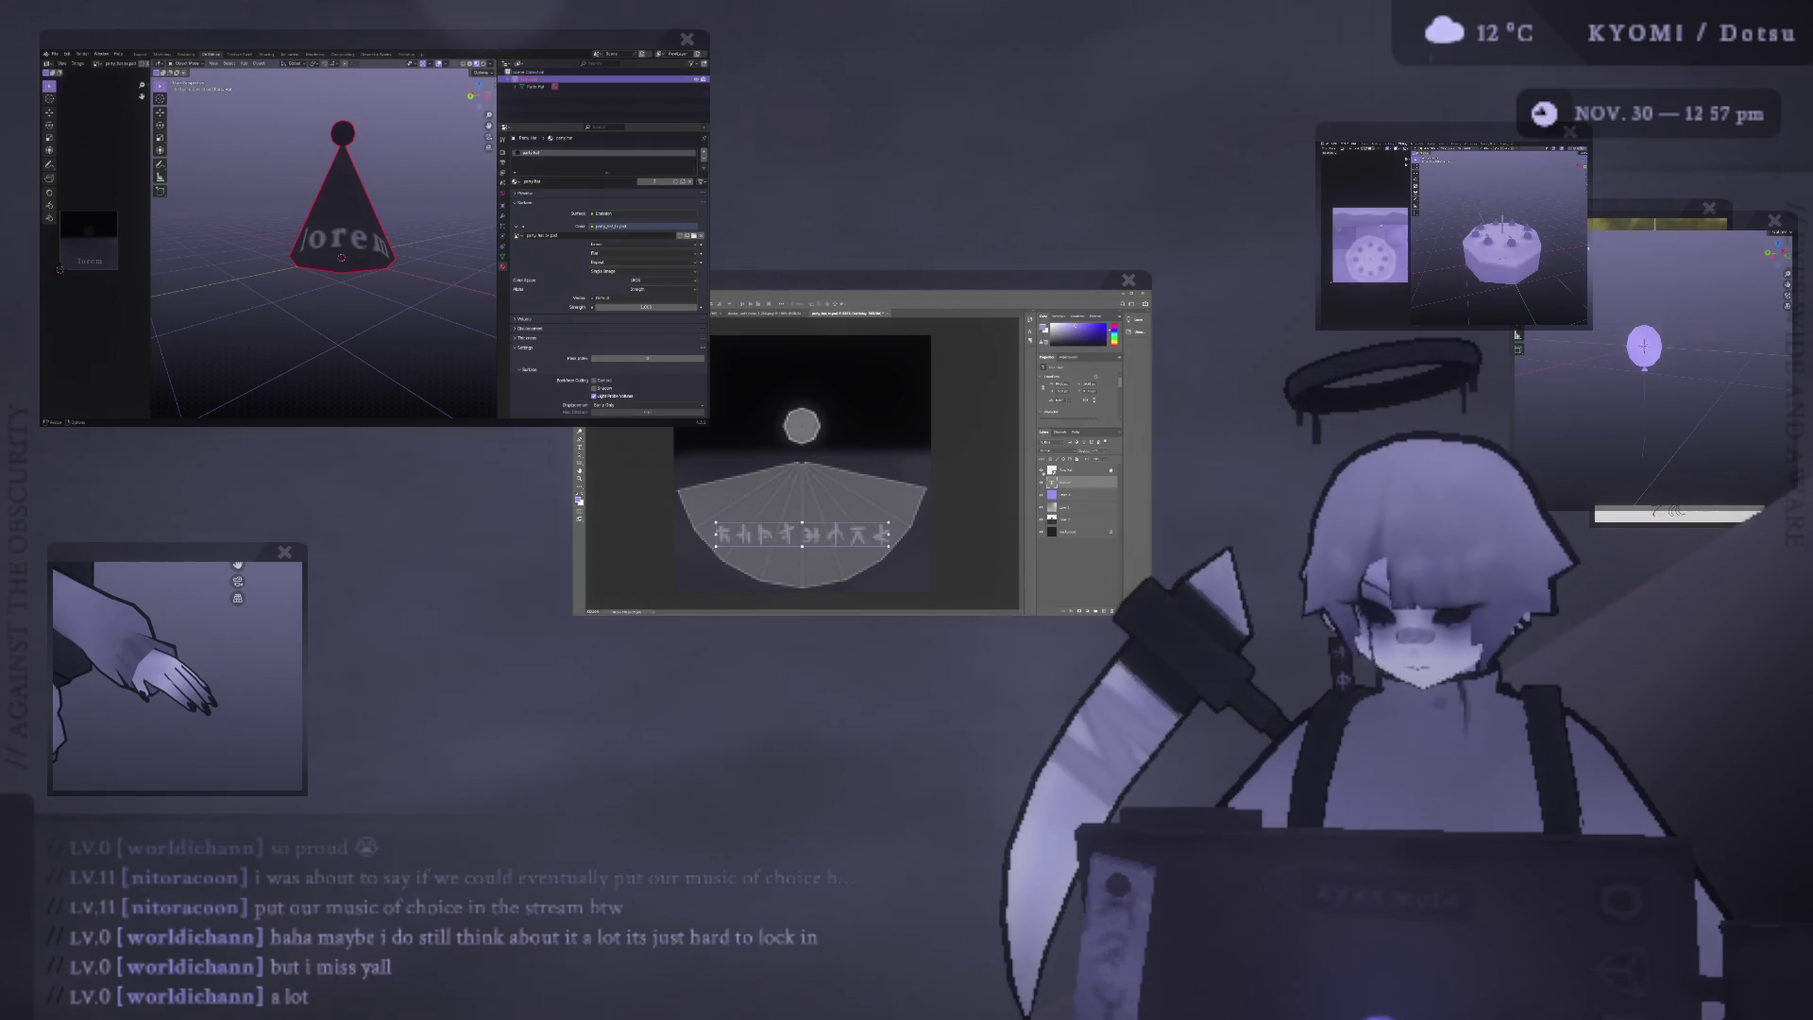
Commit the glyph text transform and fade out the fan-and-circle layout.
key(ctrl+Return)
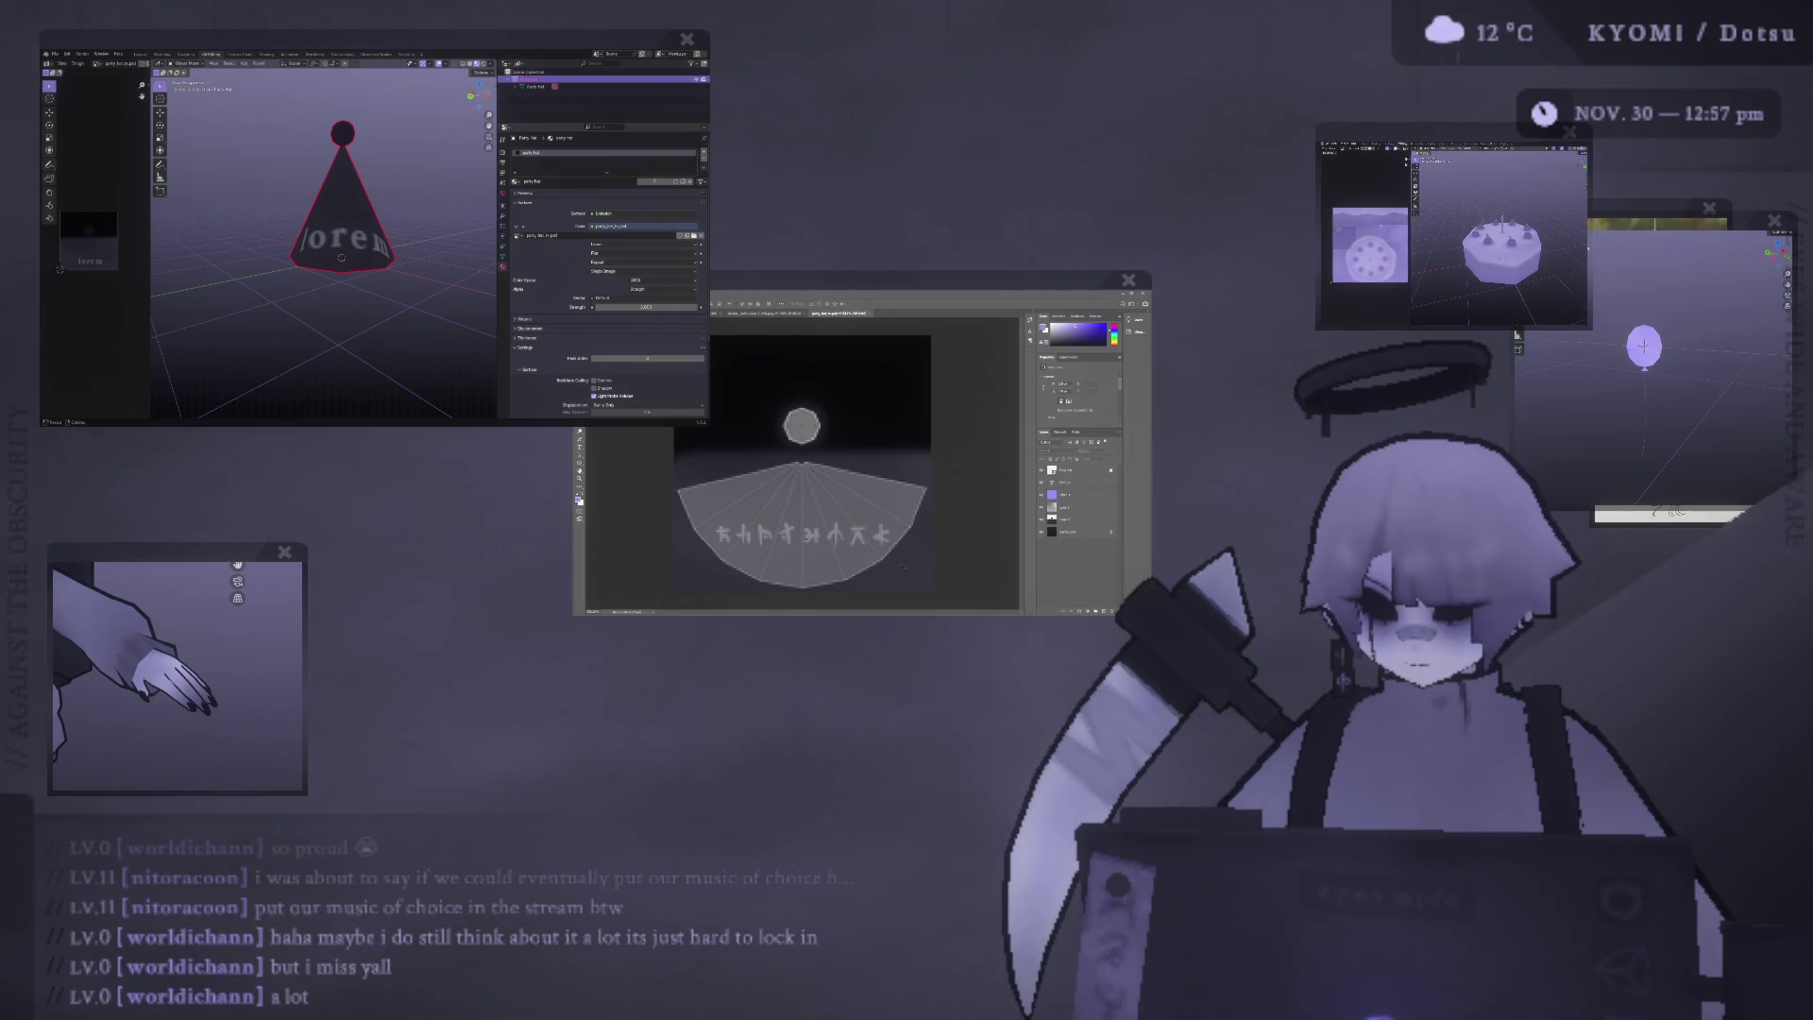
key(1)
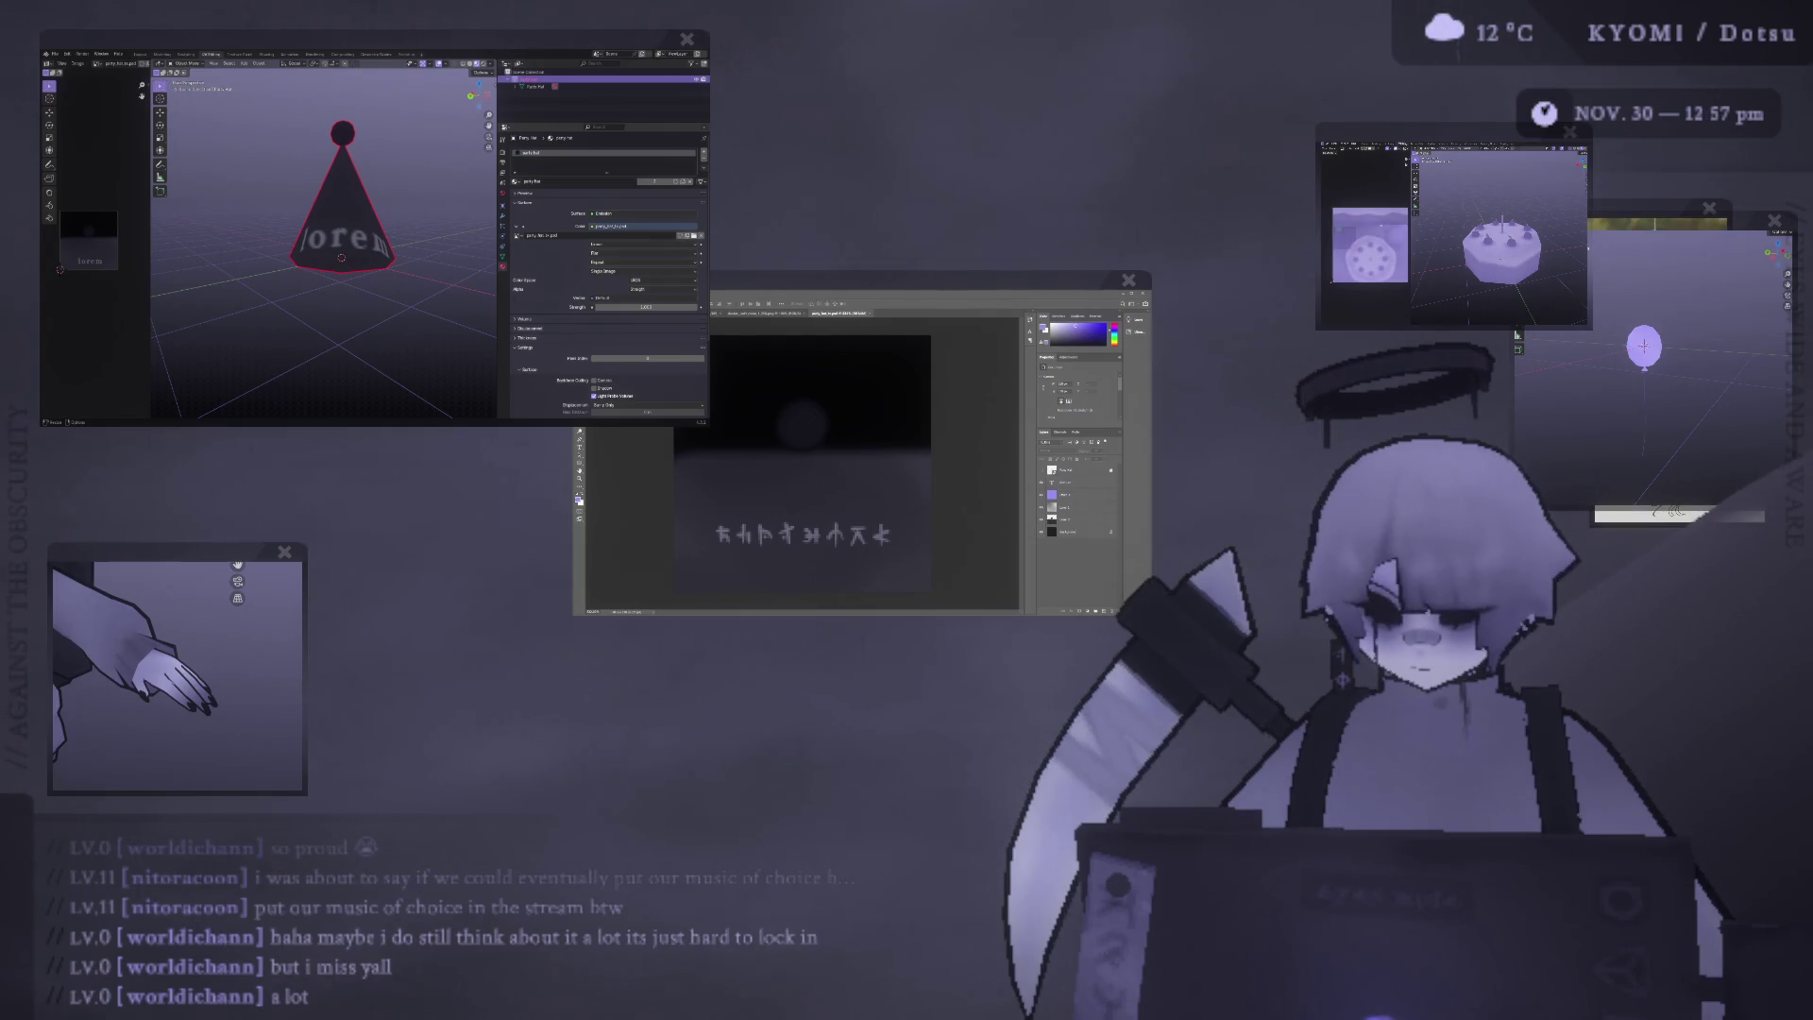
mouse_move(311, 312)
middle_down()
mouse_move(385, 298)
mouse_move(333, 300)
middle_up()
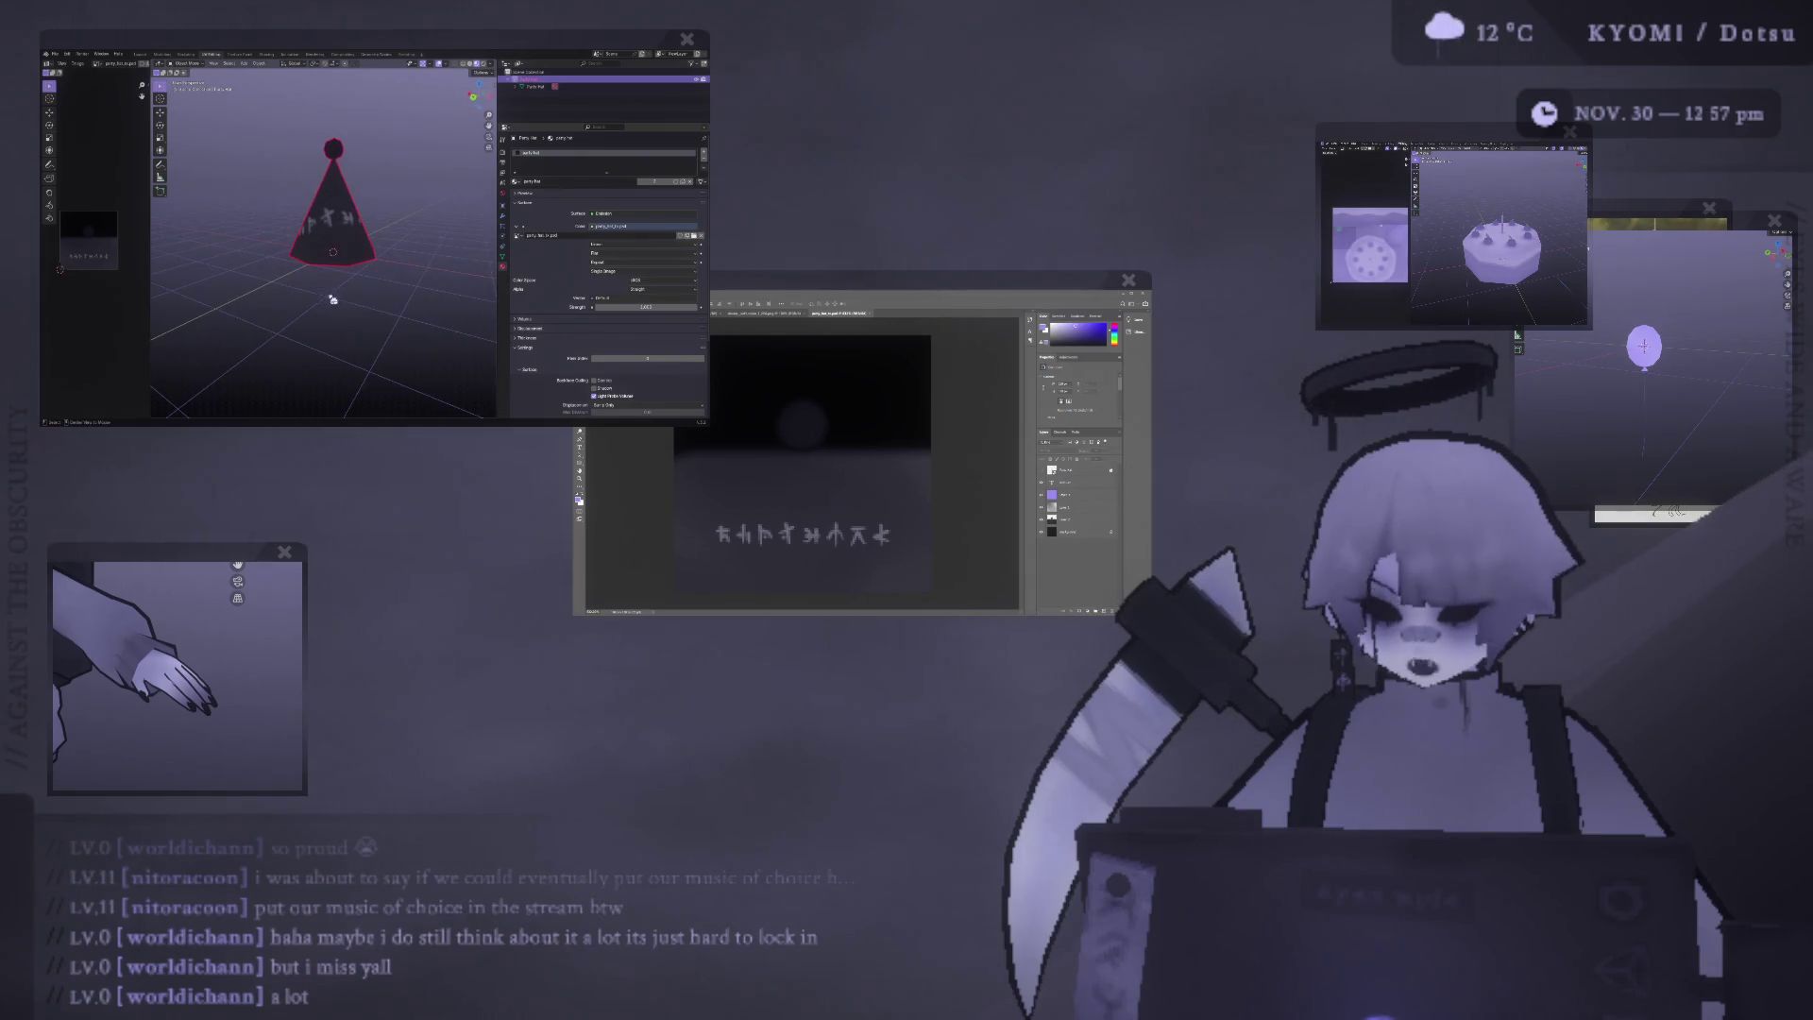
Scale the rune text row smaller and drag it slightly lower on the canvas.
click(883, 532)
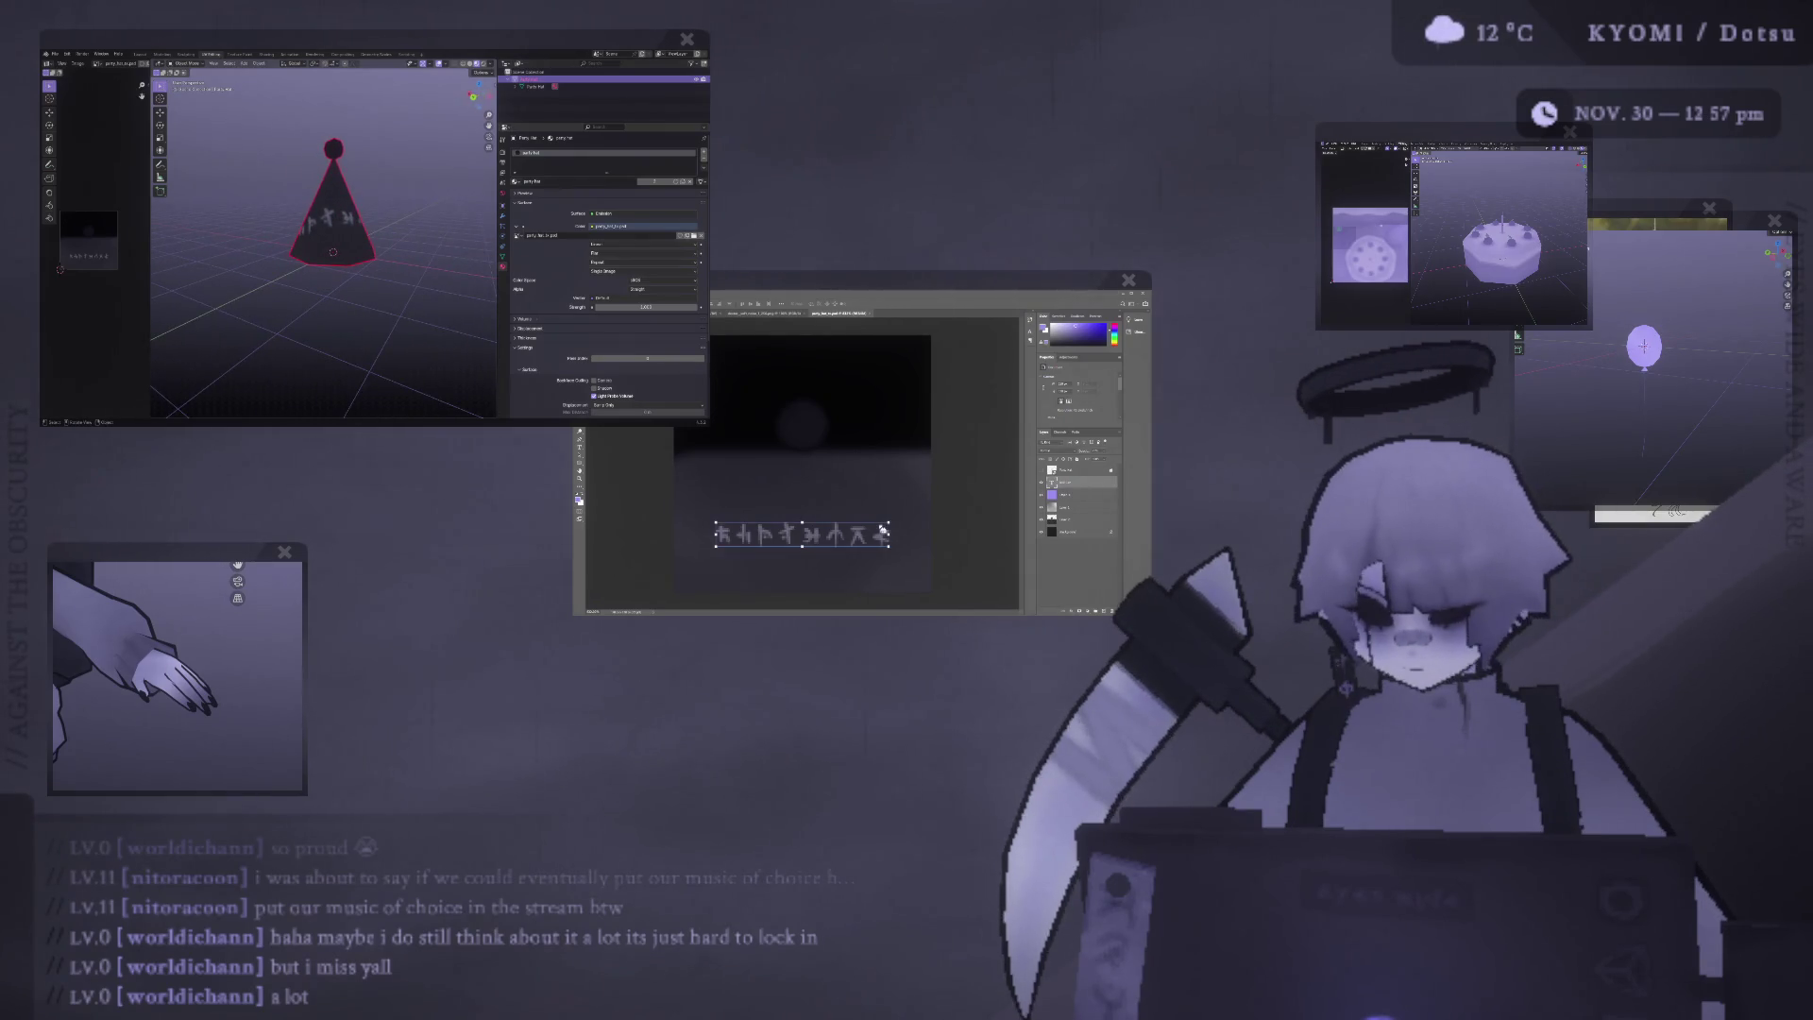
key(Return)
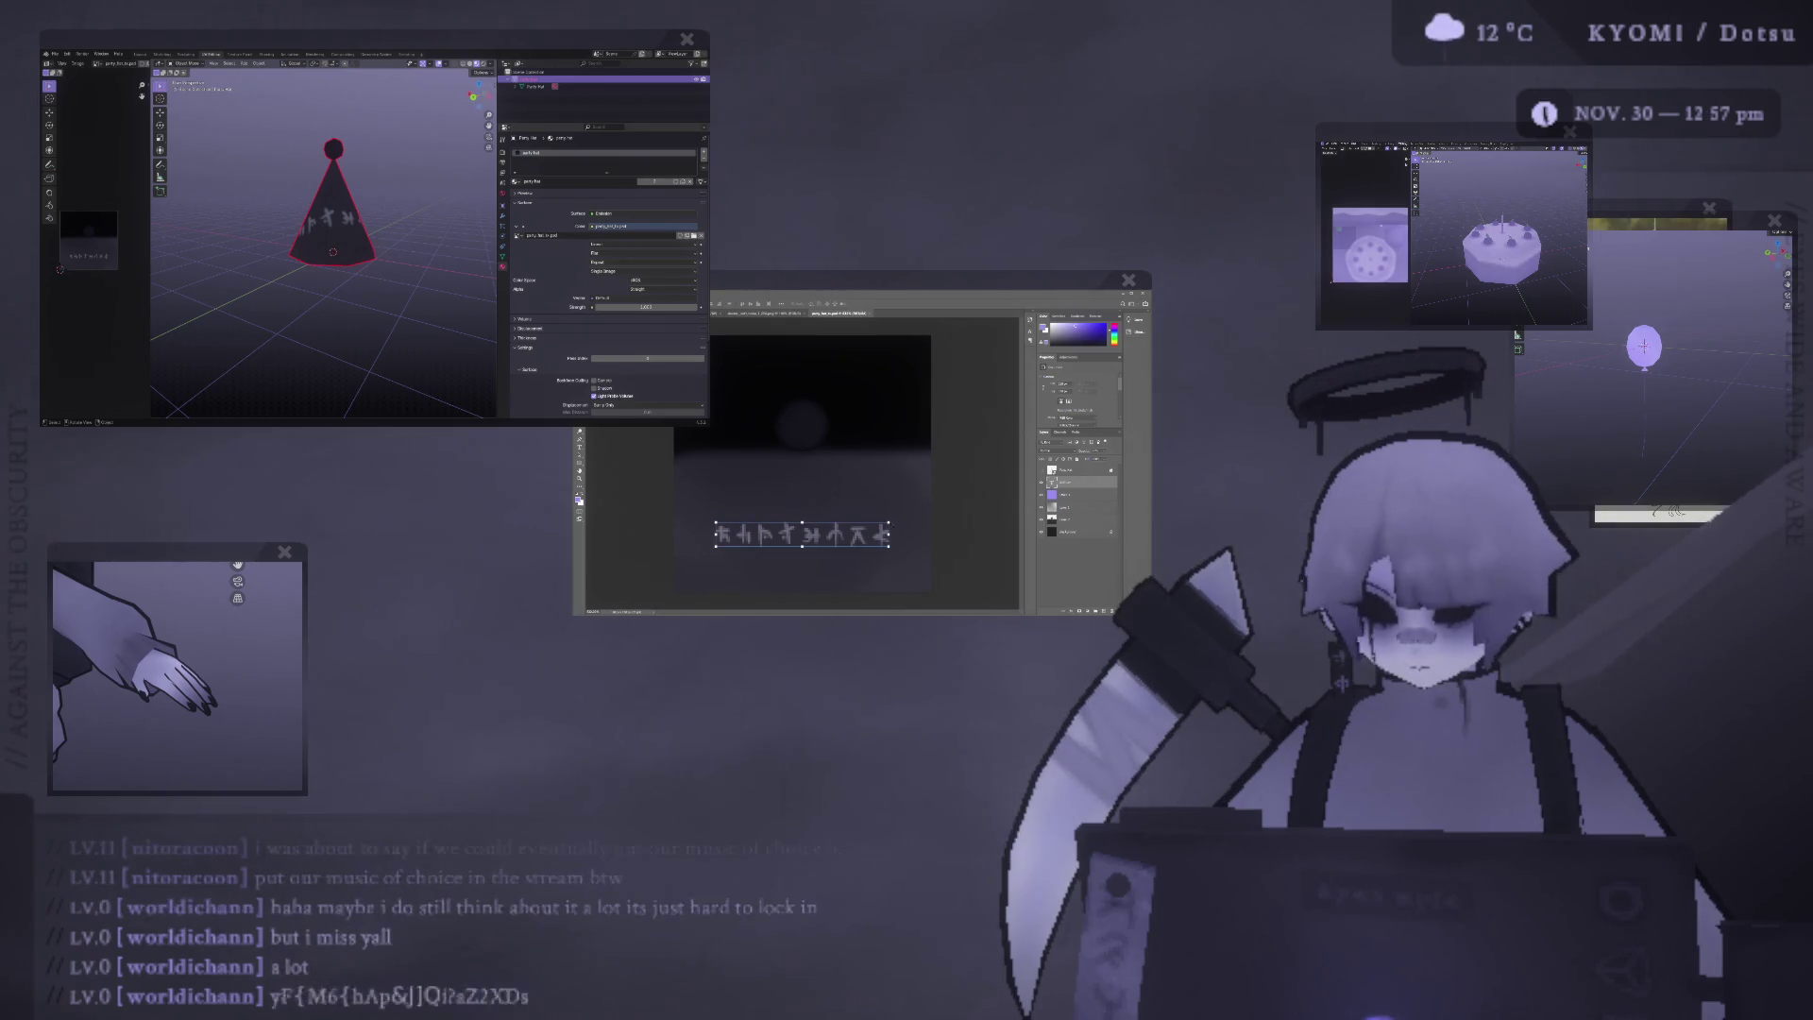
click(885, 528)
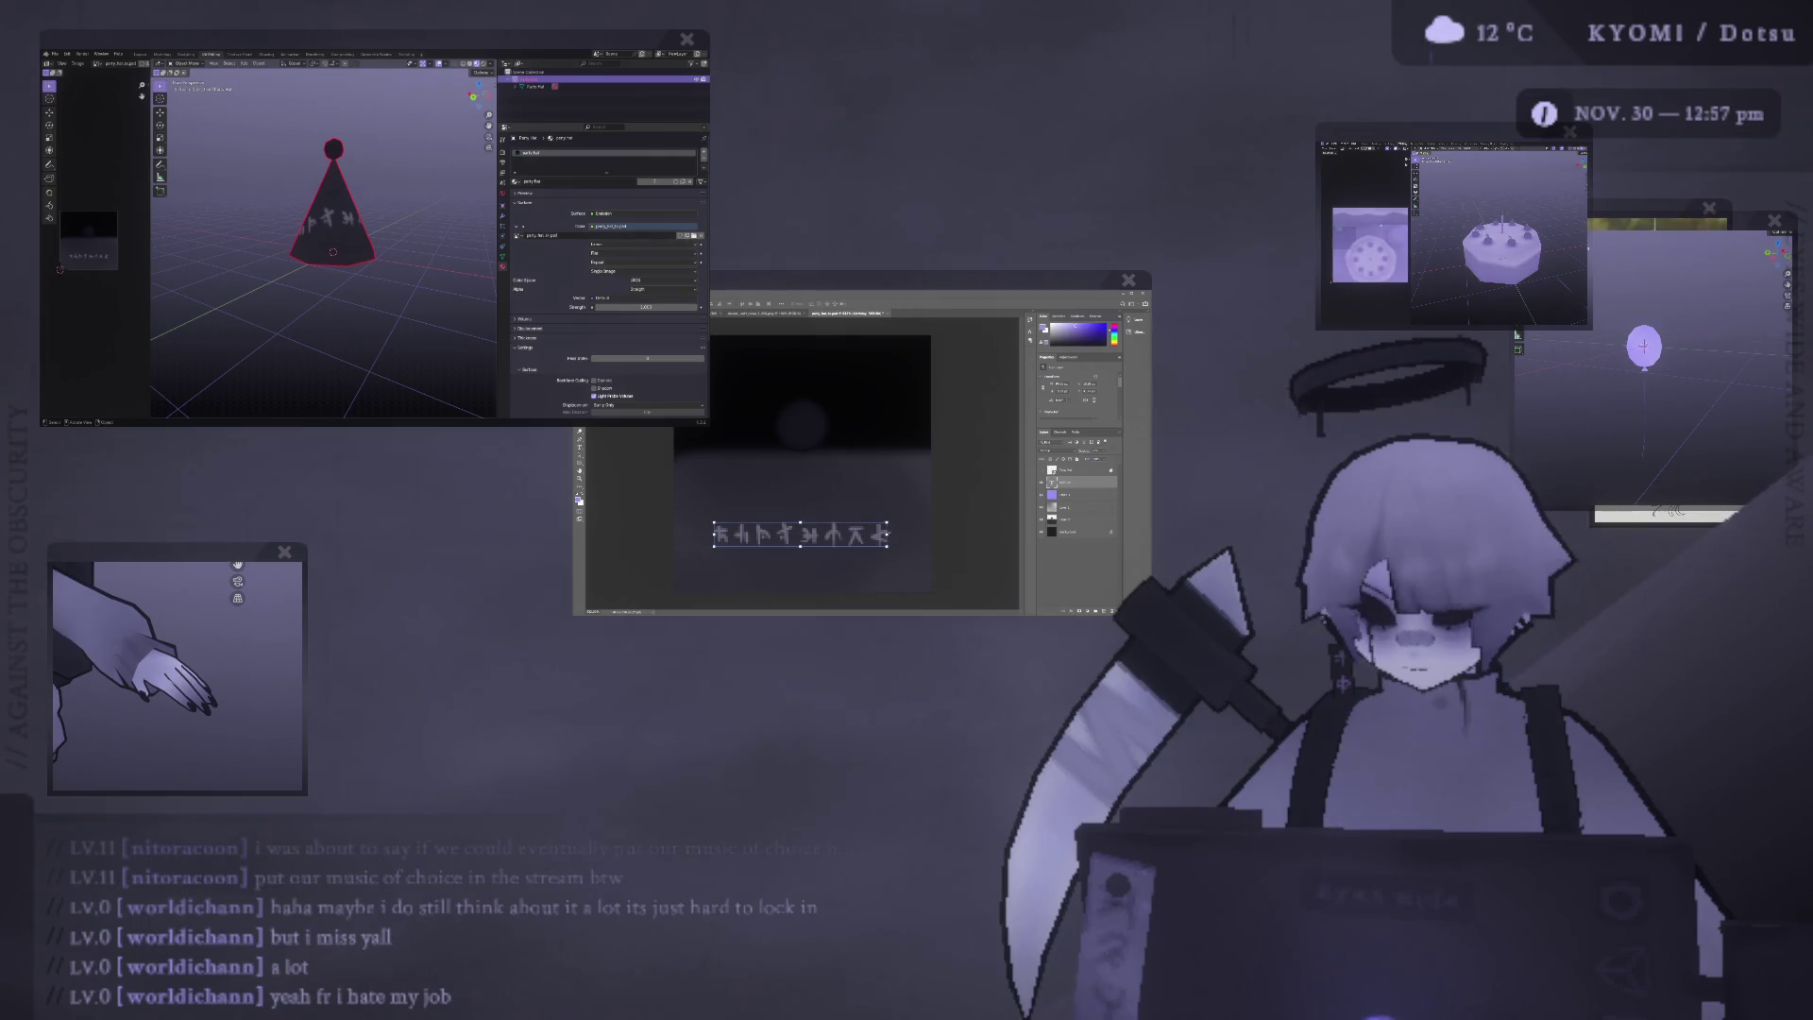
drag(713, 546, 706, 554)
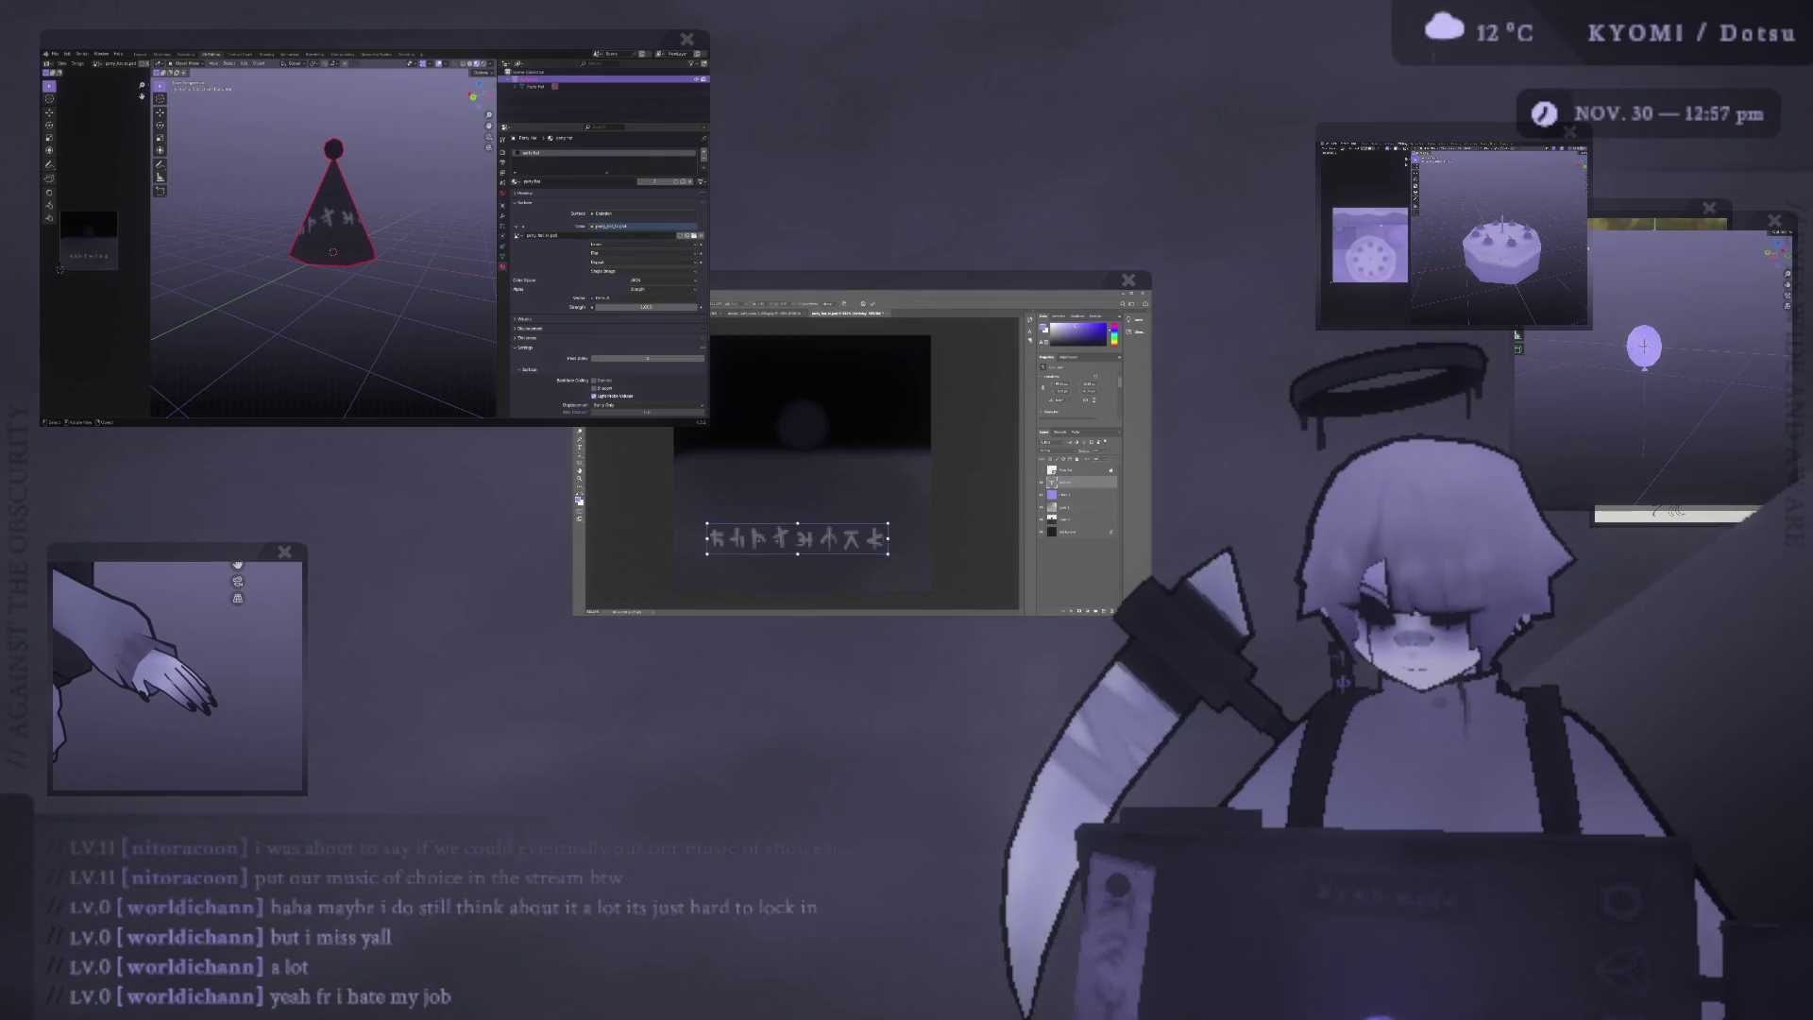
drag(888, 538, 808, 538)
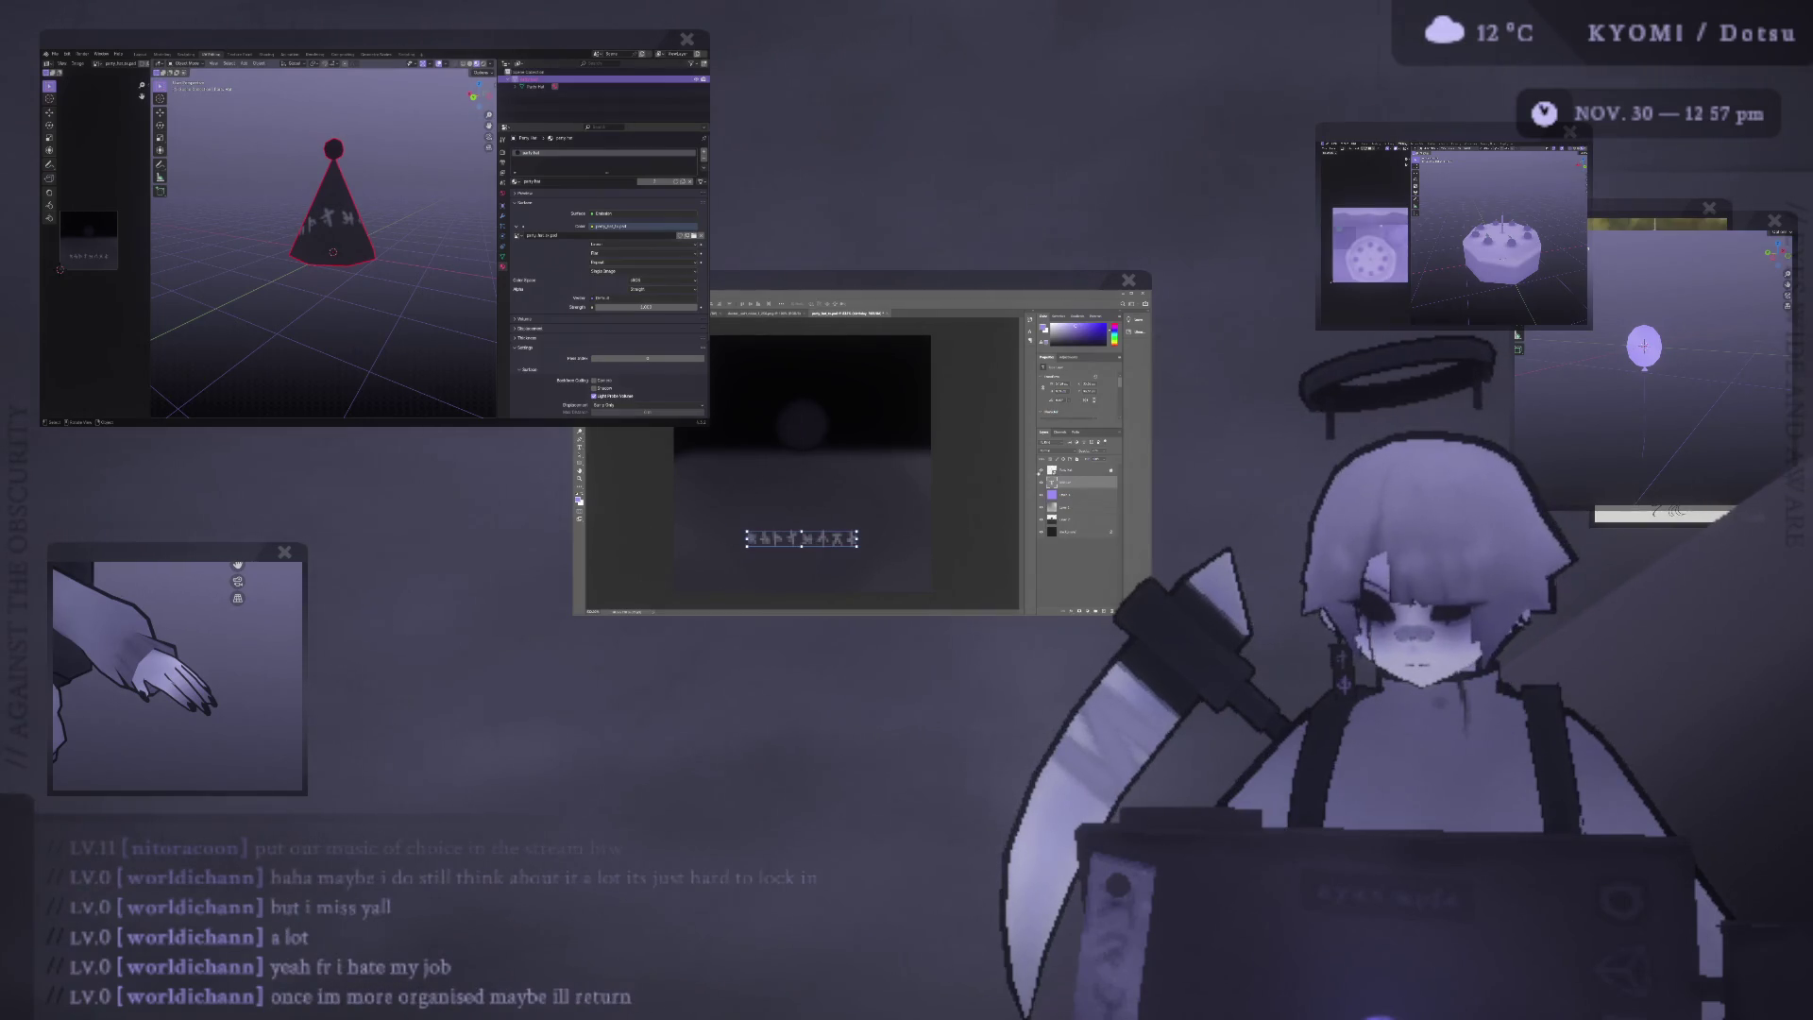
drag(821, 539, 826, 561)
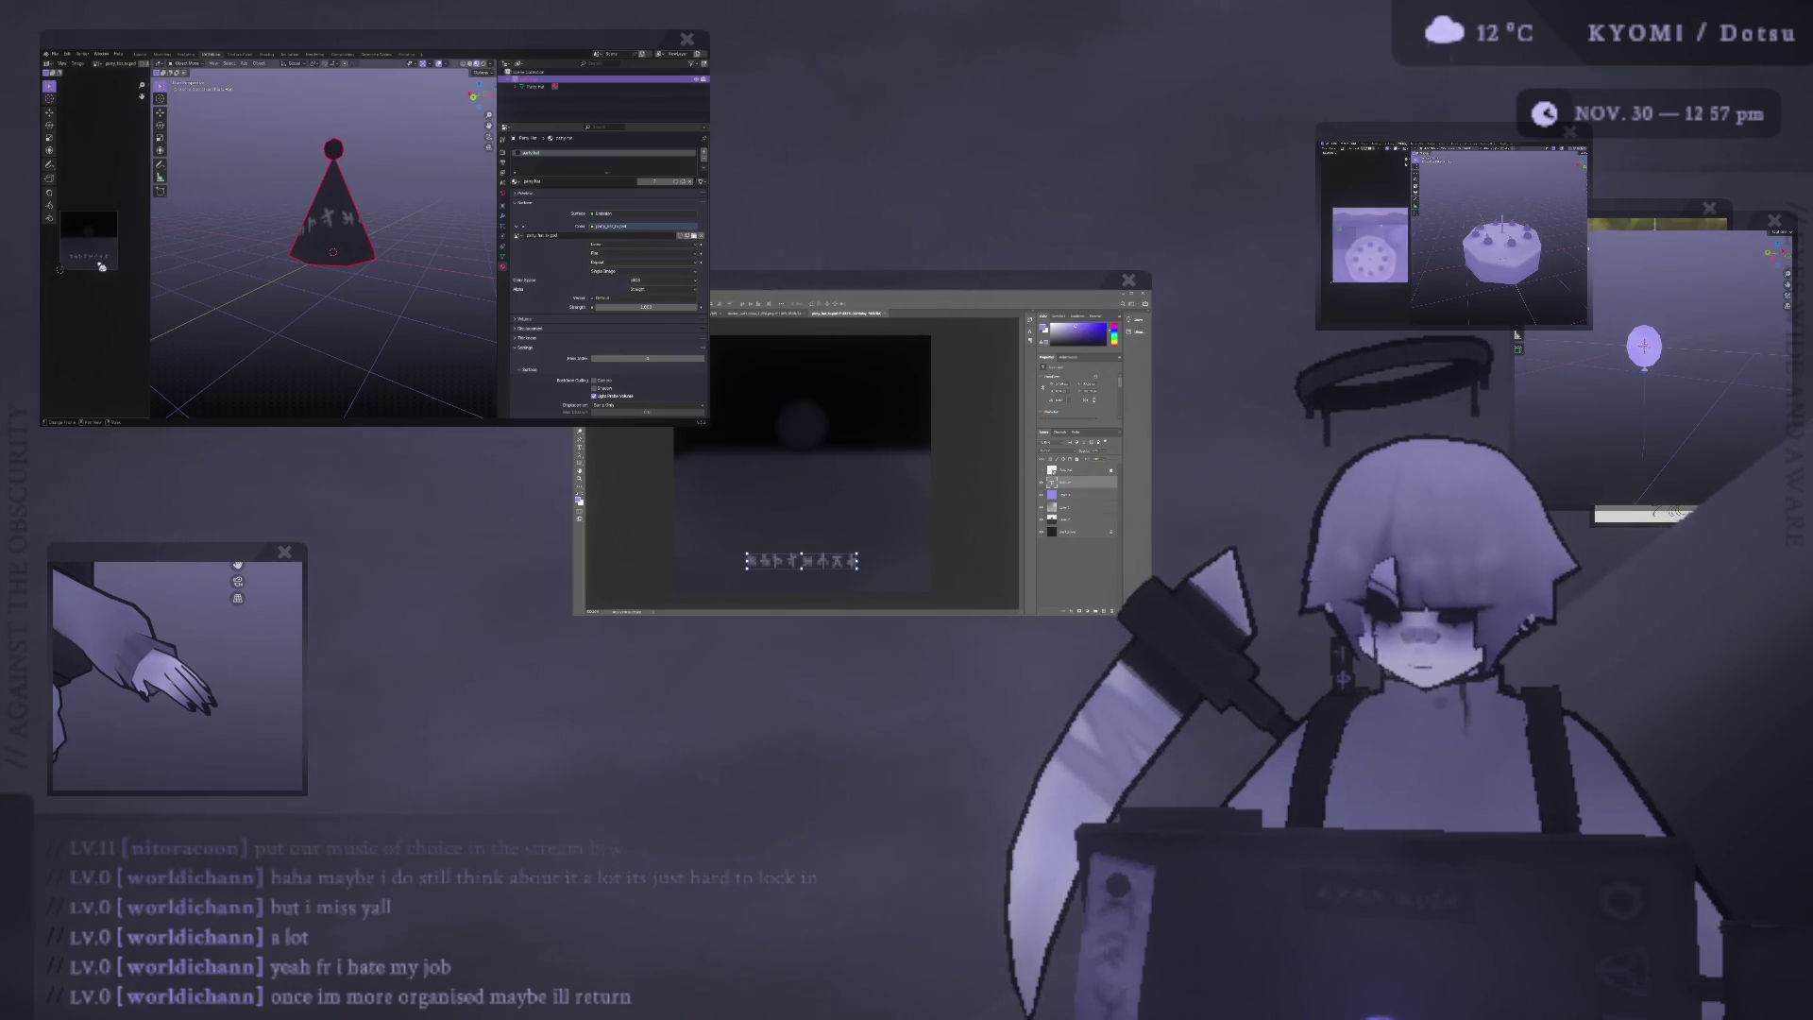
middle_drag(248, 236, 254, 242)
Set the scene's Color Management view transform to Standard.
click(254, 242)
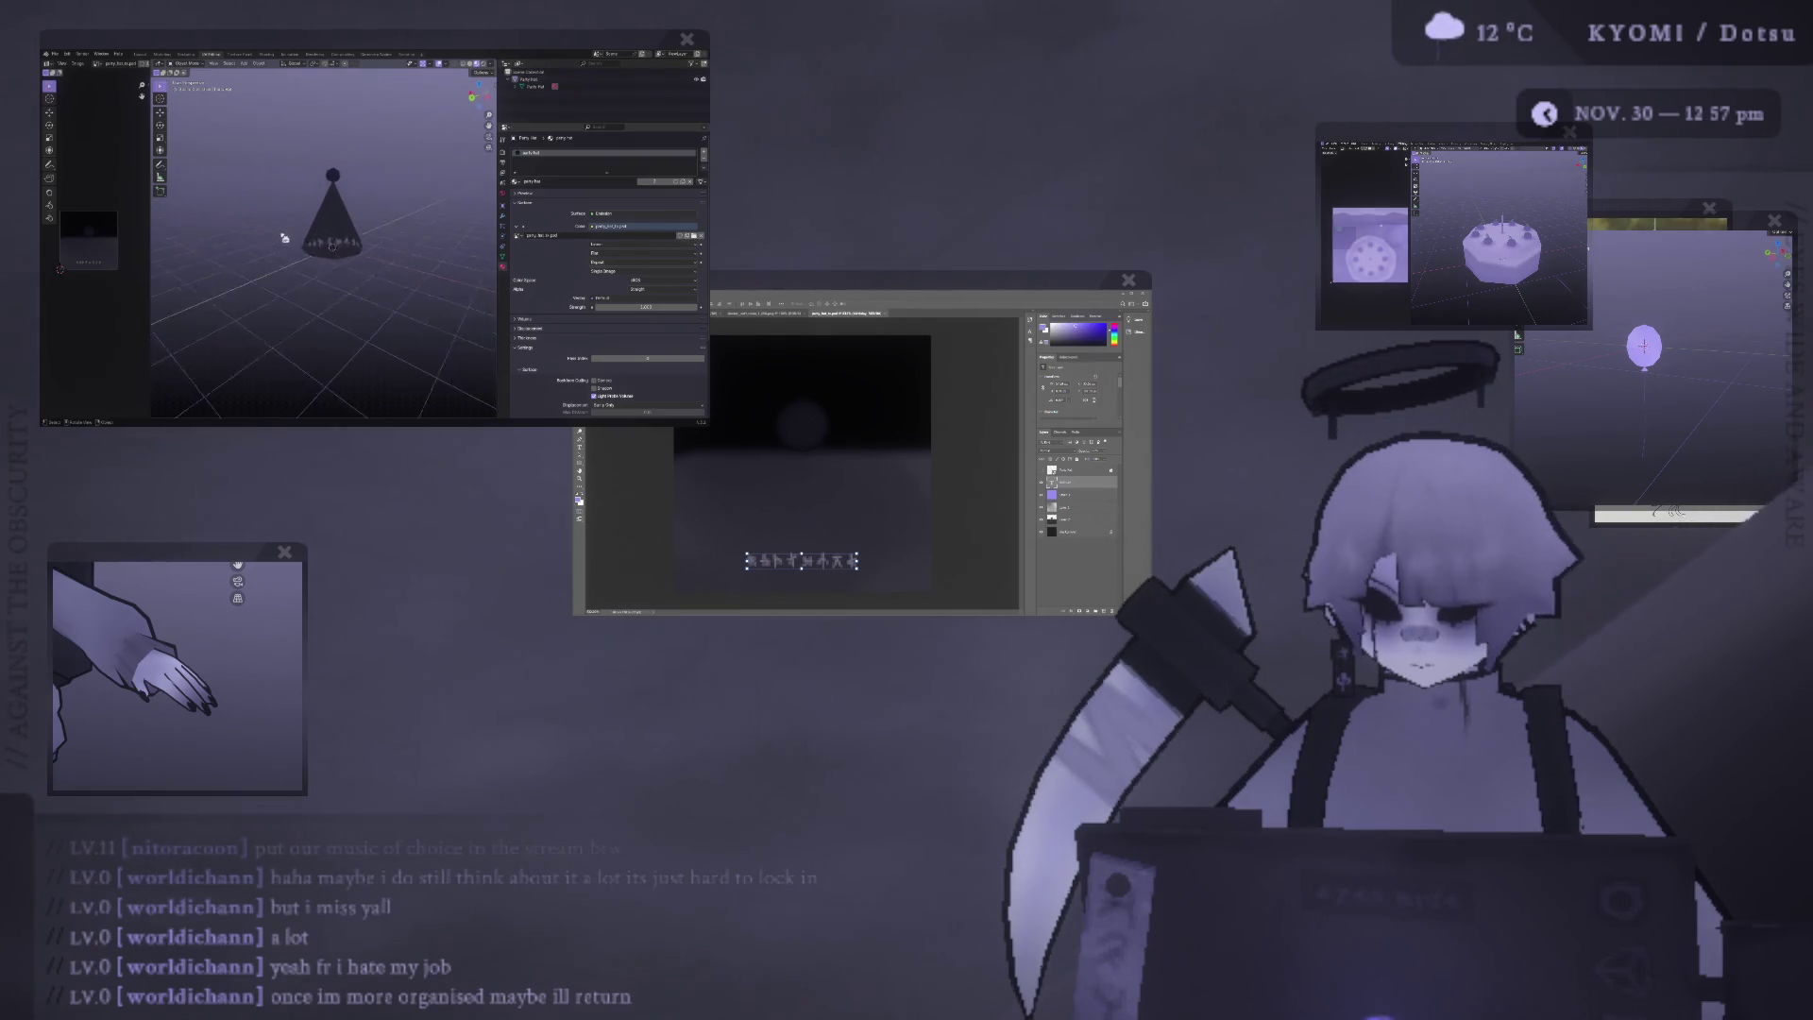
scroll(377, 253, up, 3)
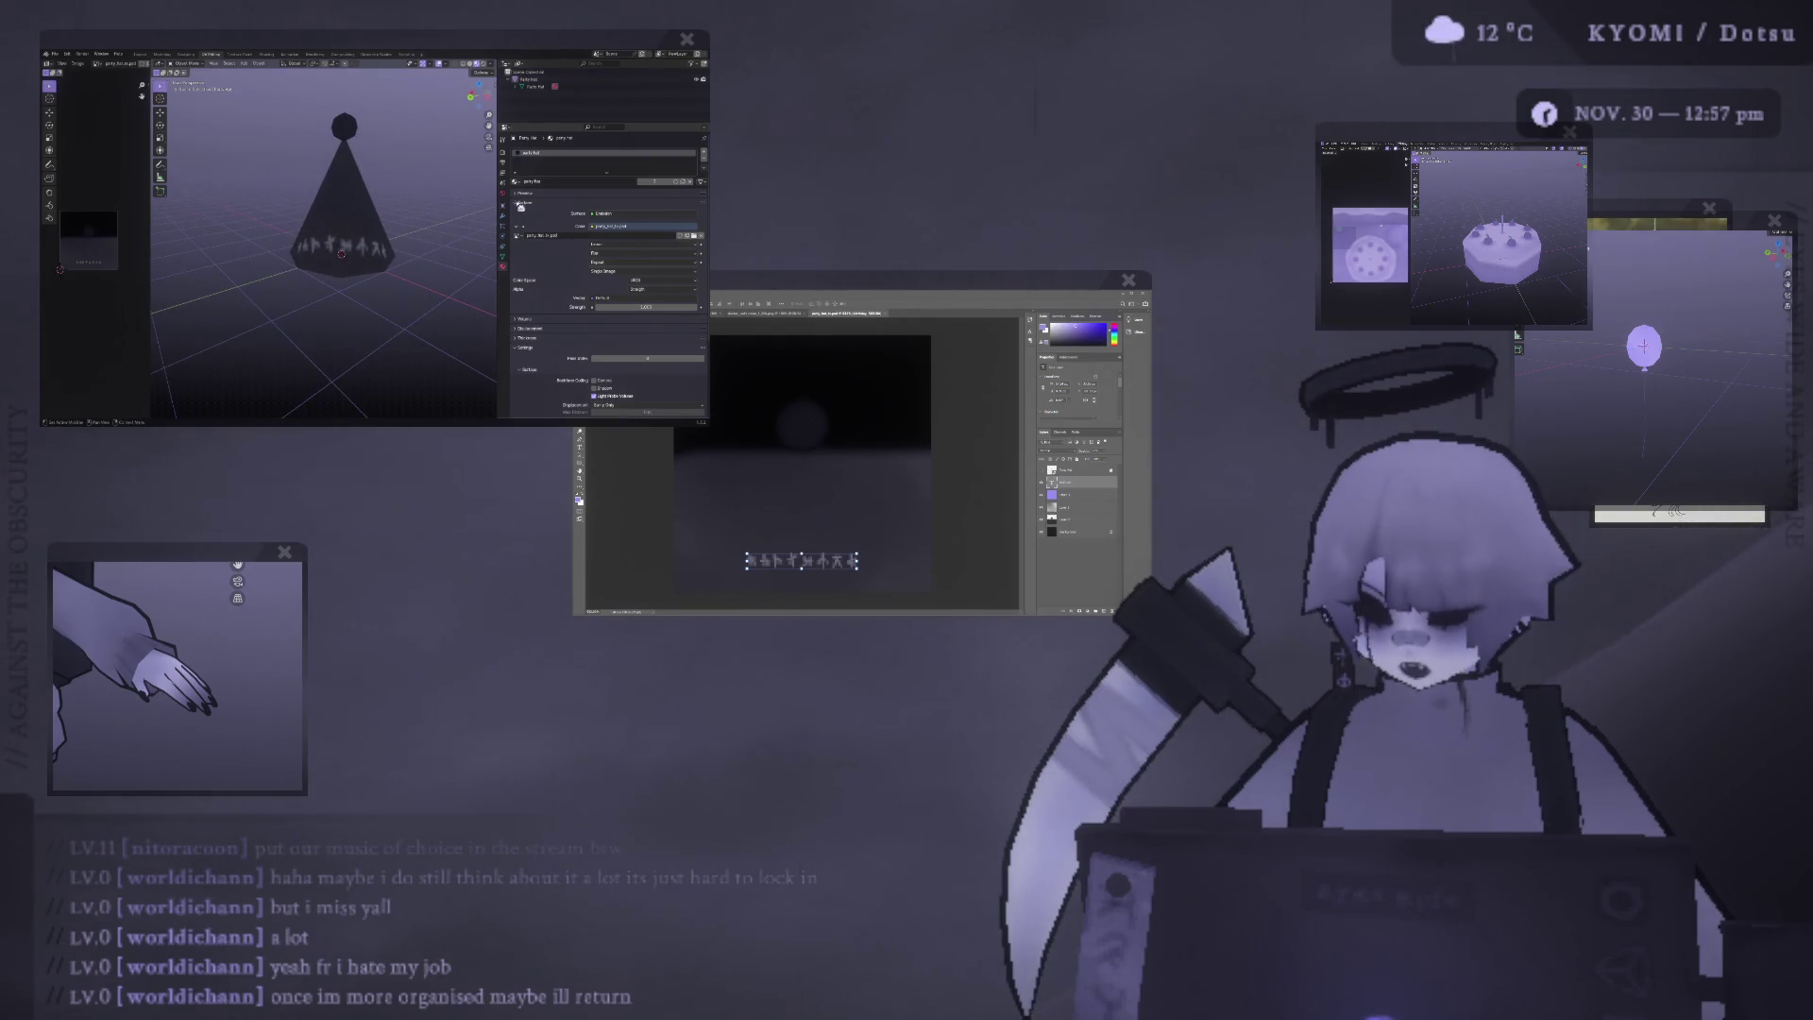
click(502, 152)
click(553, 355)
click(571, 367)
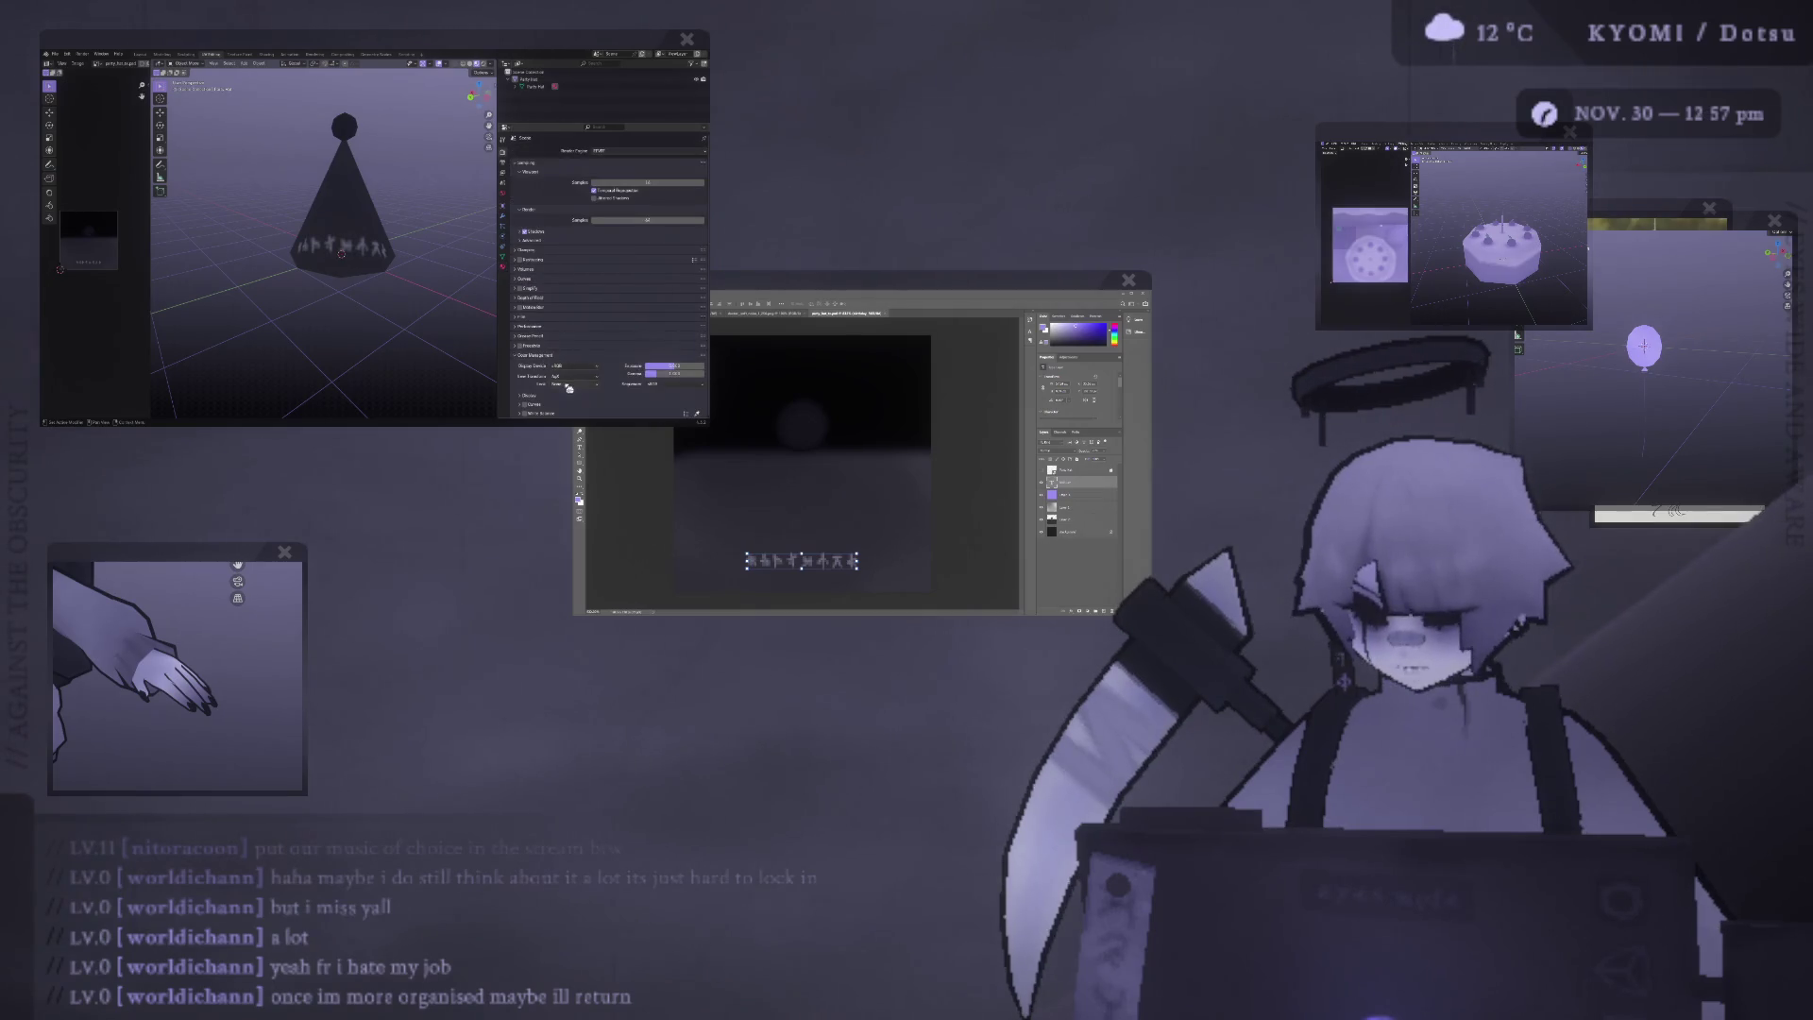
click(571, 372)
click(573, 376)
click(580, 322)
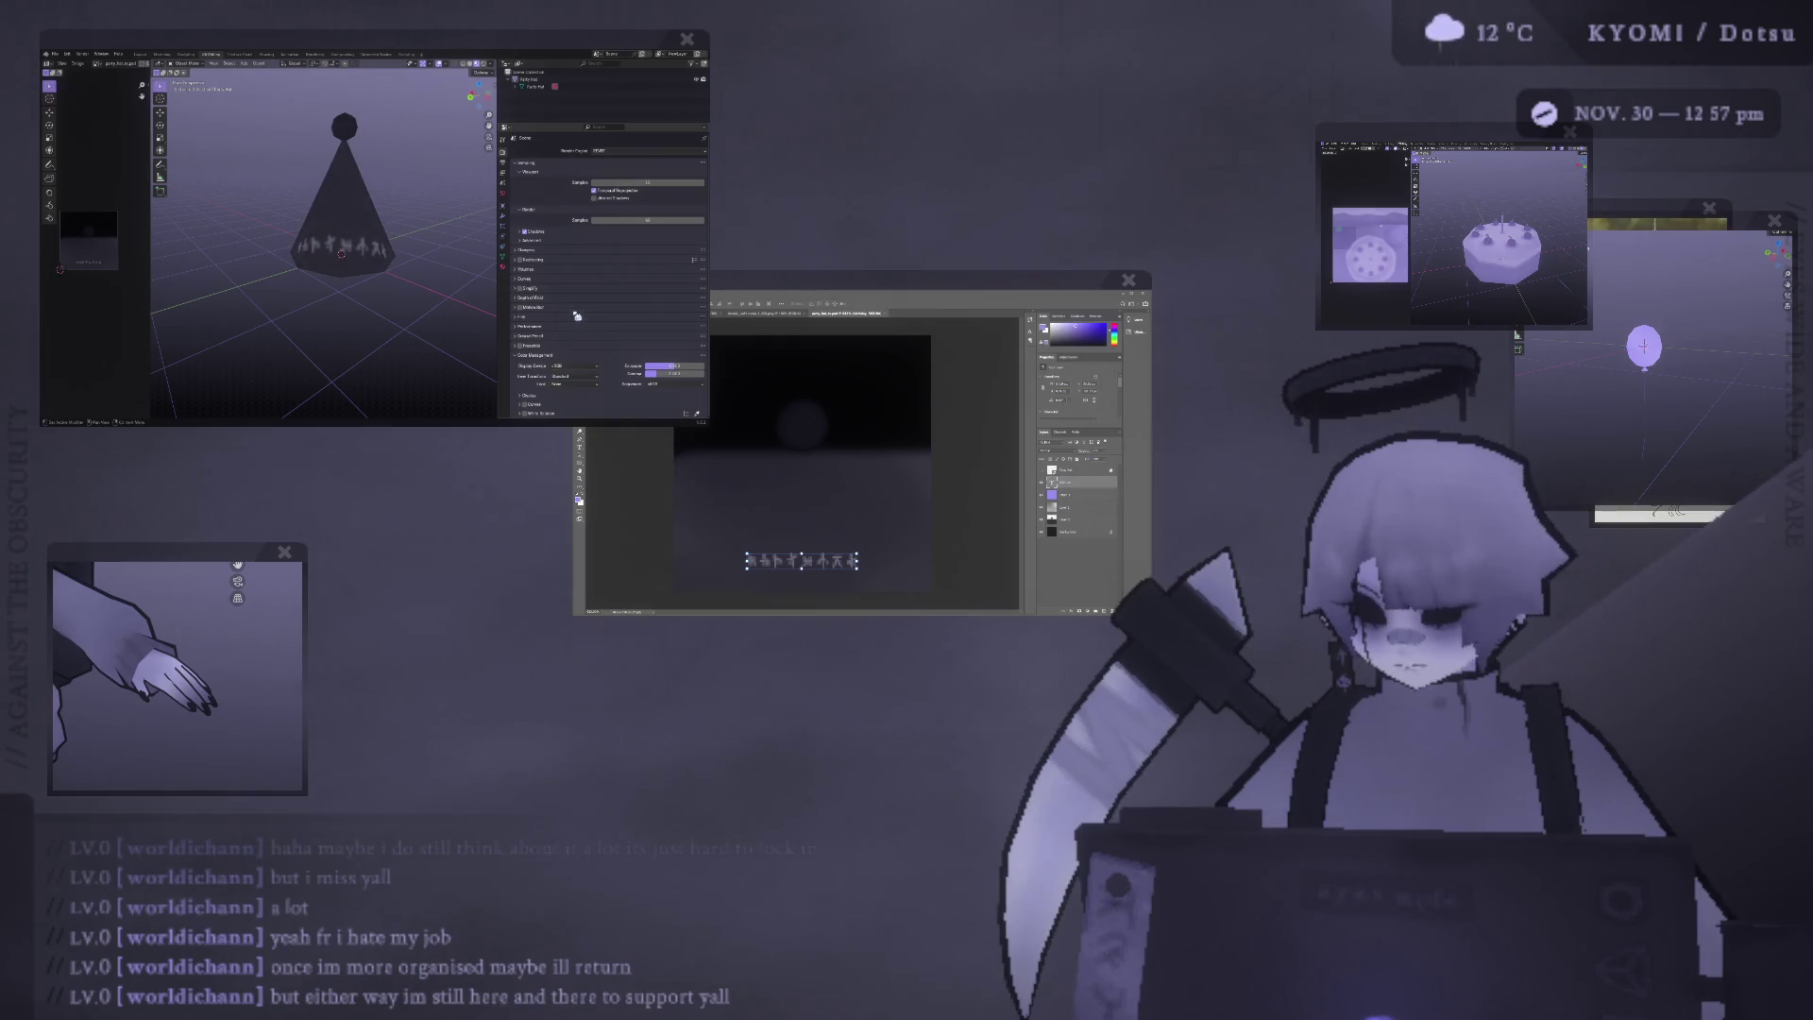
Set the cone's image texture interpolation to Closest and put the cone in Edit Mode.
click(504, 268)
click(612, 244)
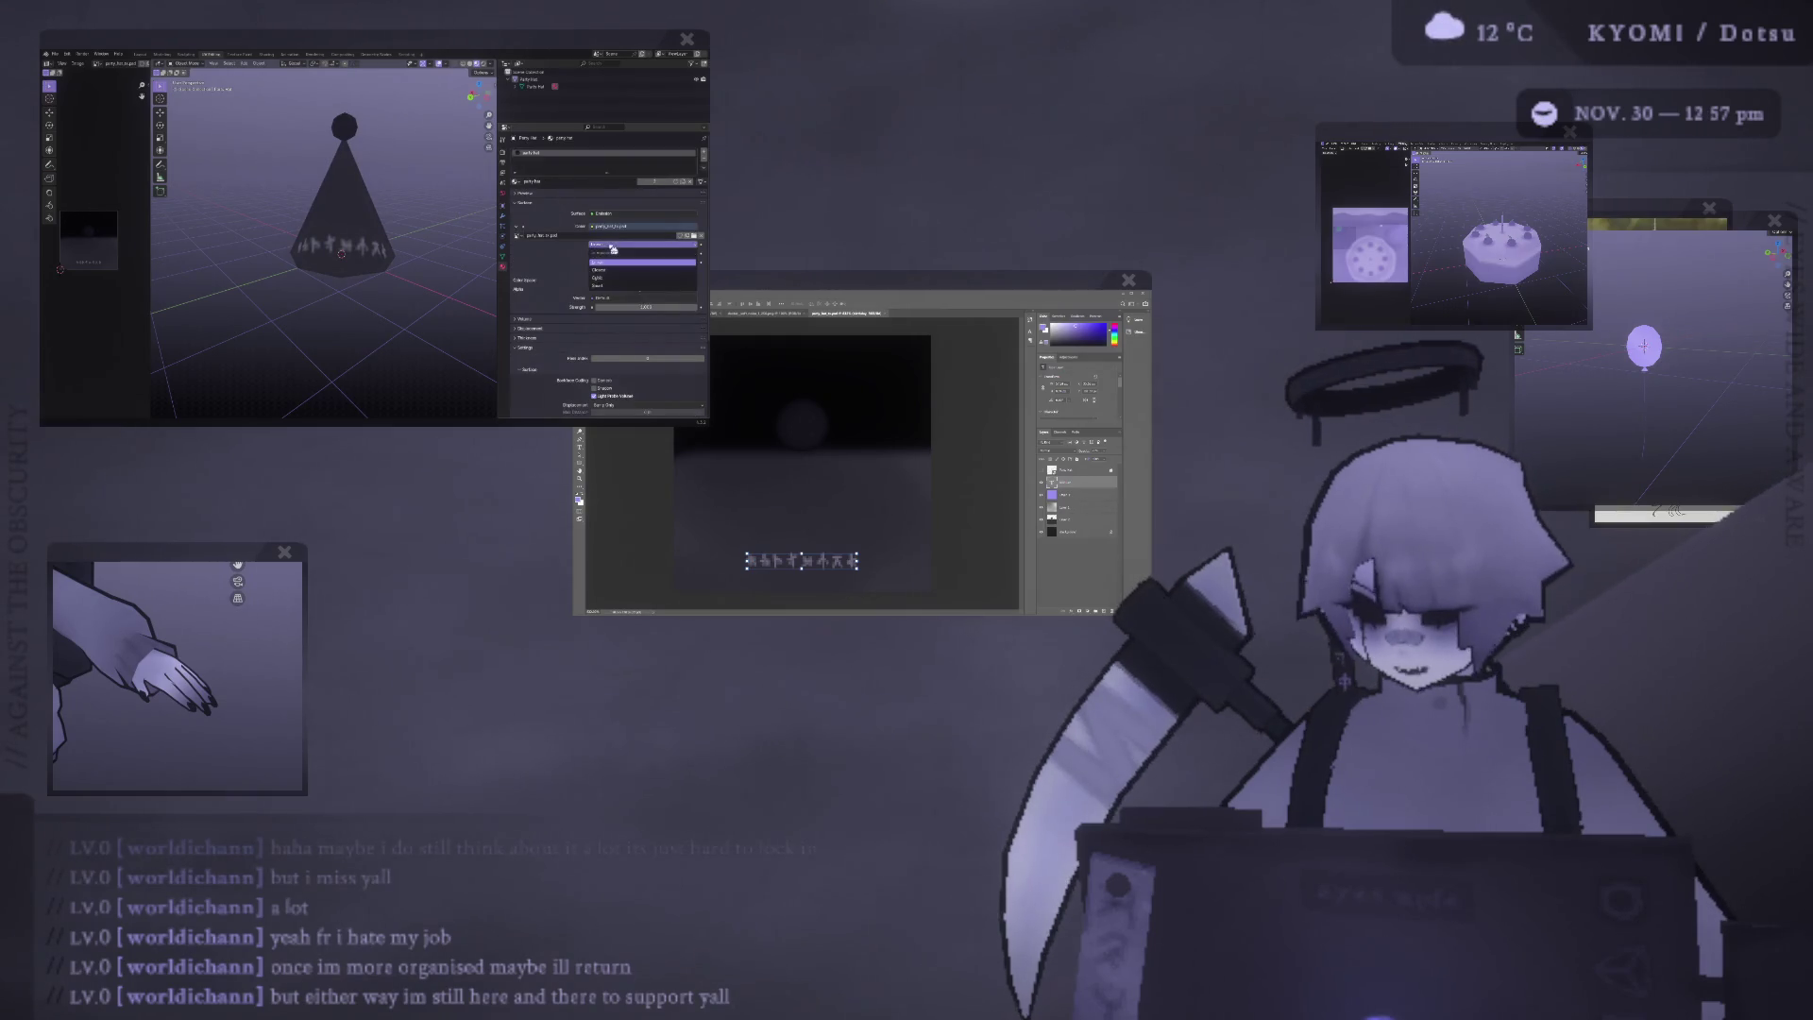
click(598, 270)
scroll(417, 223, up, 1)
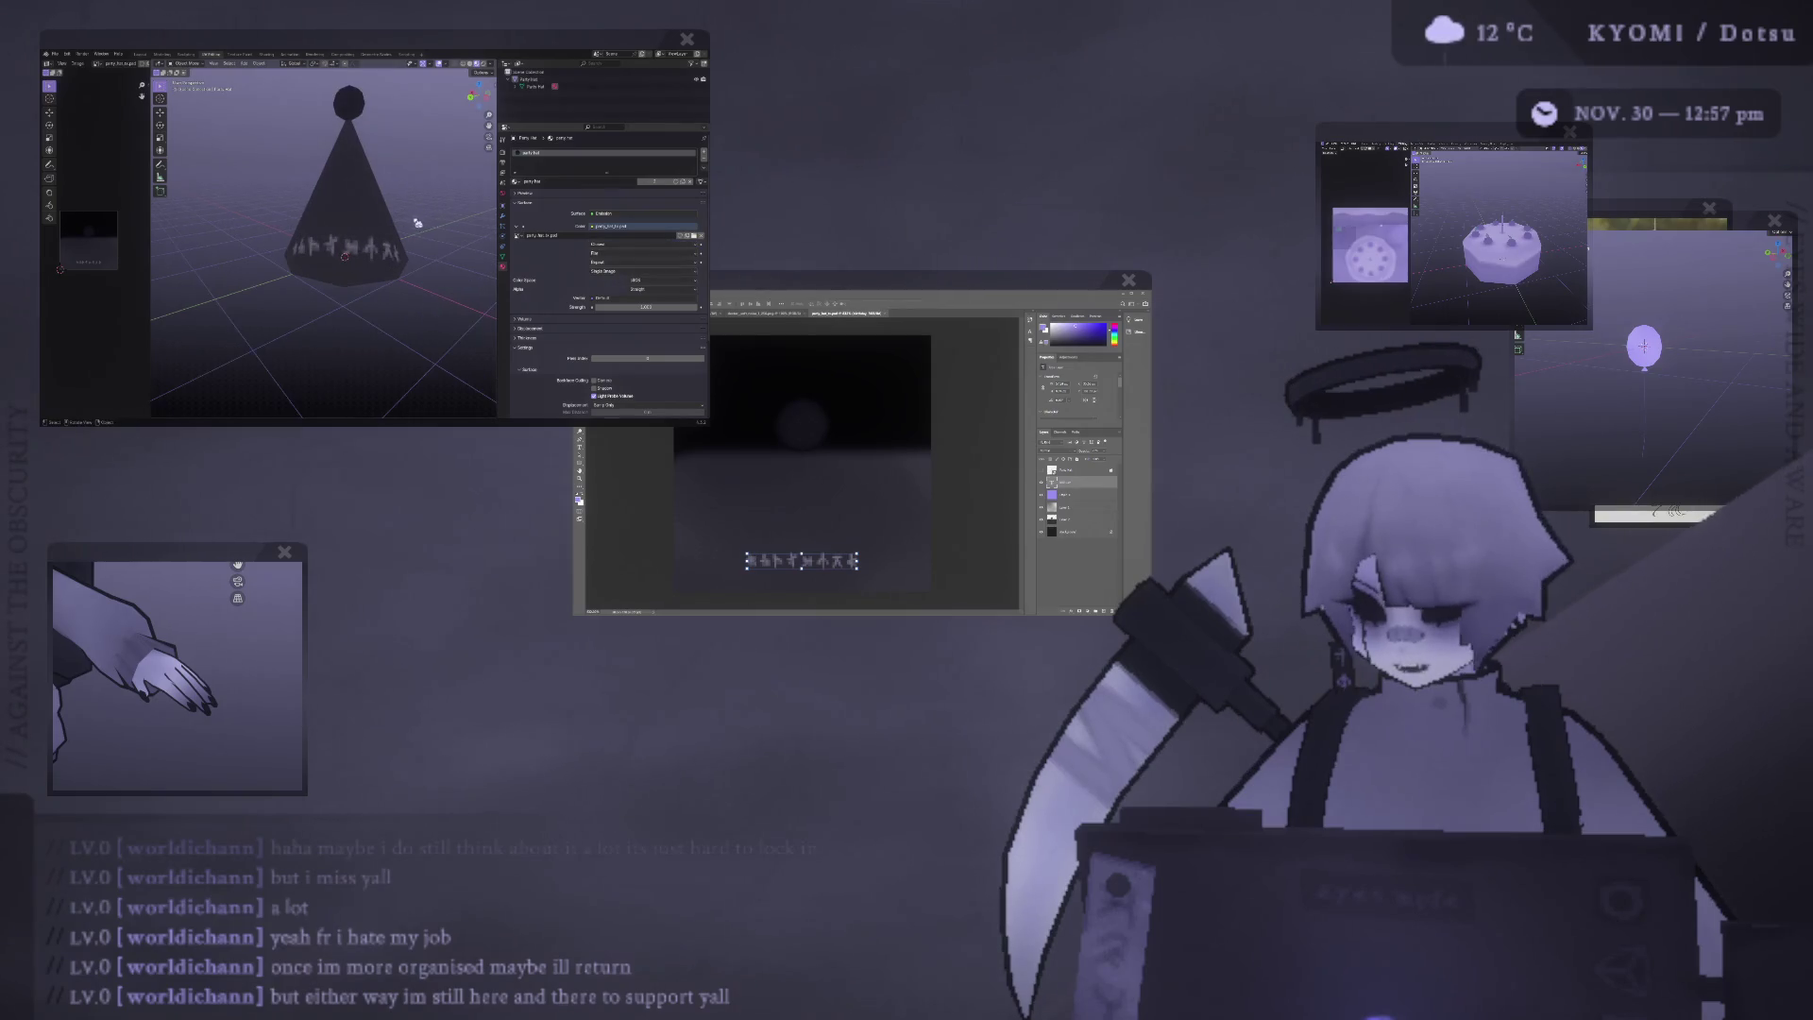
scroll(418, 223, down, 5)
scroll(430, 218, up, 2)
scroll(431, 225, up, 2)
click(328, 228)
key(Tab)
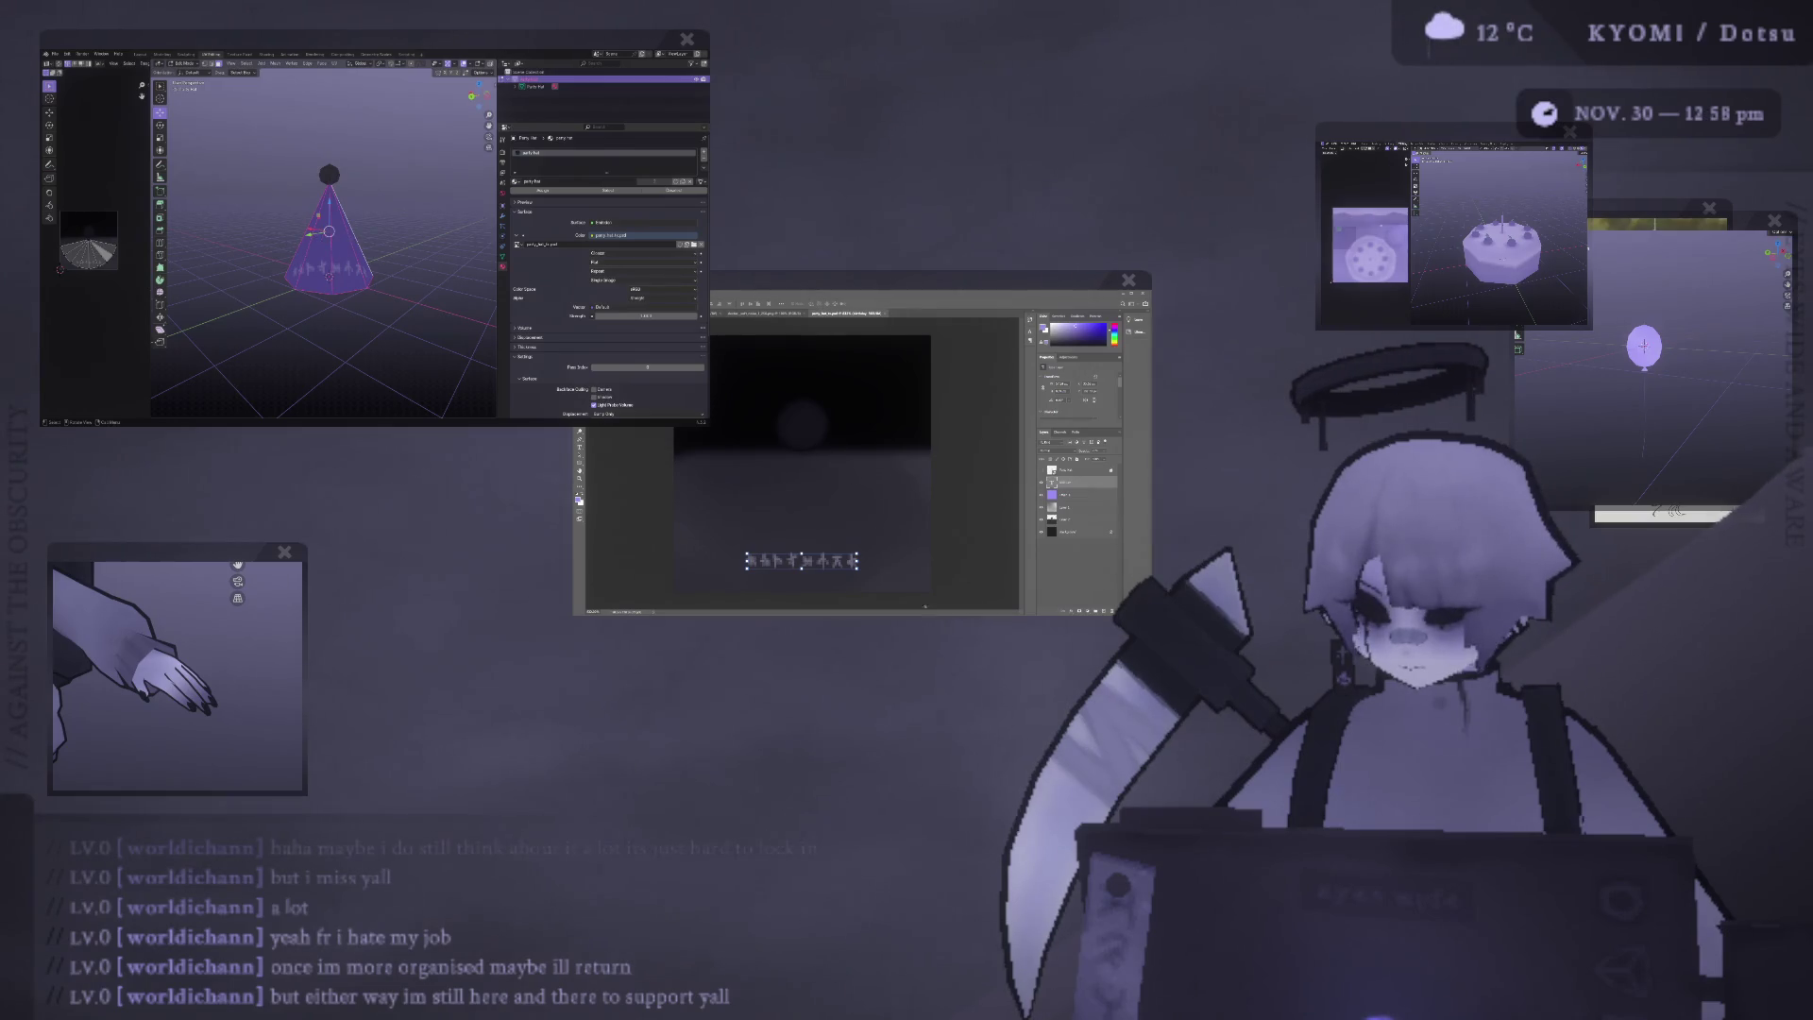
Return the Blender cone to Object Mode and nudge the Photoshop rune text slightly up.
click(797, 538)
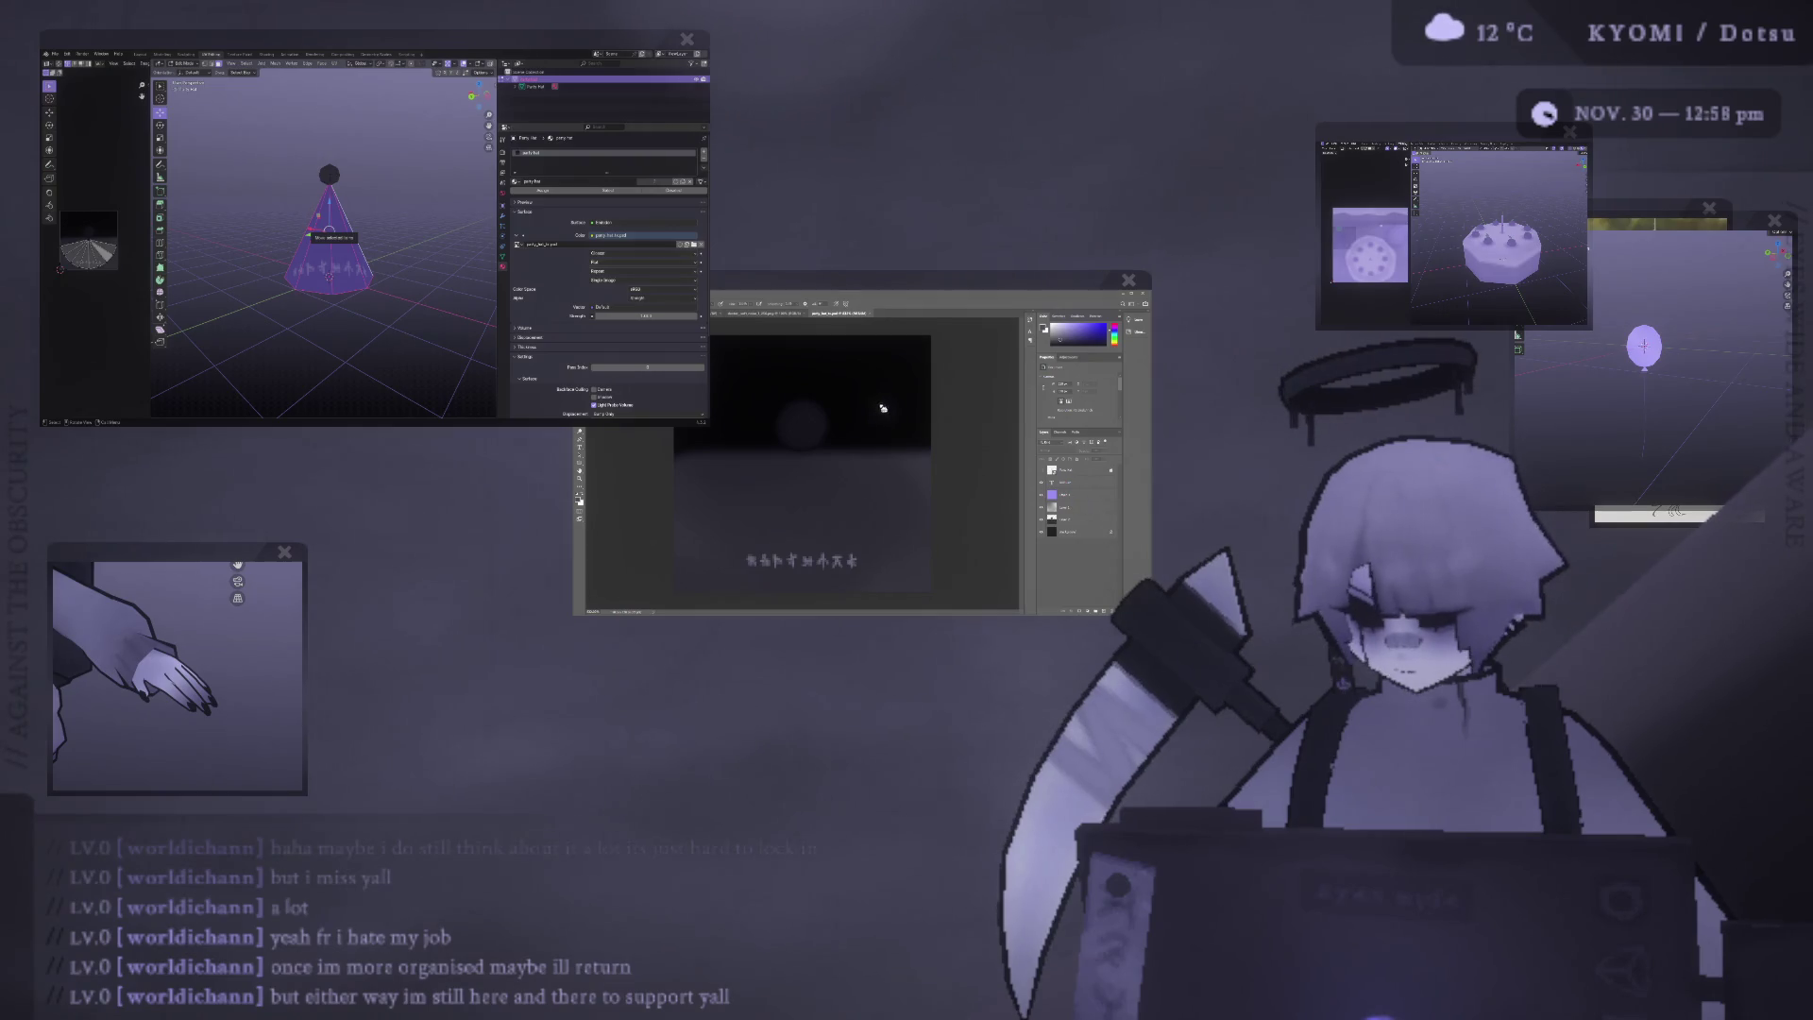
double_click(1051, 483)
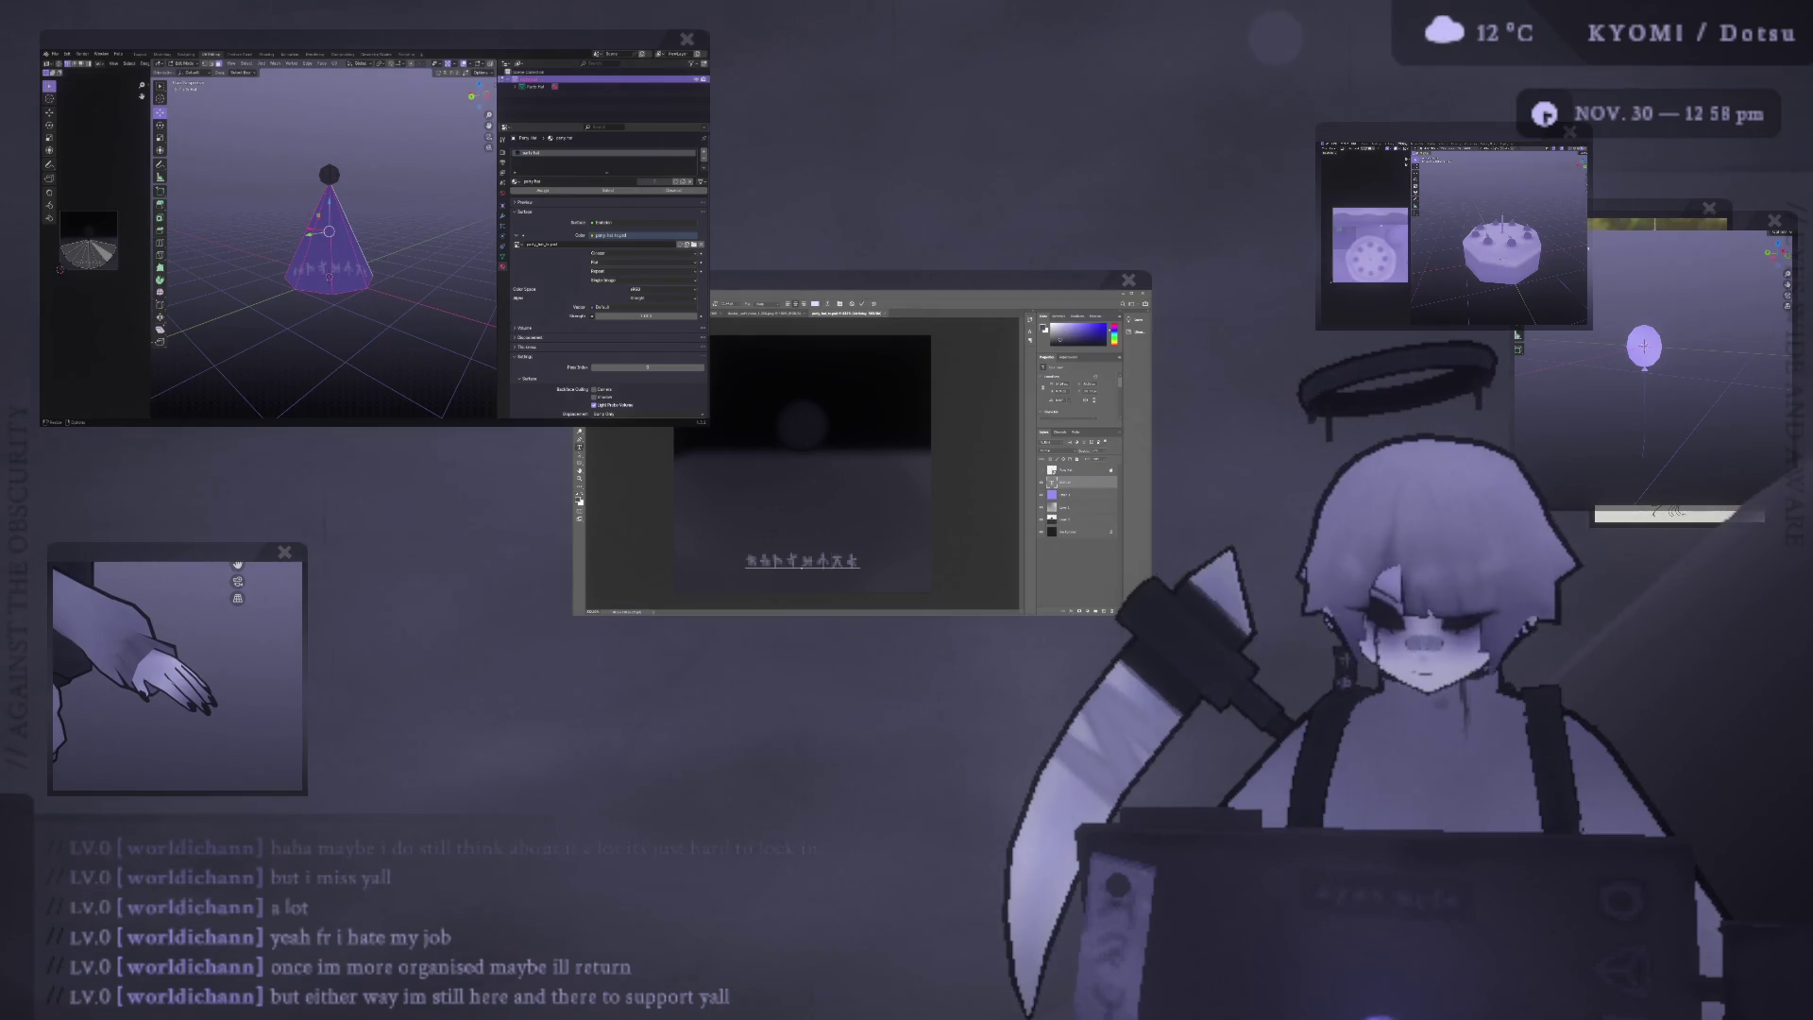
click(406, 265)
key(Tab)
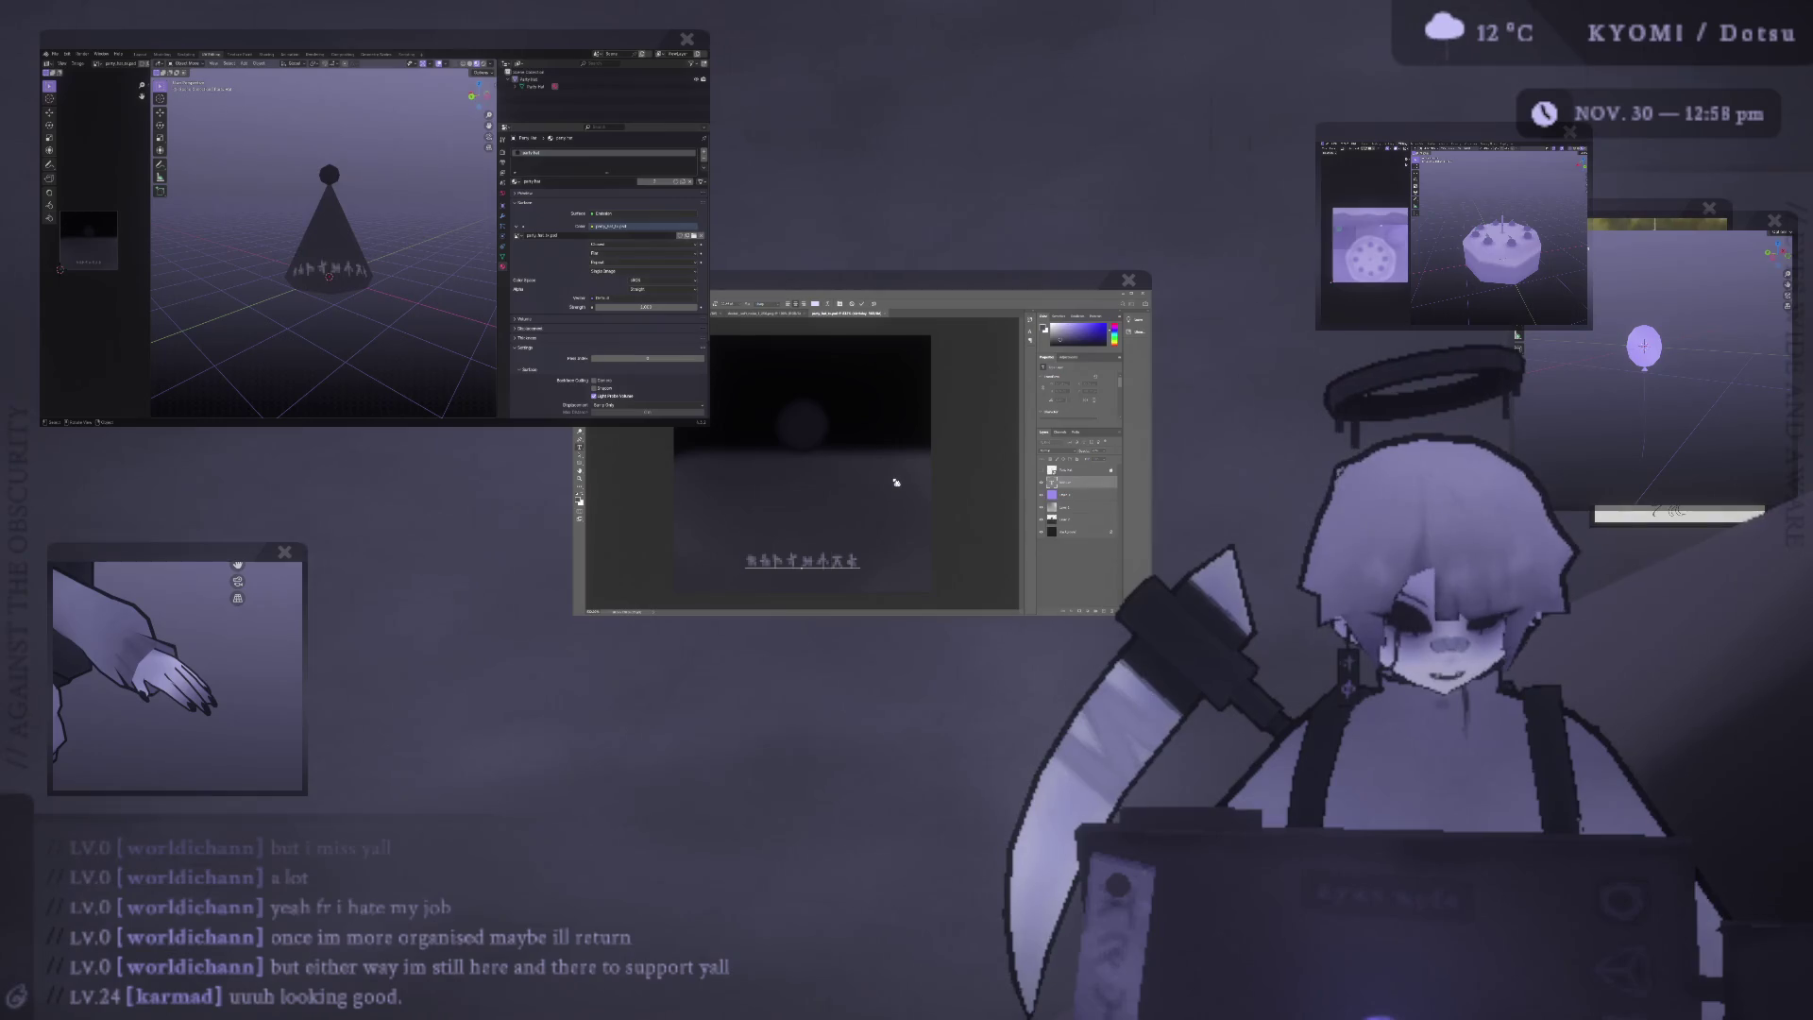
click(720, 426)
drag(814, 560, 814, 545)
click(973, 510)
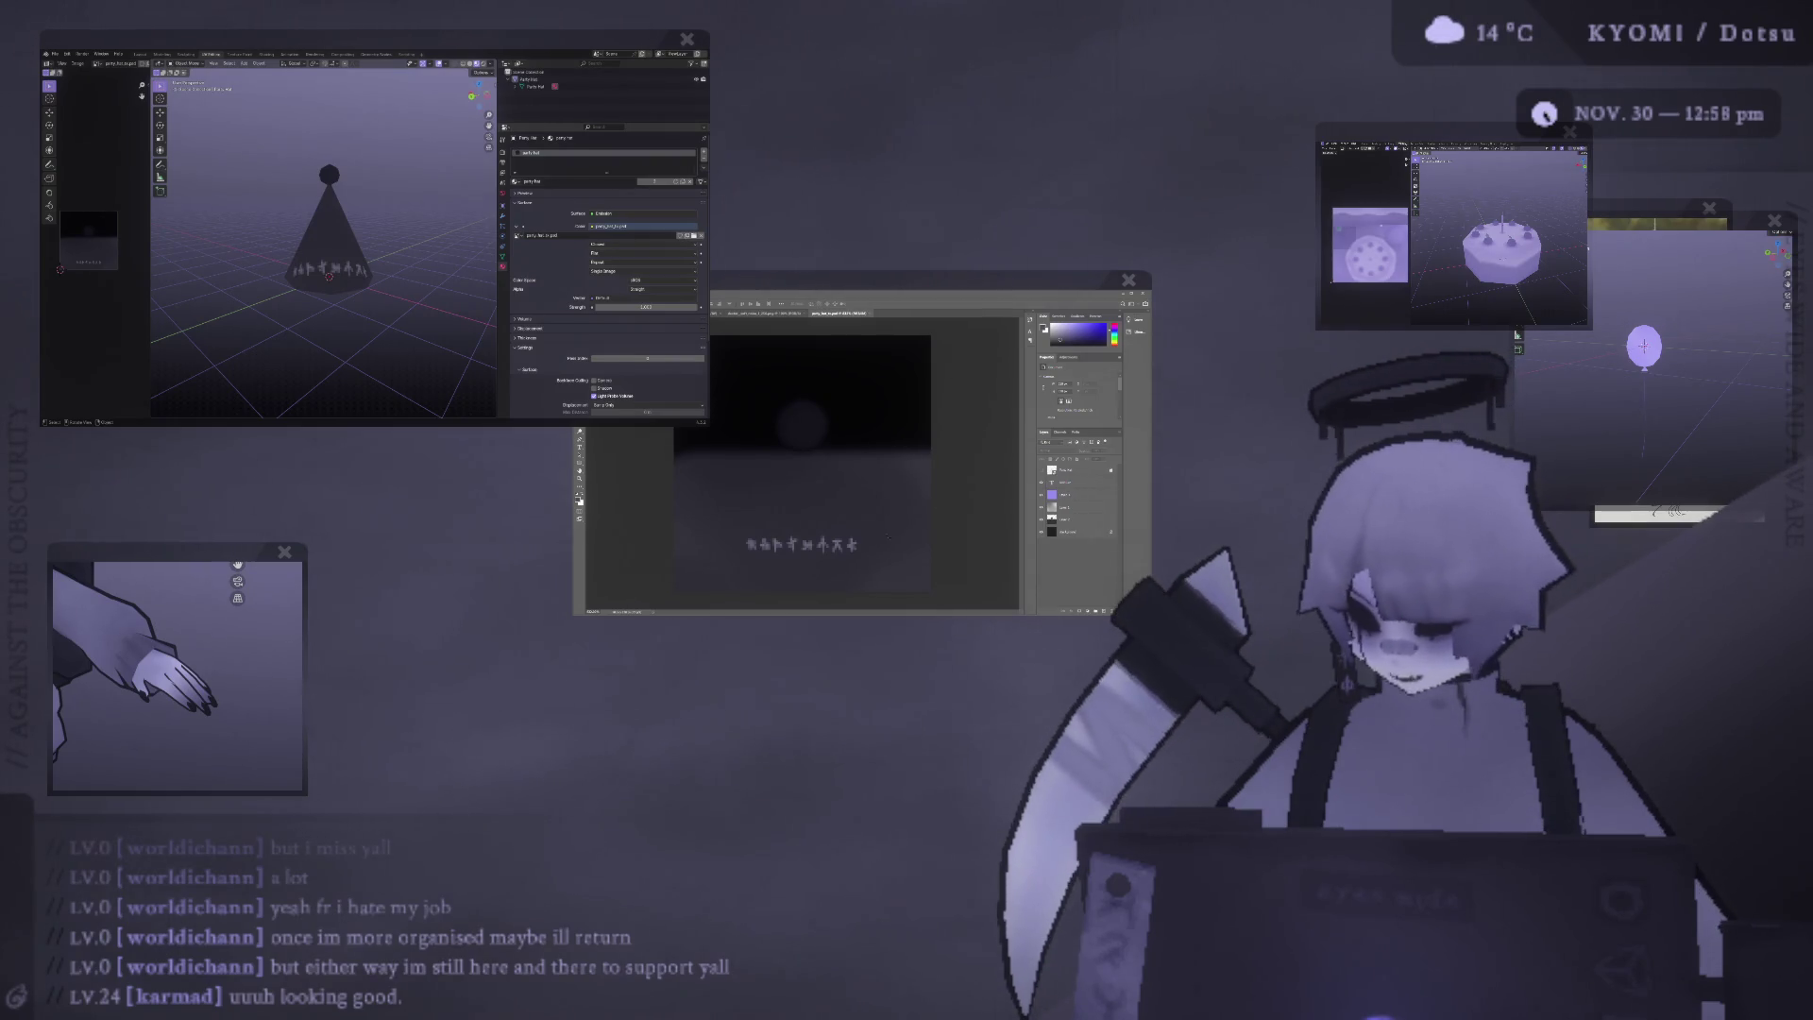
Edit the rune text layer and select all its characters.
click(800, 546)
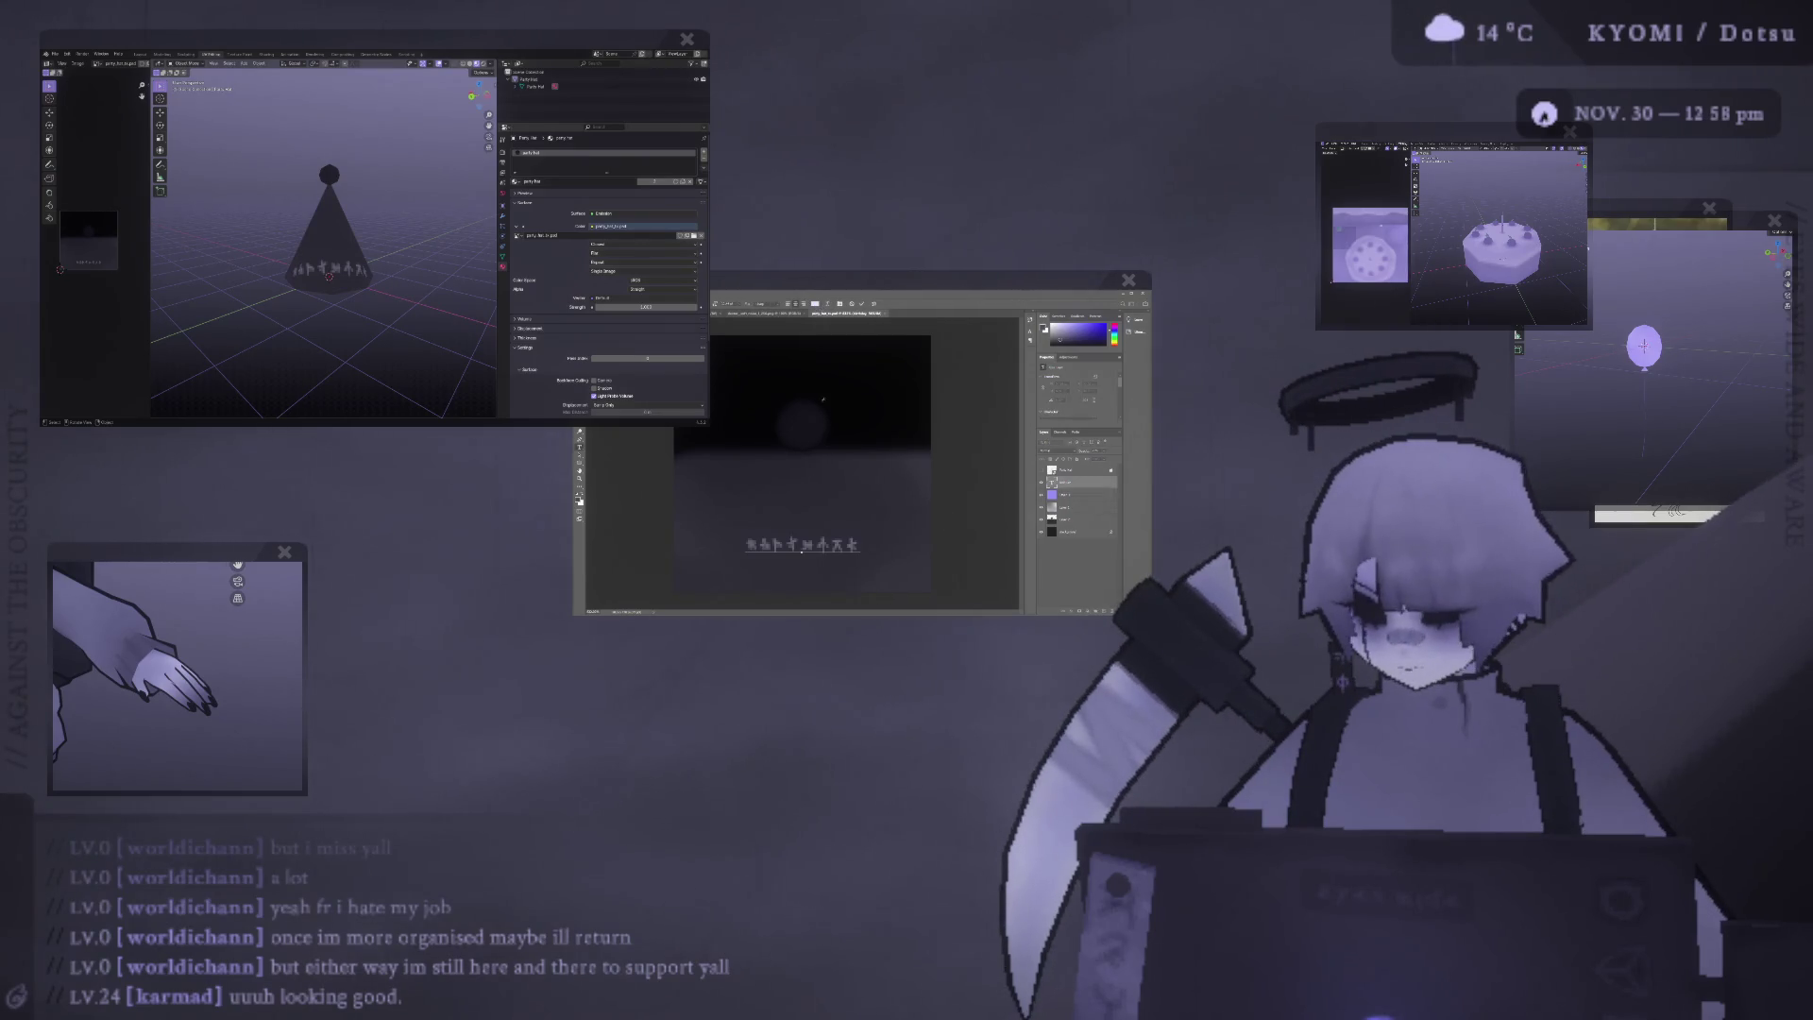
key(ctrl+a)
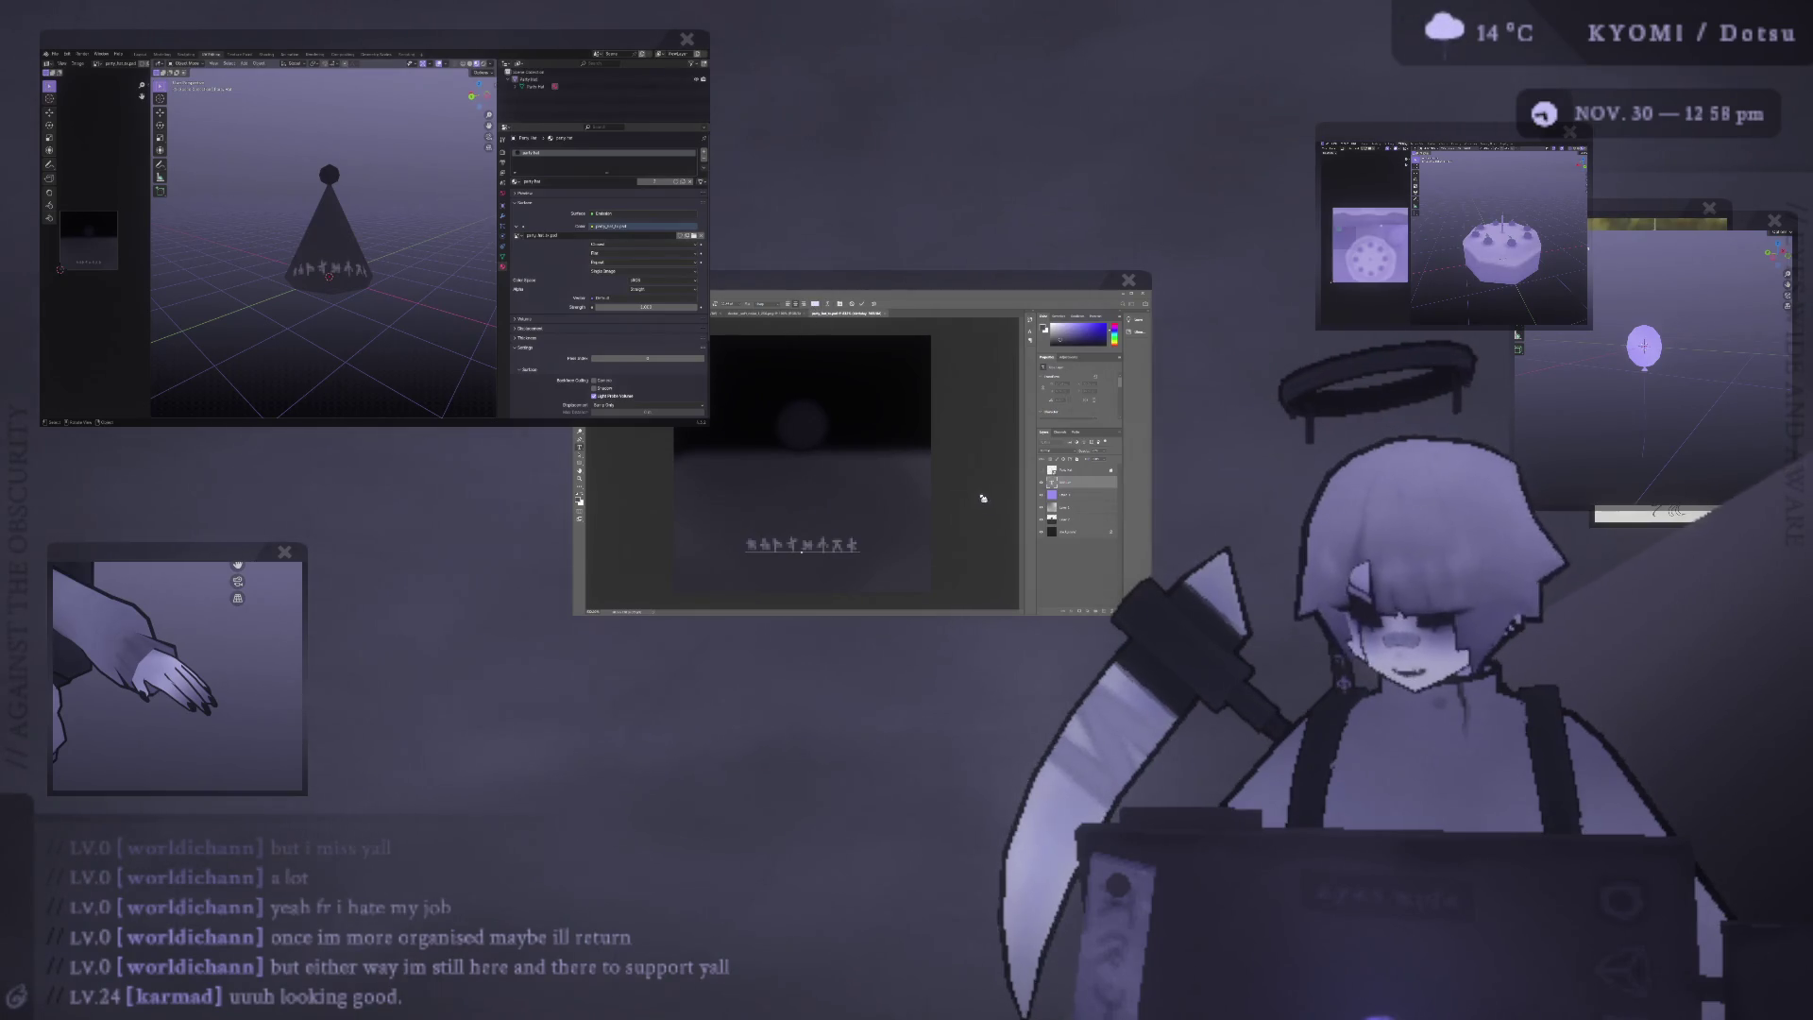
click(985, 492)
key(ctrl+a)
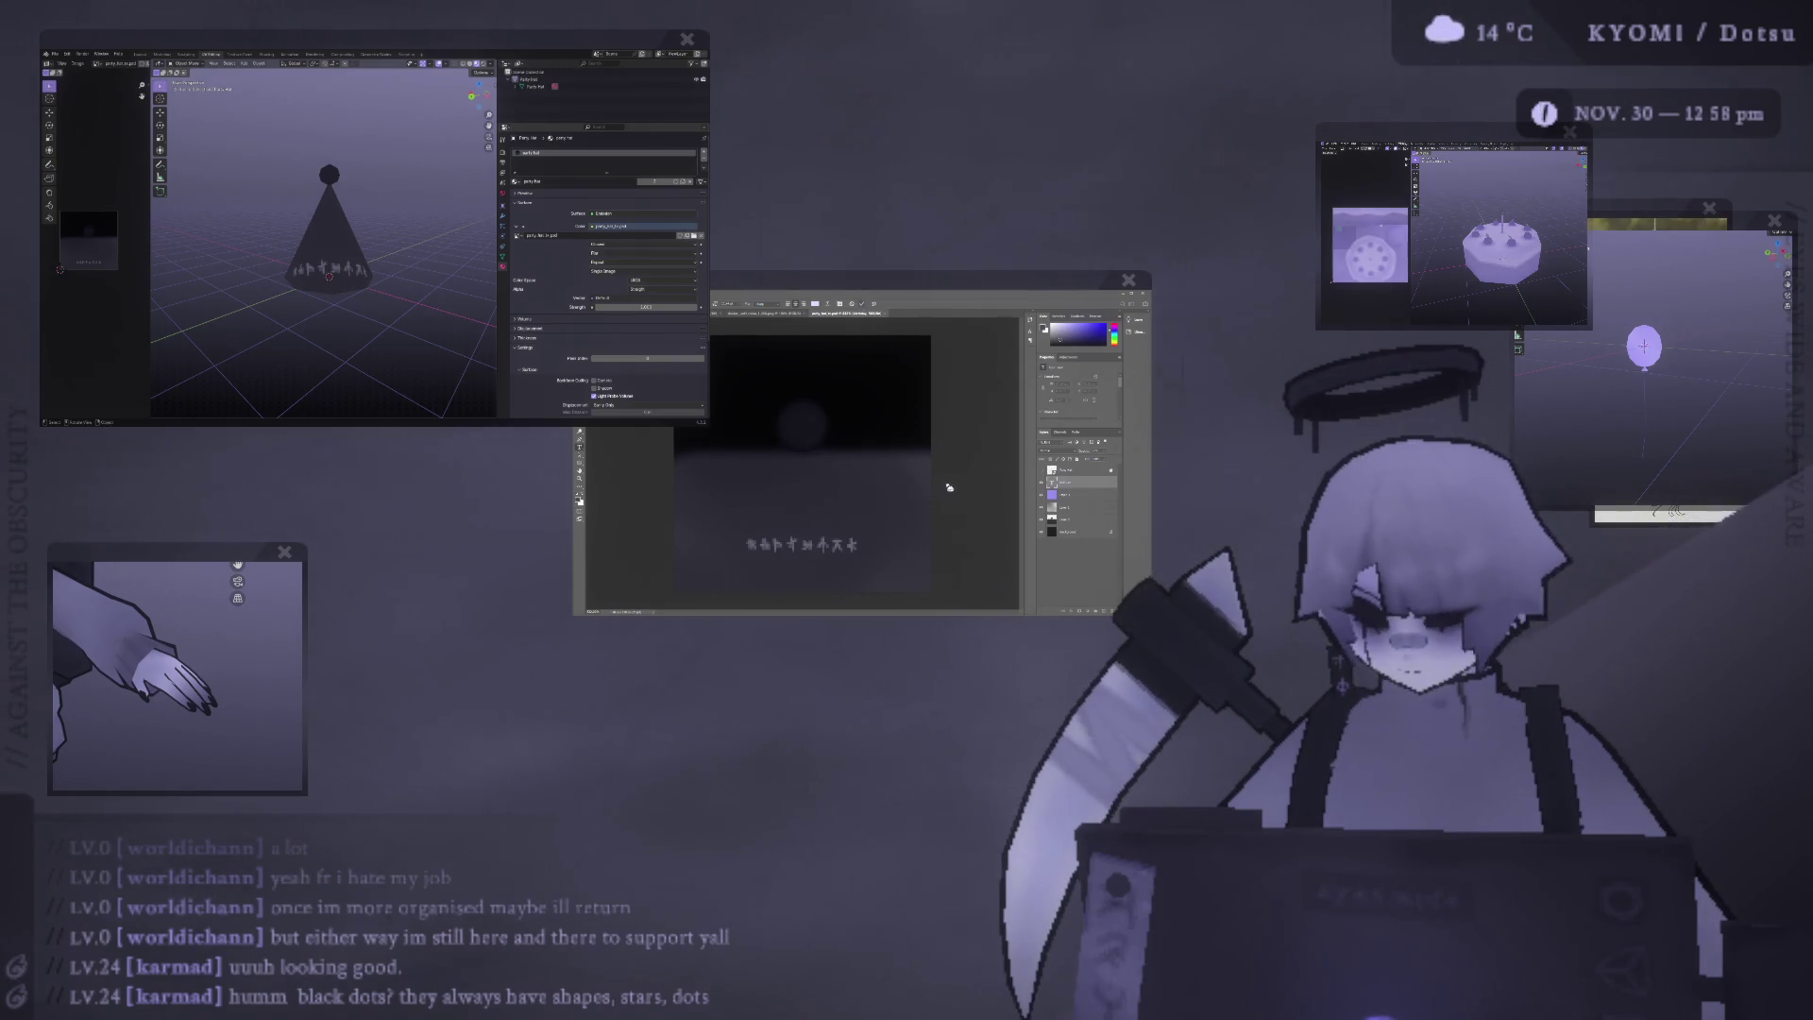
Add a new empty layer, shrink the brush, and show the cone's UV layout overlay.
key(ctrl+j)
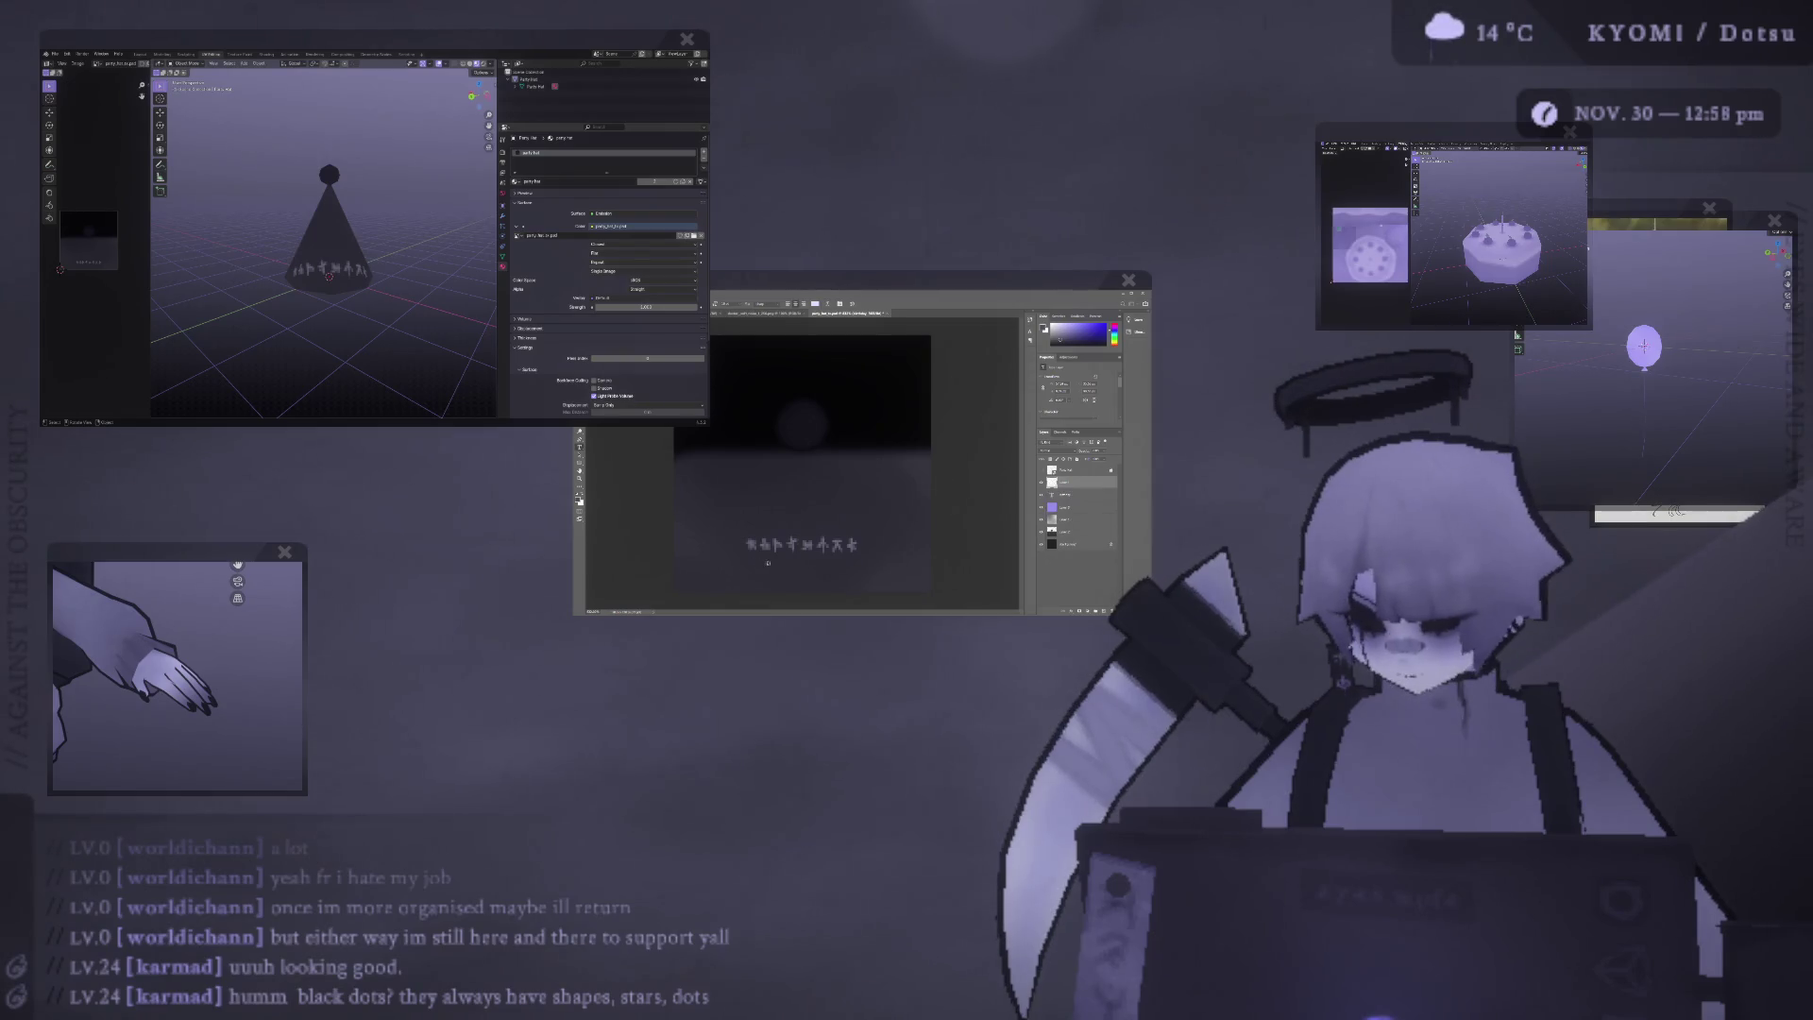
drag(684, 571, 914, 579)
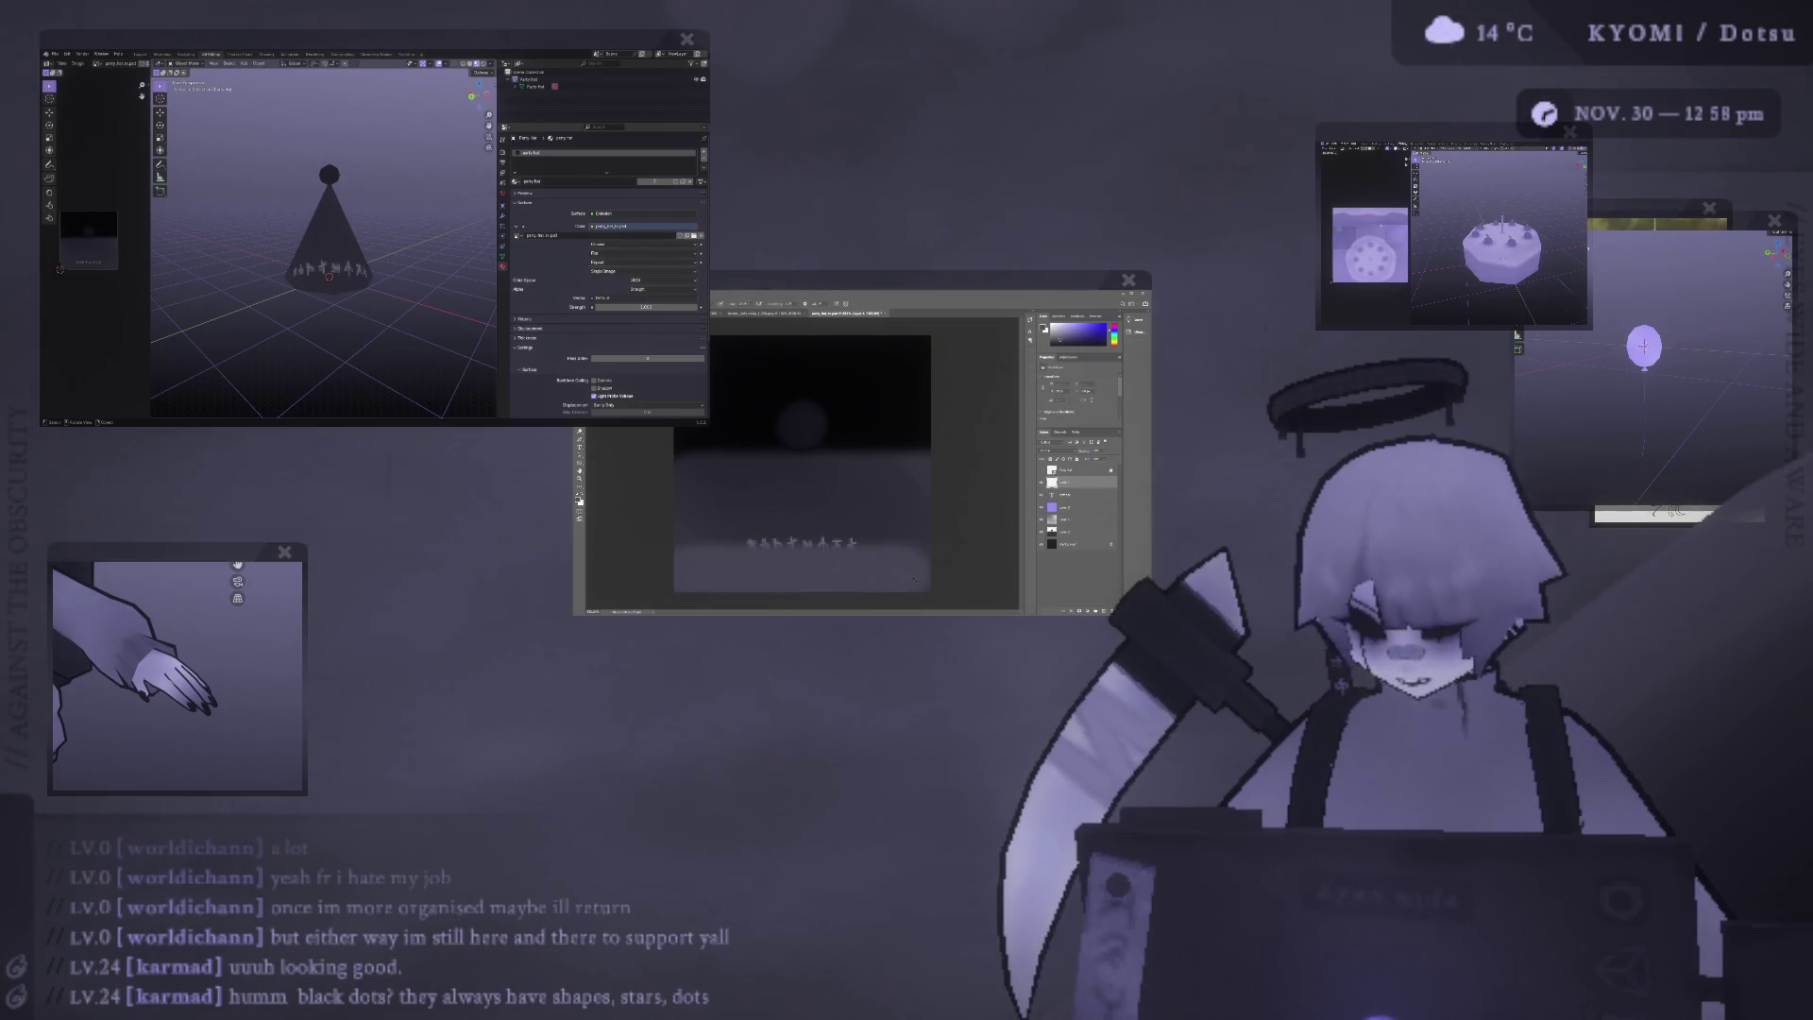
key(ctrl+z)
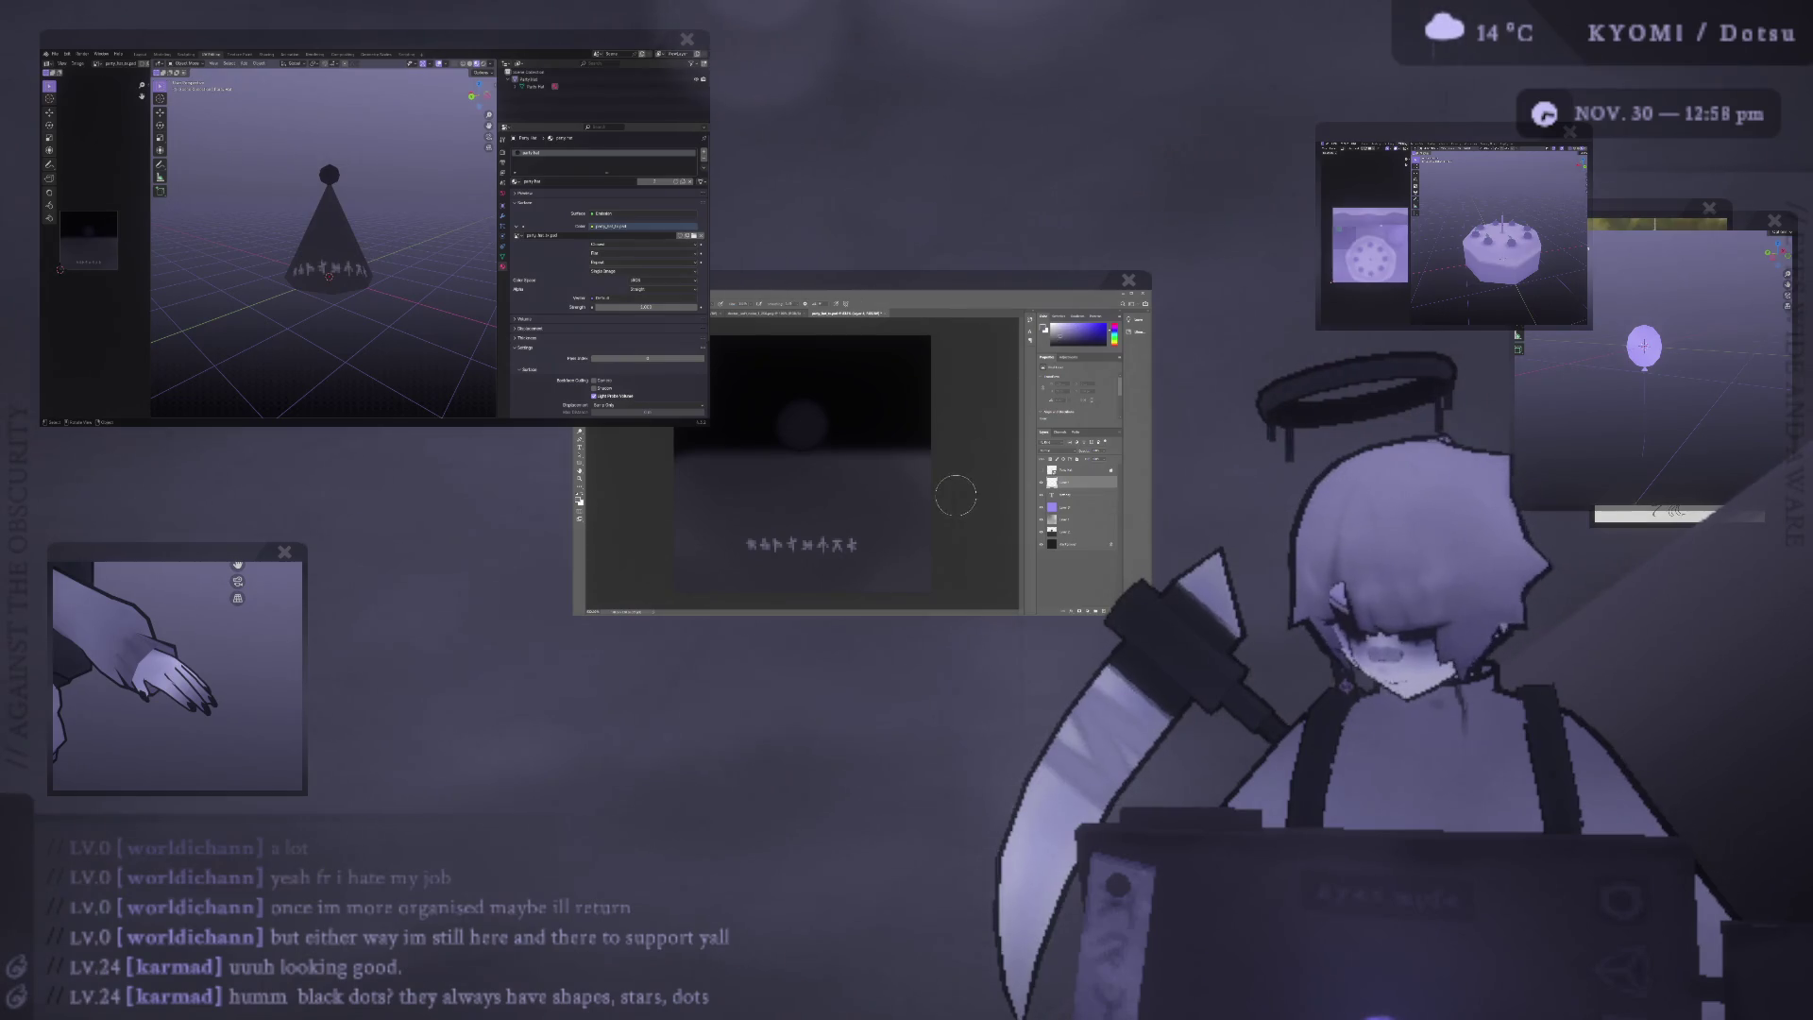
alt+right_drag(850, 586, 830, 579)
key(ctrl+comma)
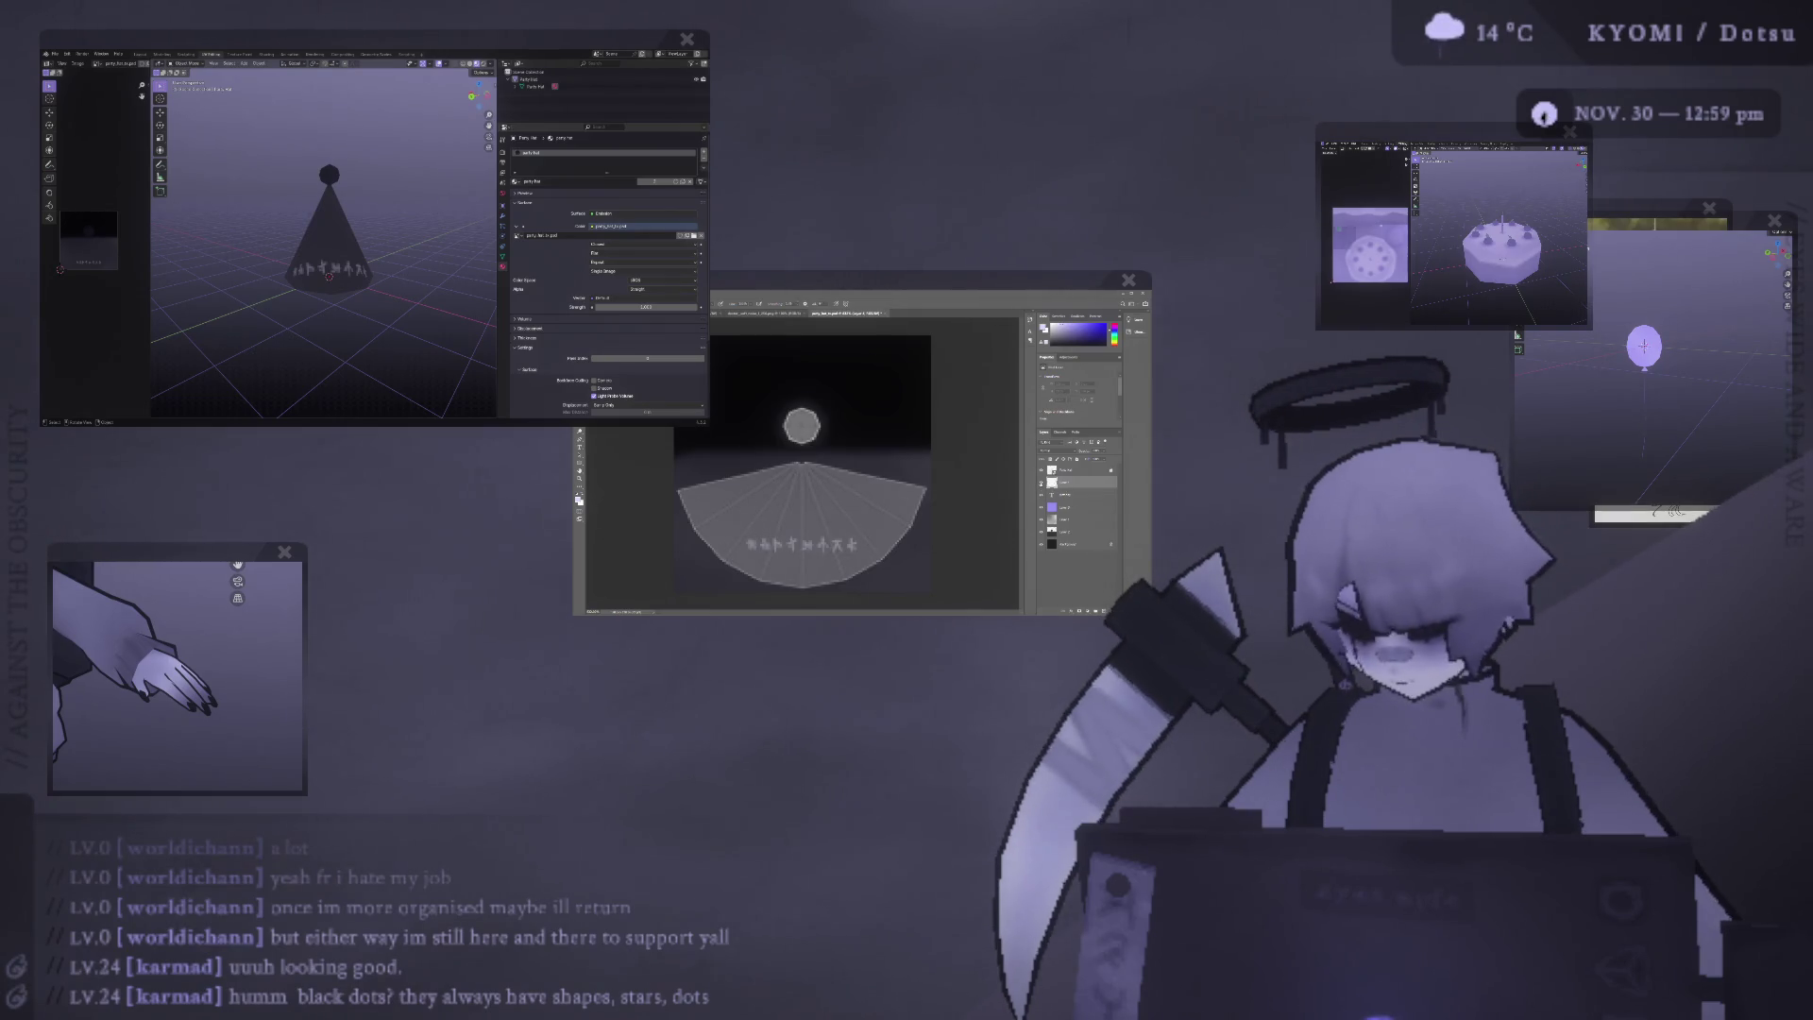
Paint an arc along the fan's bottom edge, tint it faint purple, and hide the UV overlay.
mouse_move(673, 483)
mouse_down()
mouse_move(717, 563)
mouse_move(784, 594)
mouse_up()
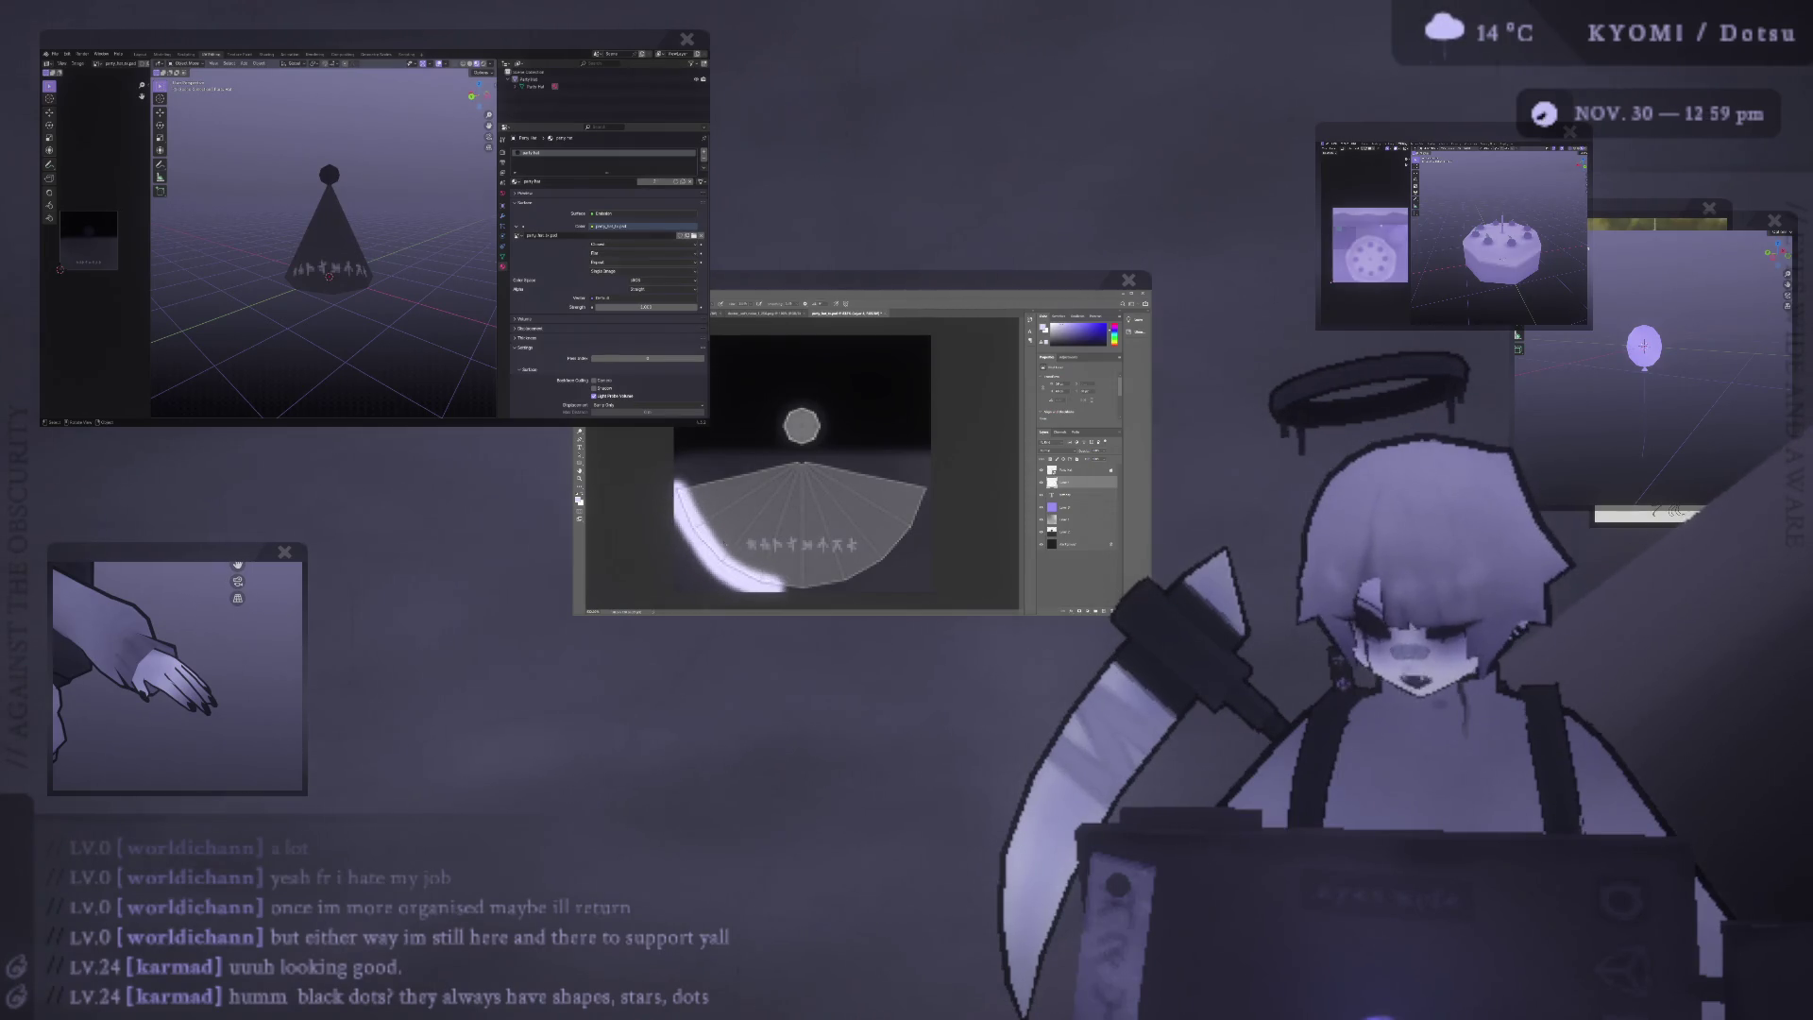
key(ctrl+z)
drag(681, 492, 722, 564)
key(ctrl+z)
mouse_move(673, 484)
mouse_down()
mouse_move(711, 557)
mouse_move(755, 590)
mouse_move(827, 596)
mouse_move(893, 571)
mouse_move(930, 487)
mouse_move(887, 553)
mouse_move(746, 589)
mouse_up()
key(ctrl+z)
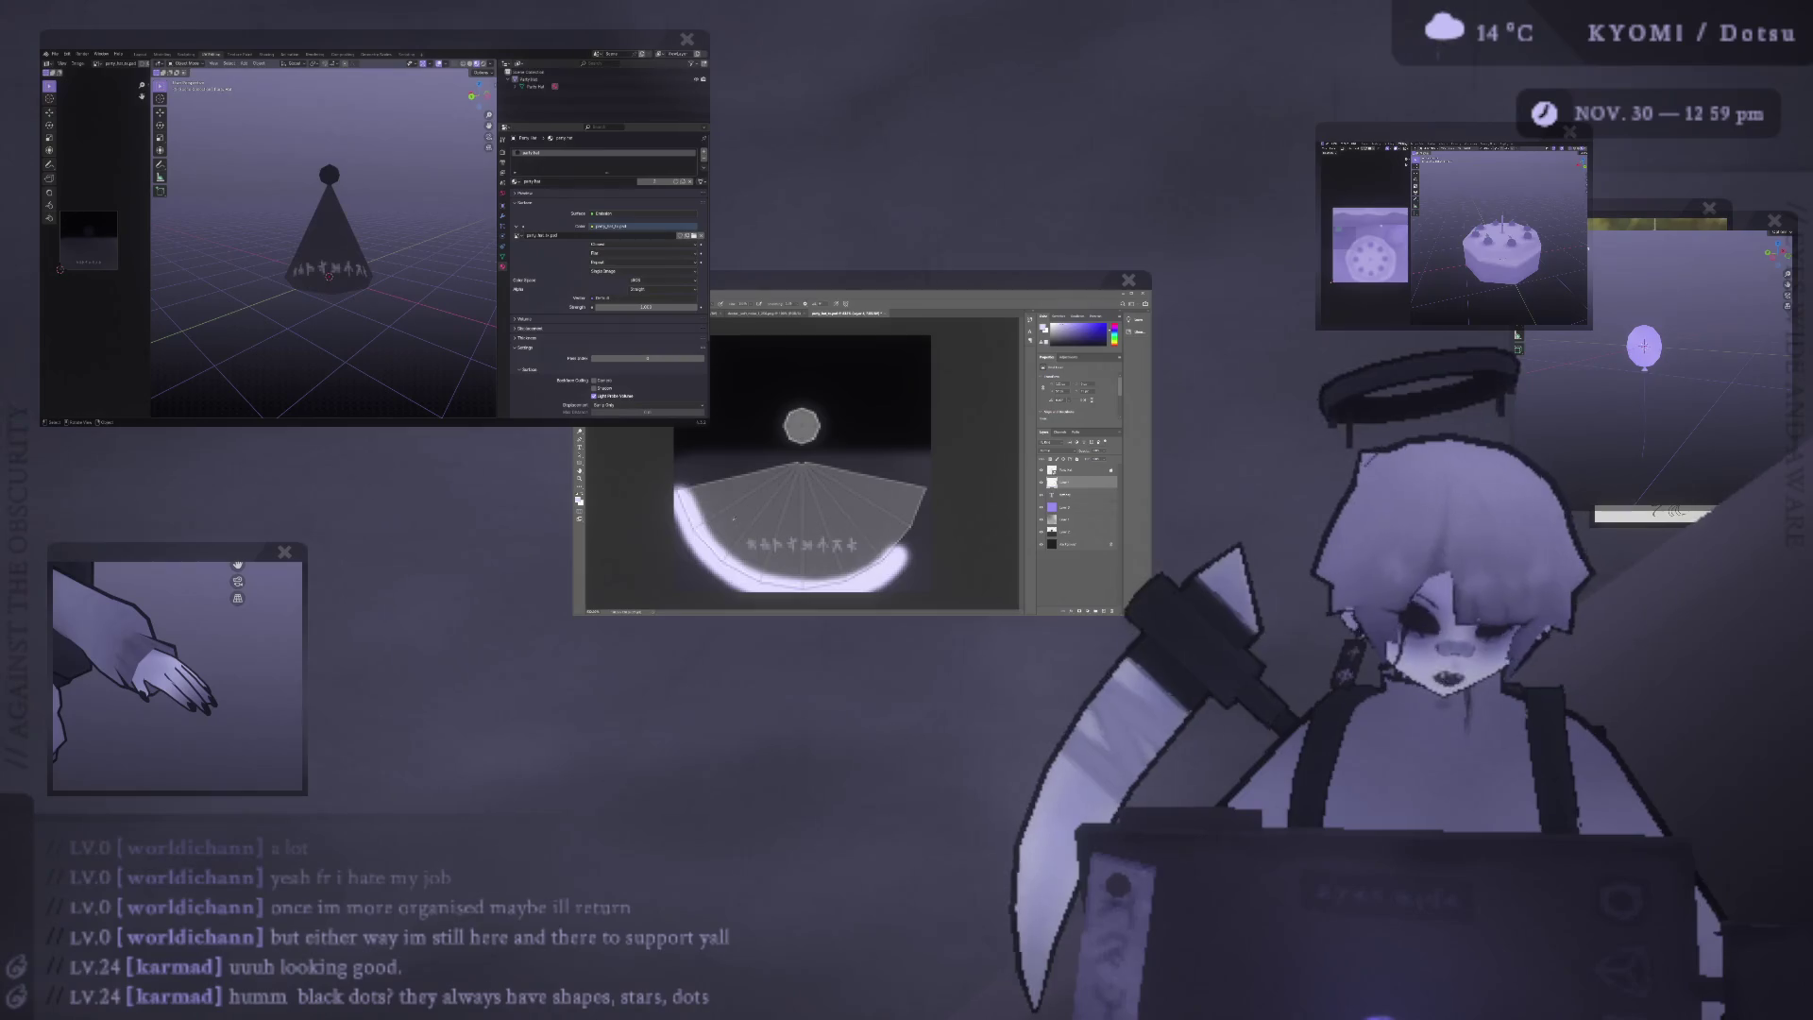
key(ctrl+z)
mouse_move(675, 483)
mouse_down()
mouse_move(750, 576)
mouse_move(836, 588)
mouse_move(878, 568)
mouse_move(928, 491)
mouse_move(874, 554)
mouse_move(776, 583)
mouse_move(697, 524)
mouse_move(678, 484)
mouse_up()
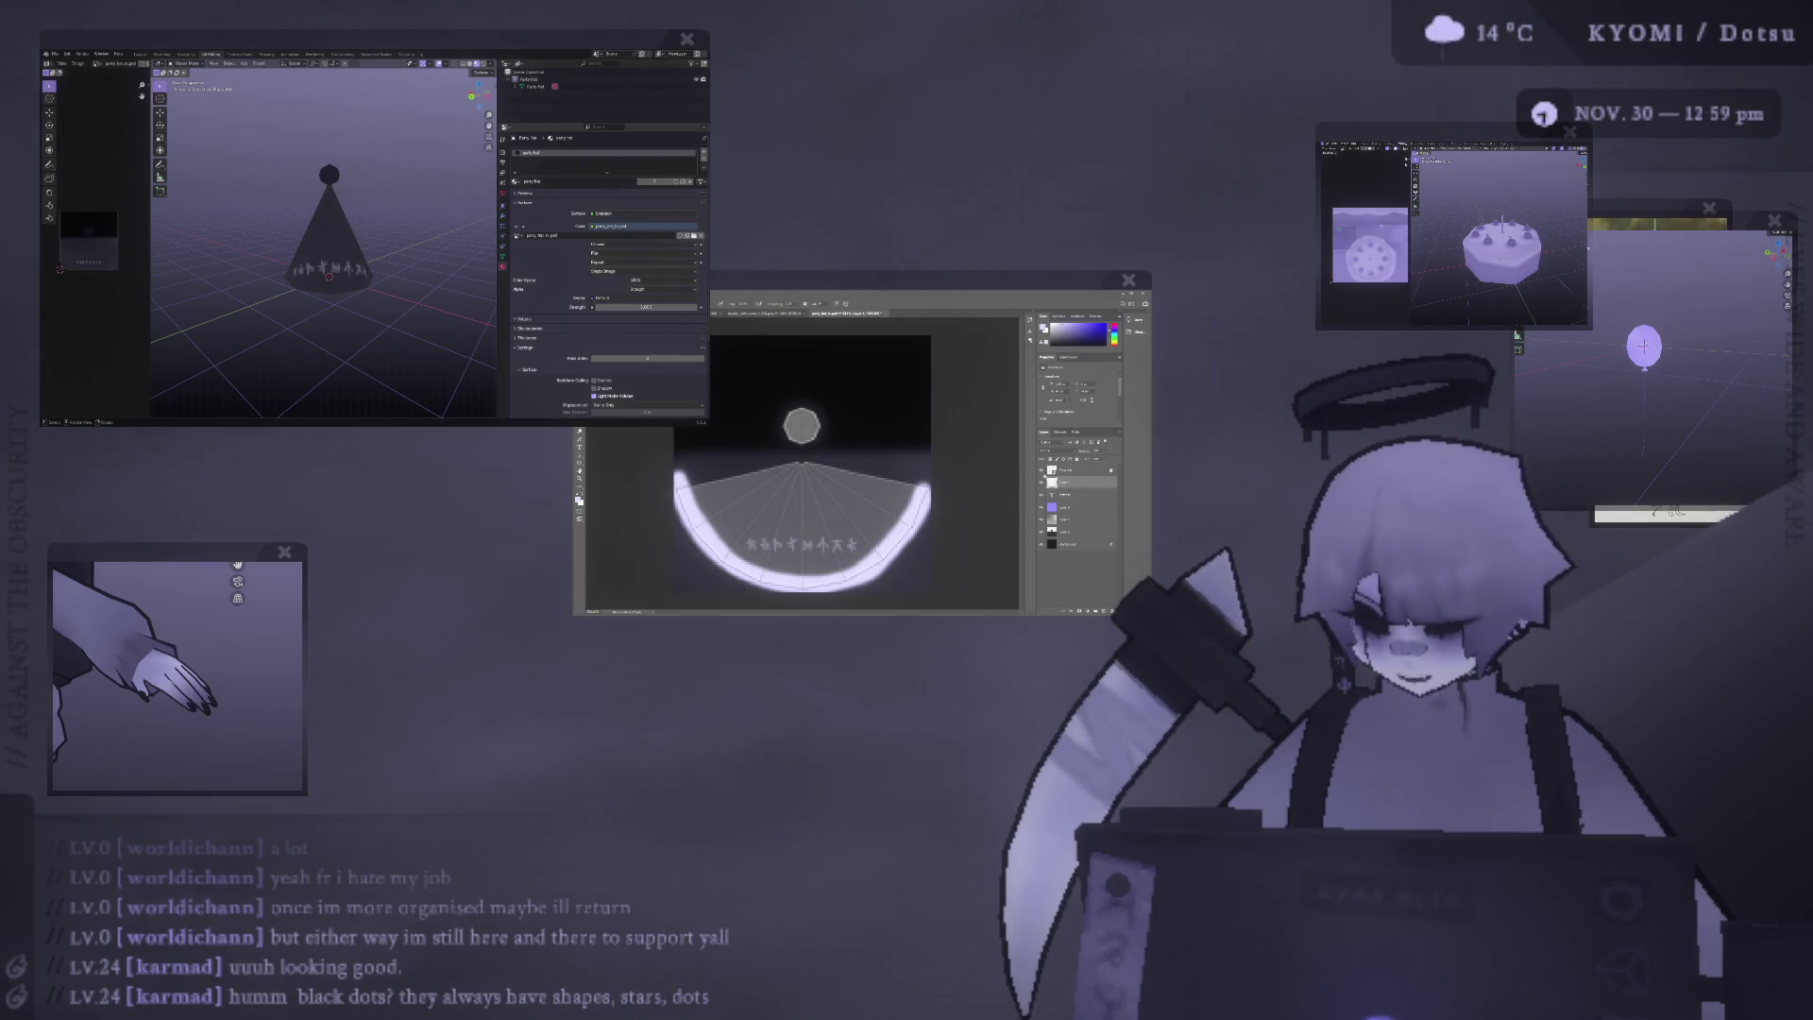
click(1056, 525)
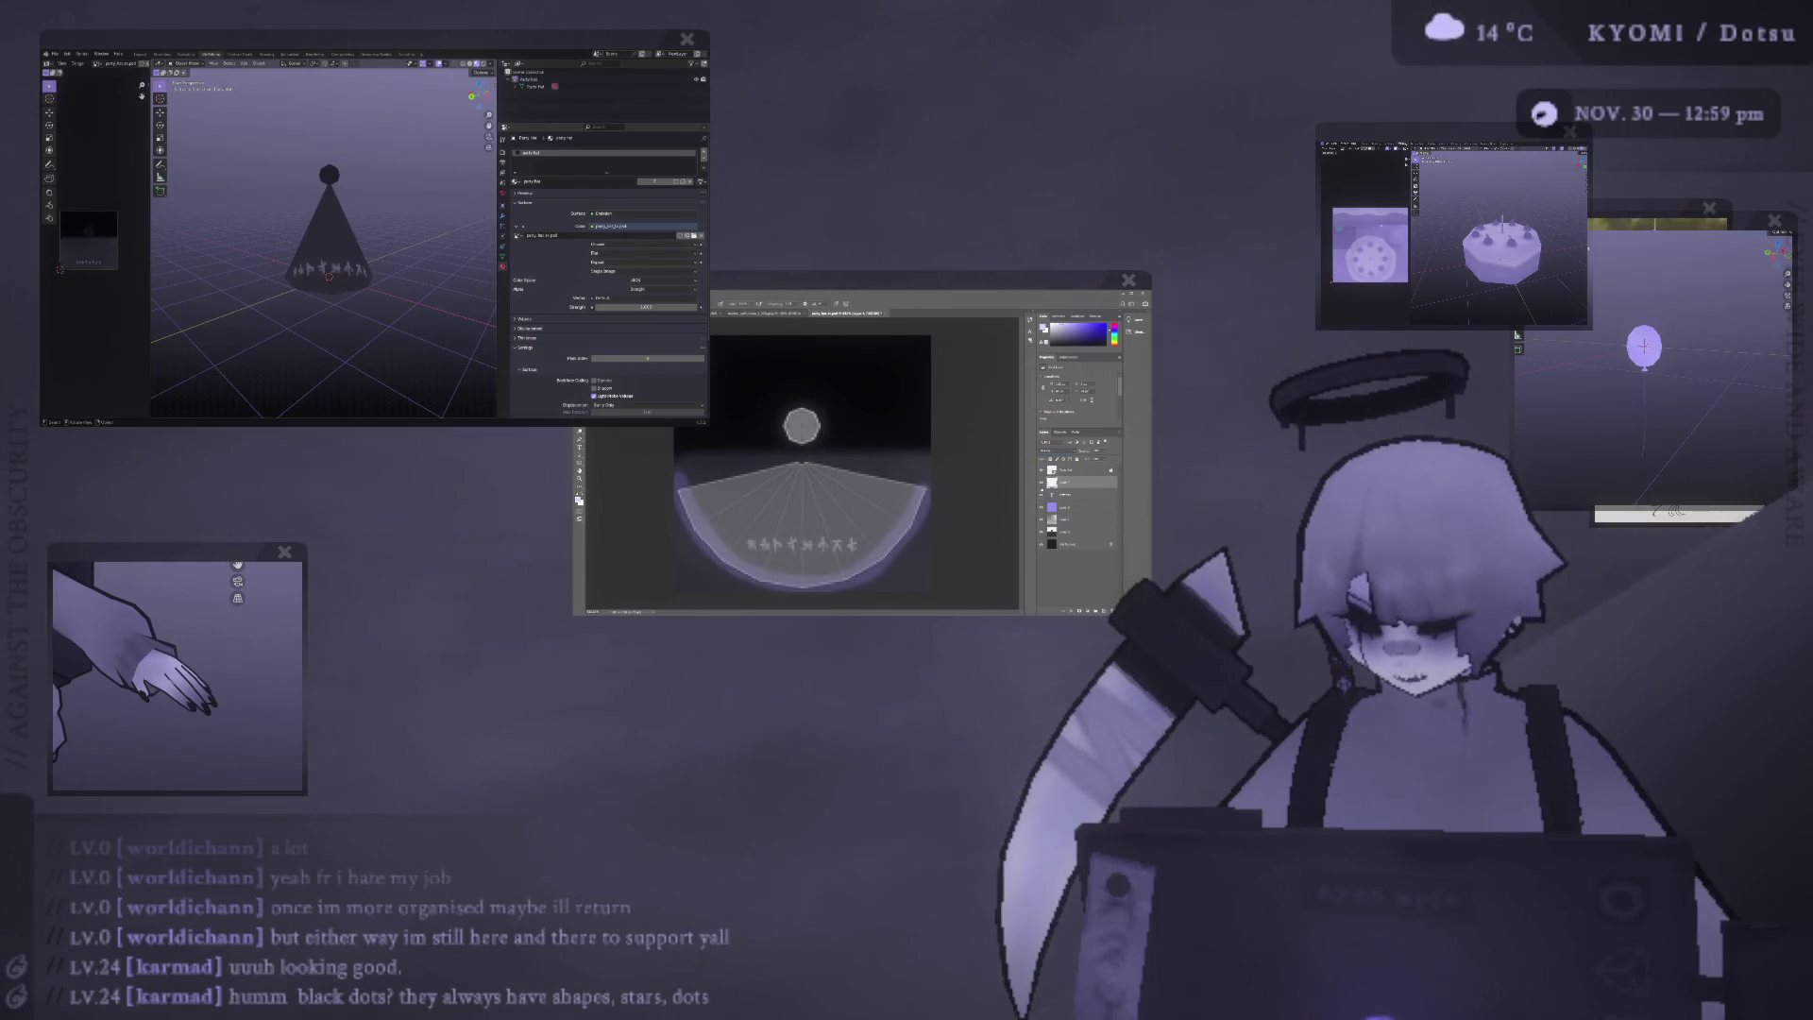
click(1043, 469)
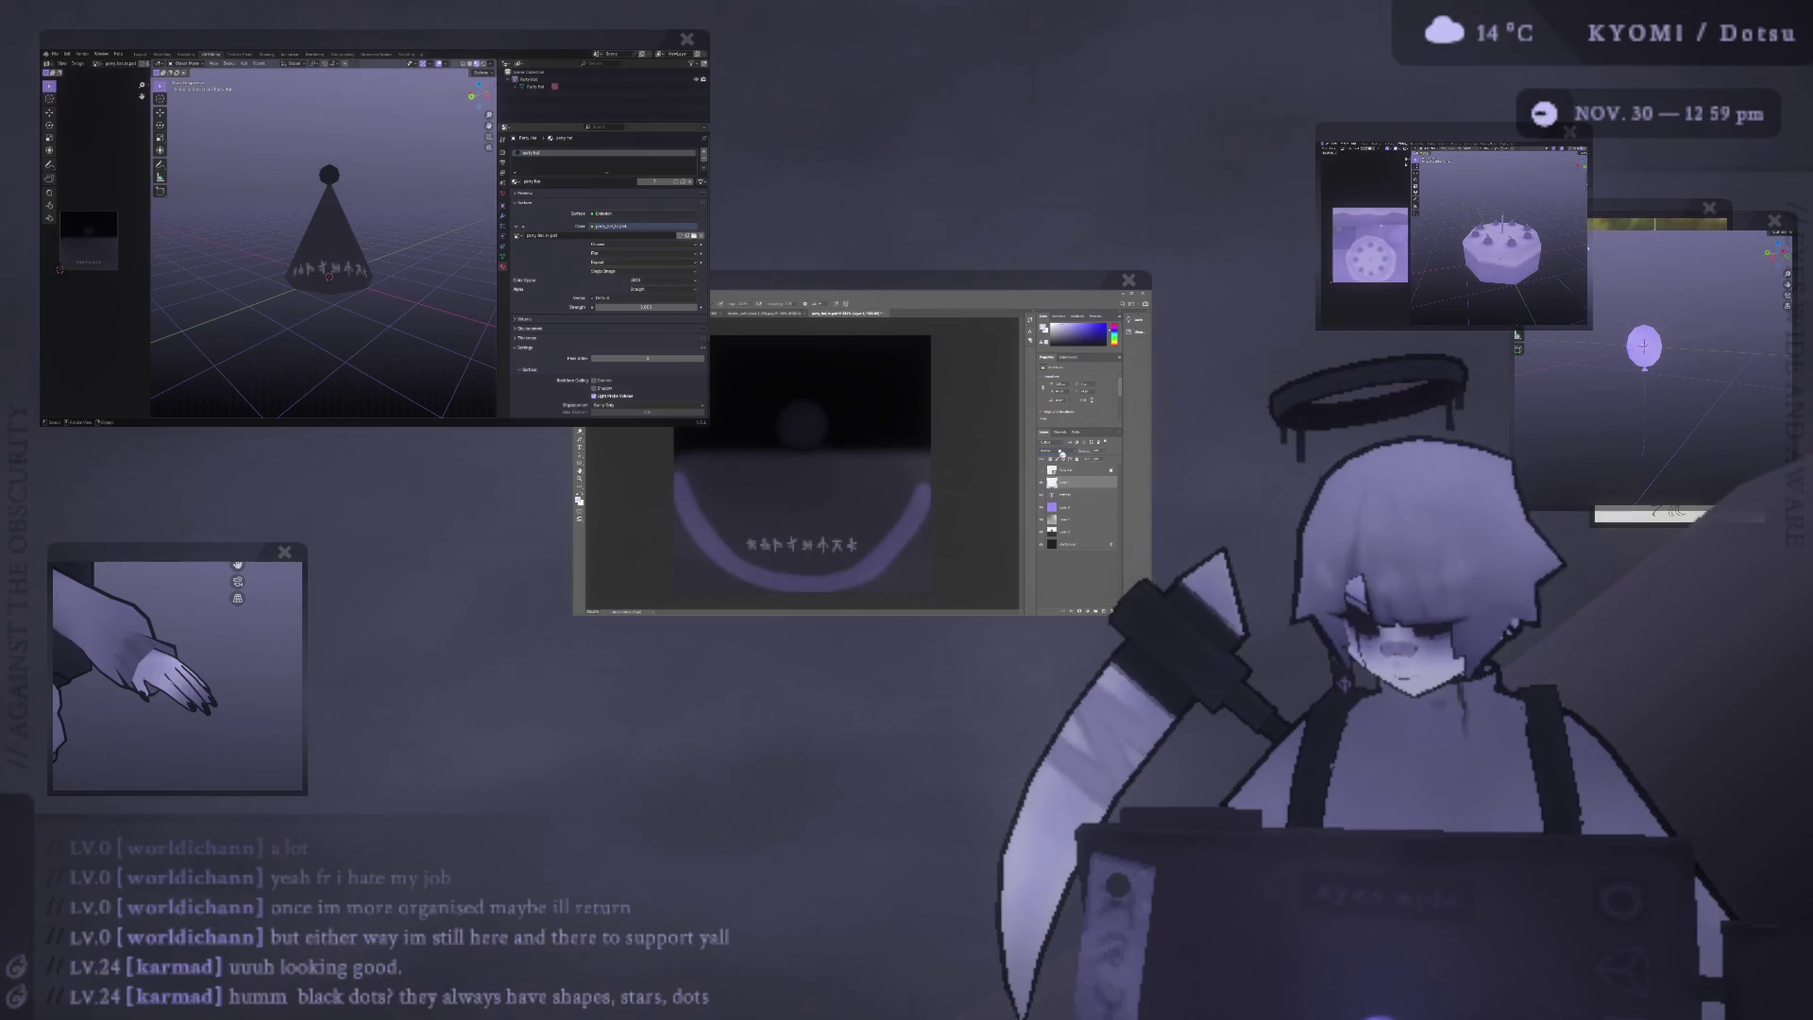
Toggle the arc layer's colour overlay and lower its Fill so the band turns dim grey.
click(1059, 507)
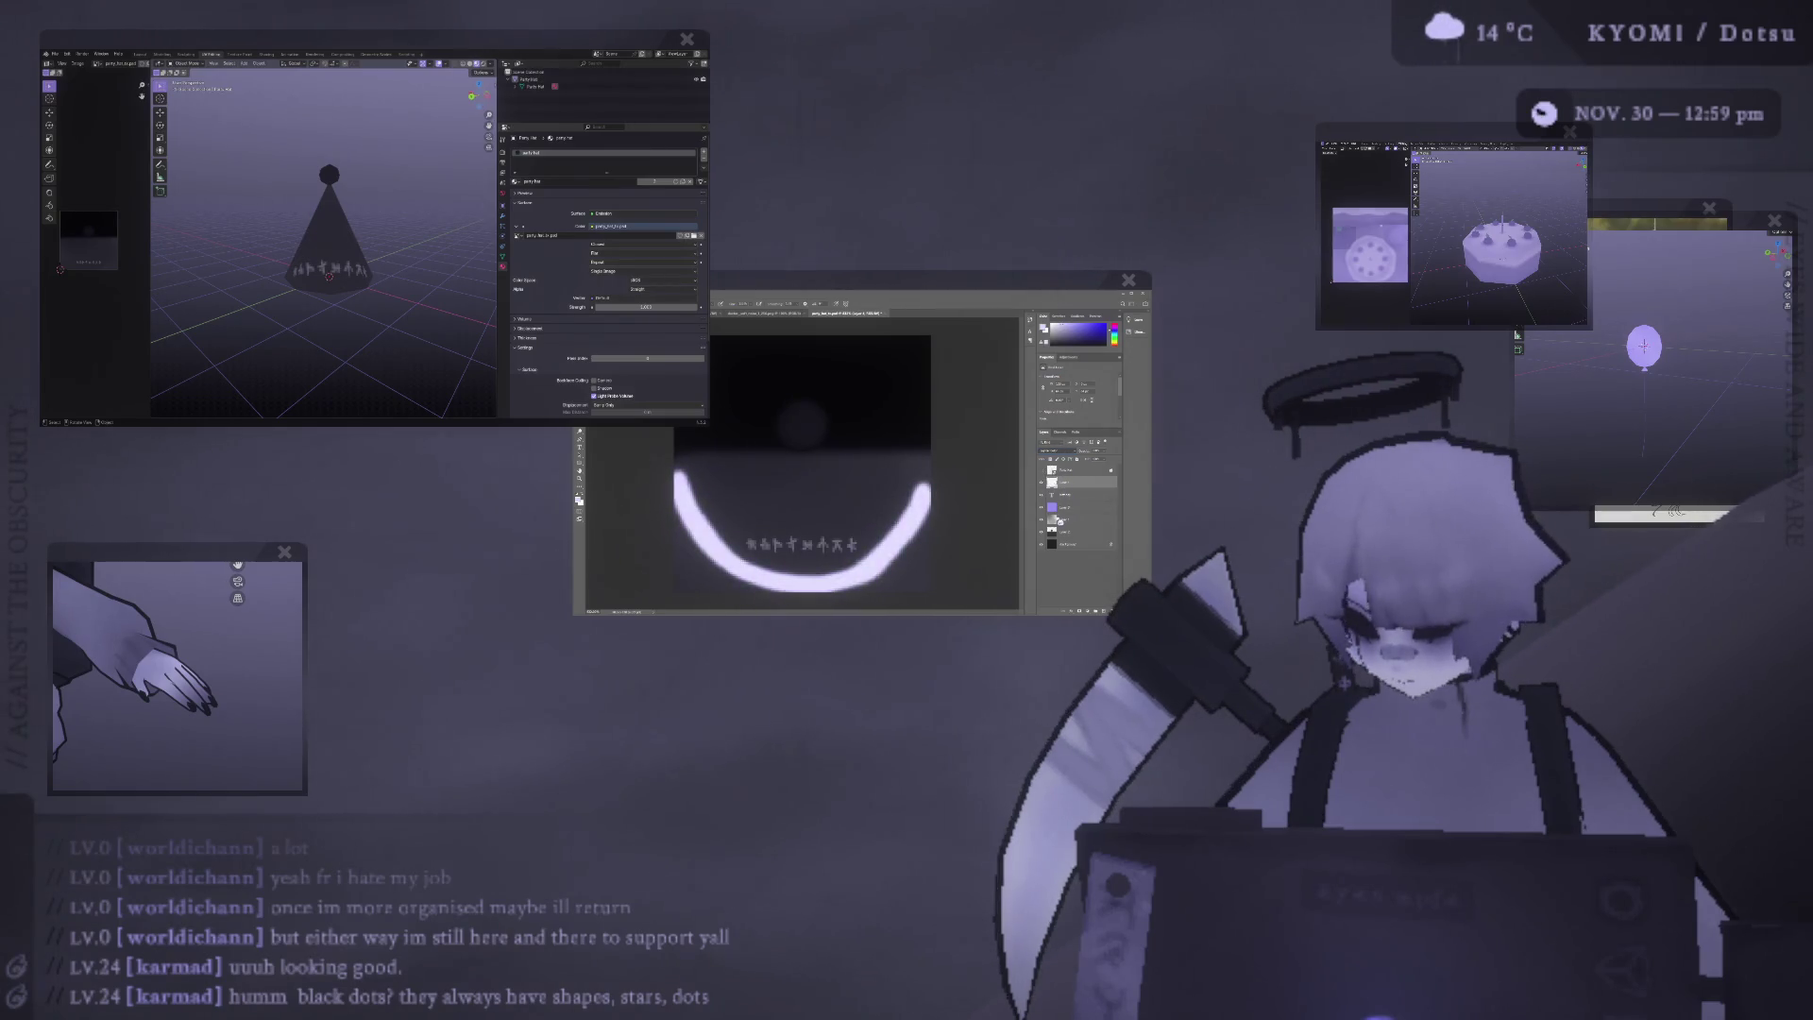
click(1058, 525)
click(1058, 532)
click(1059, 539)
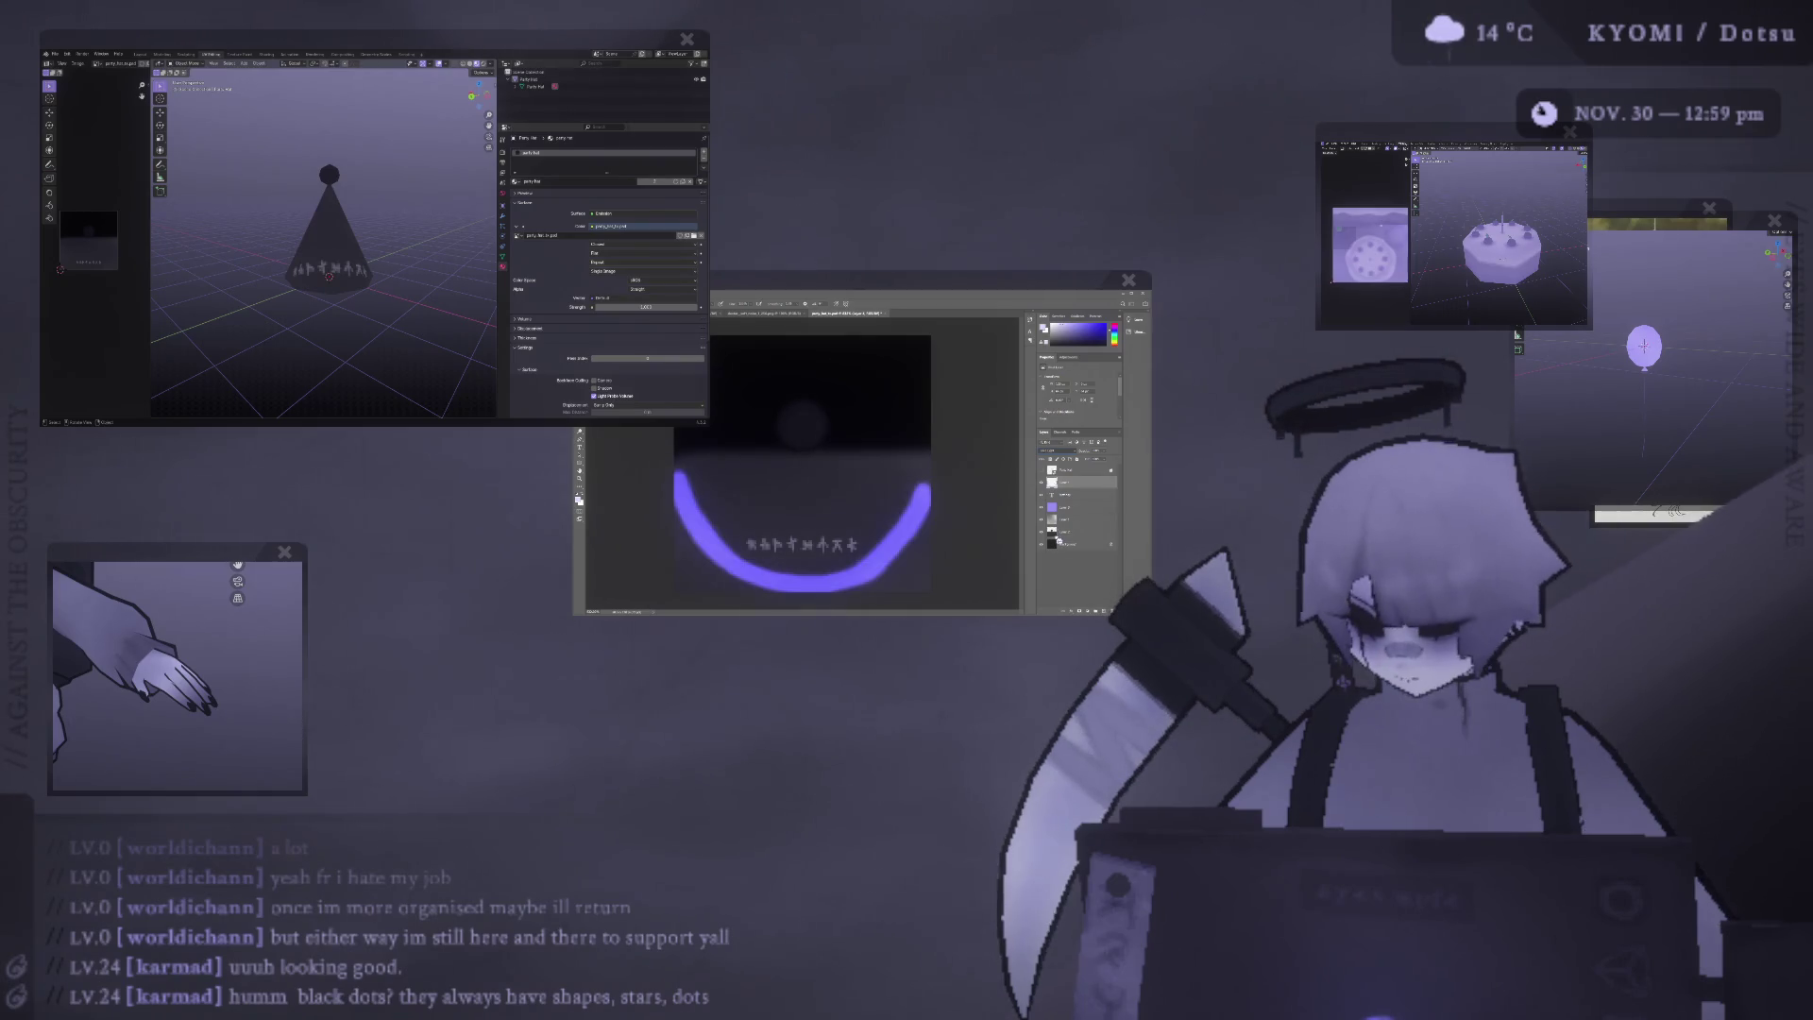
click(1059, 545)
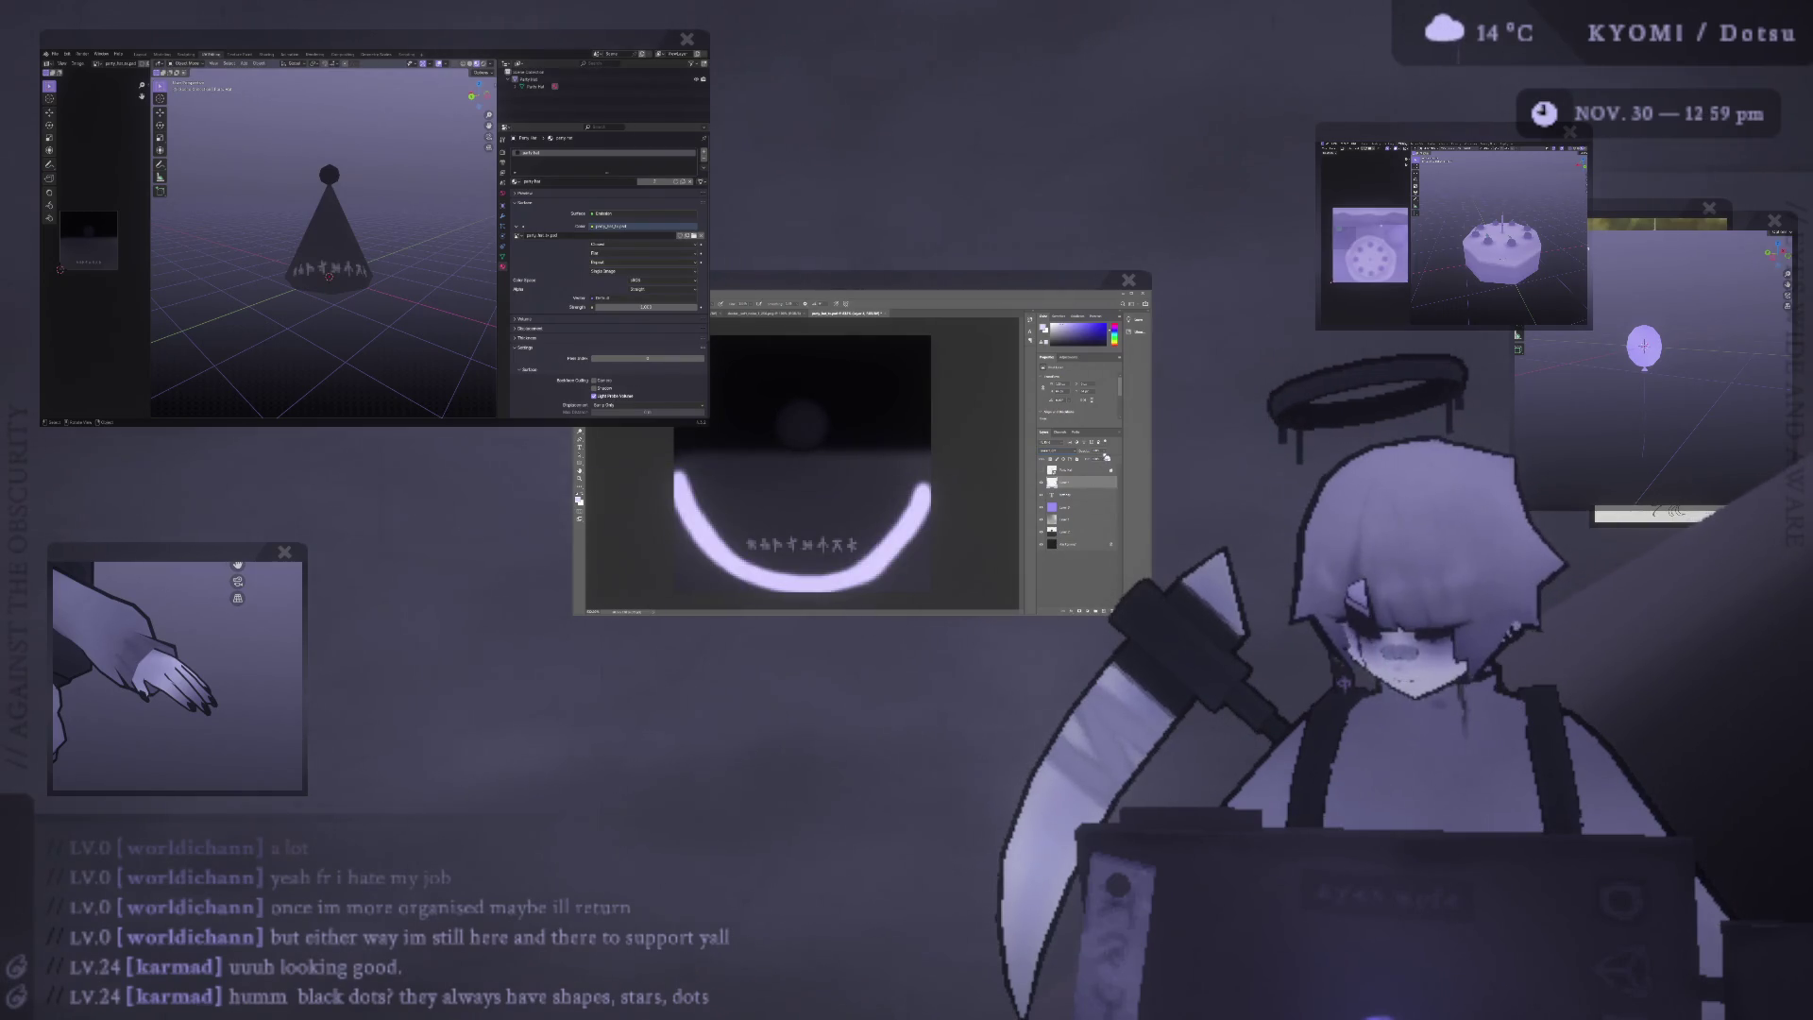
click(1095, 461)
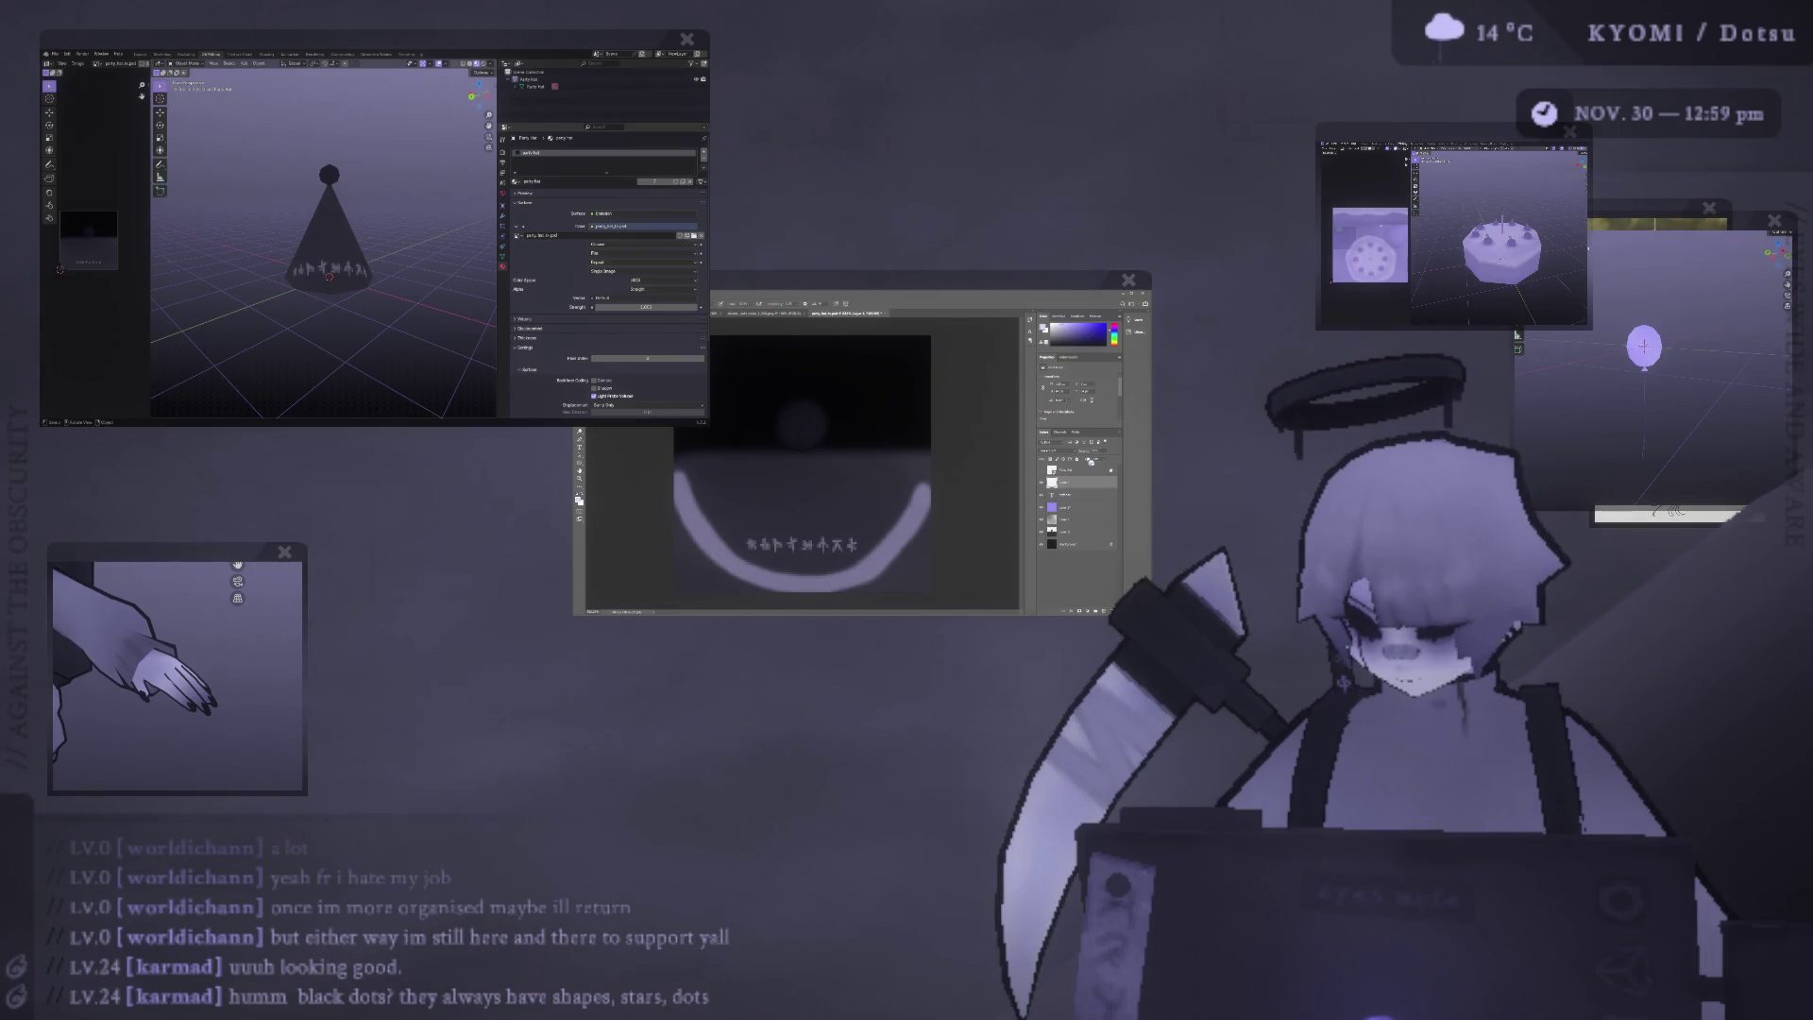
scroll(1090, 461, down, 3)
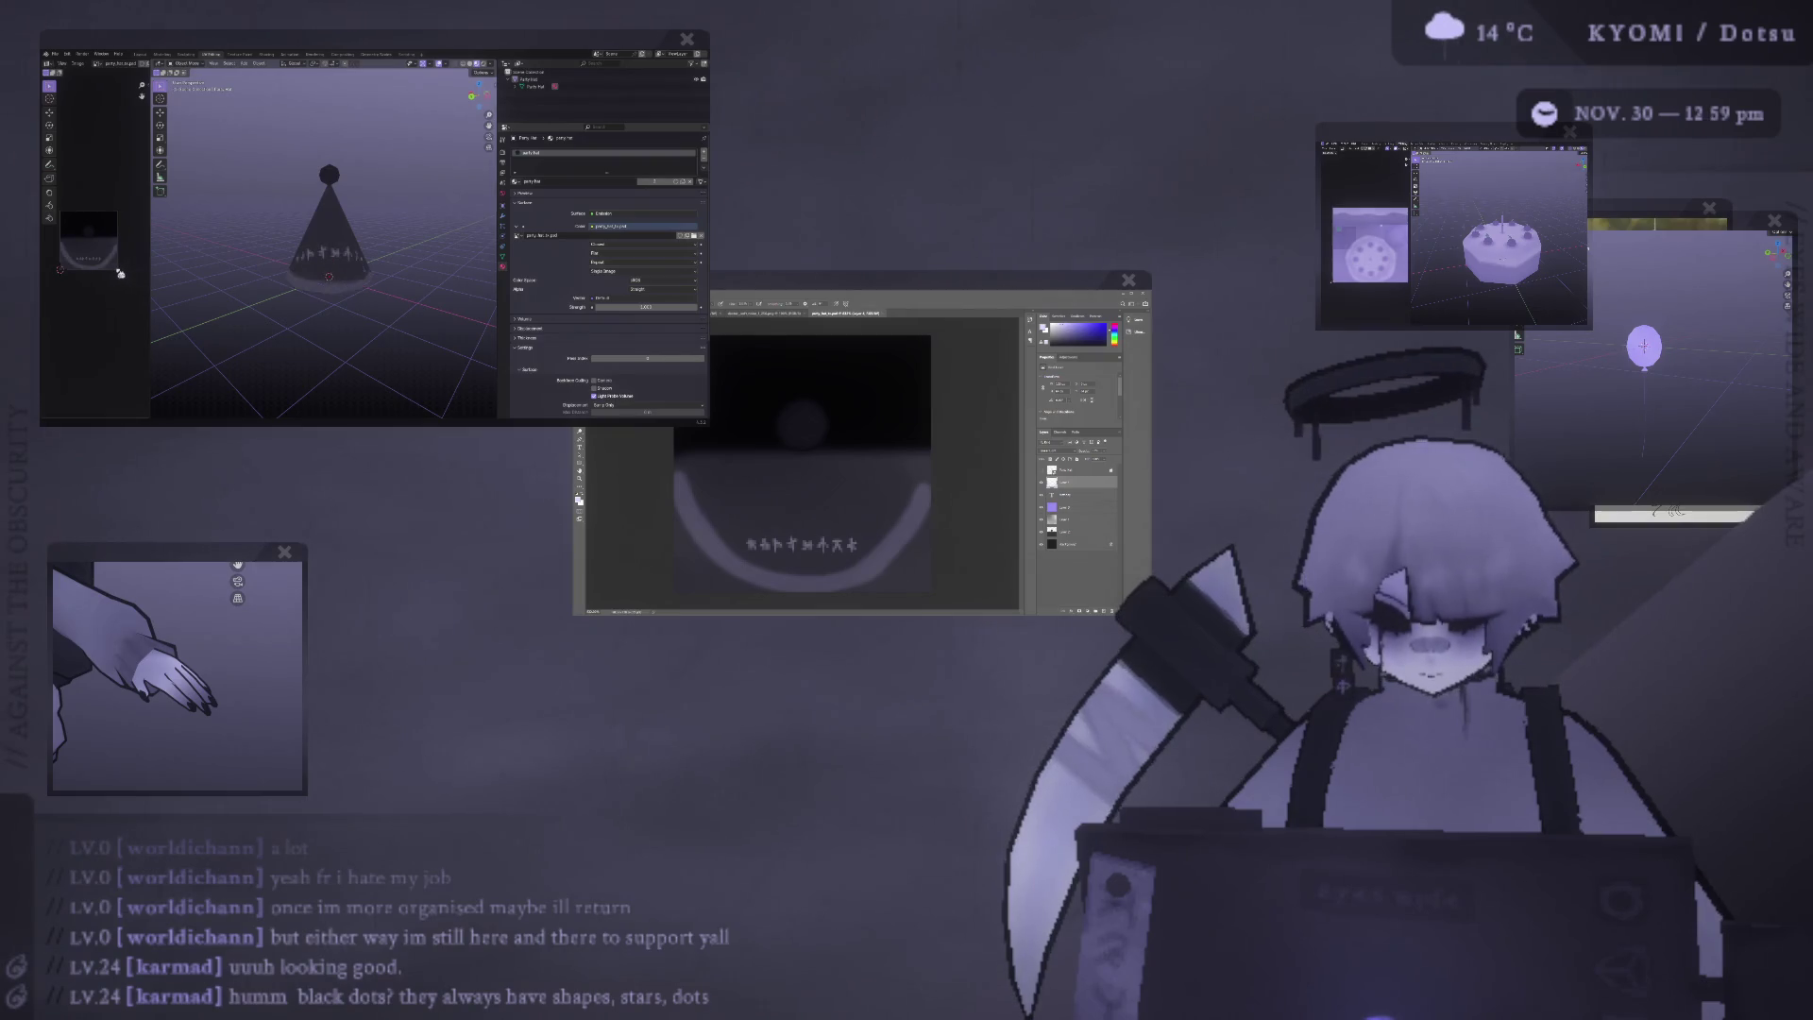
mouse_move(277, 270)
middle_down()
mouse_move(300, 269)
mouse_move(211, 269)
mouse_move(284, 284)
middle_up()
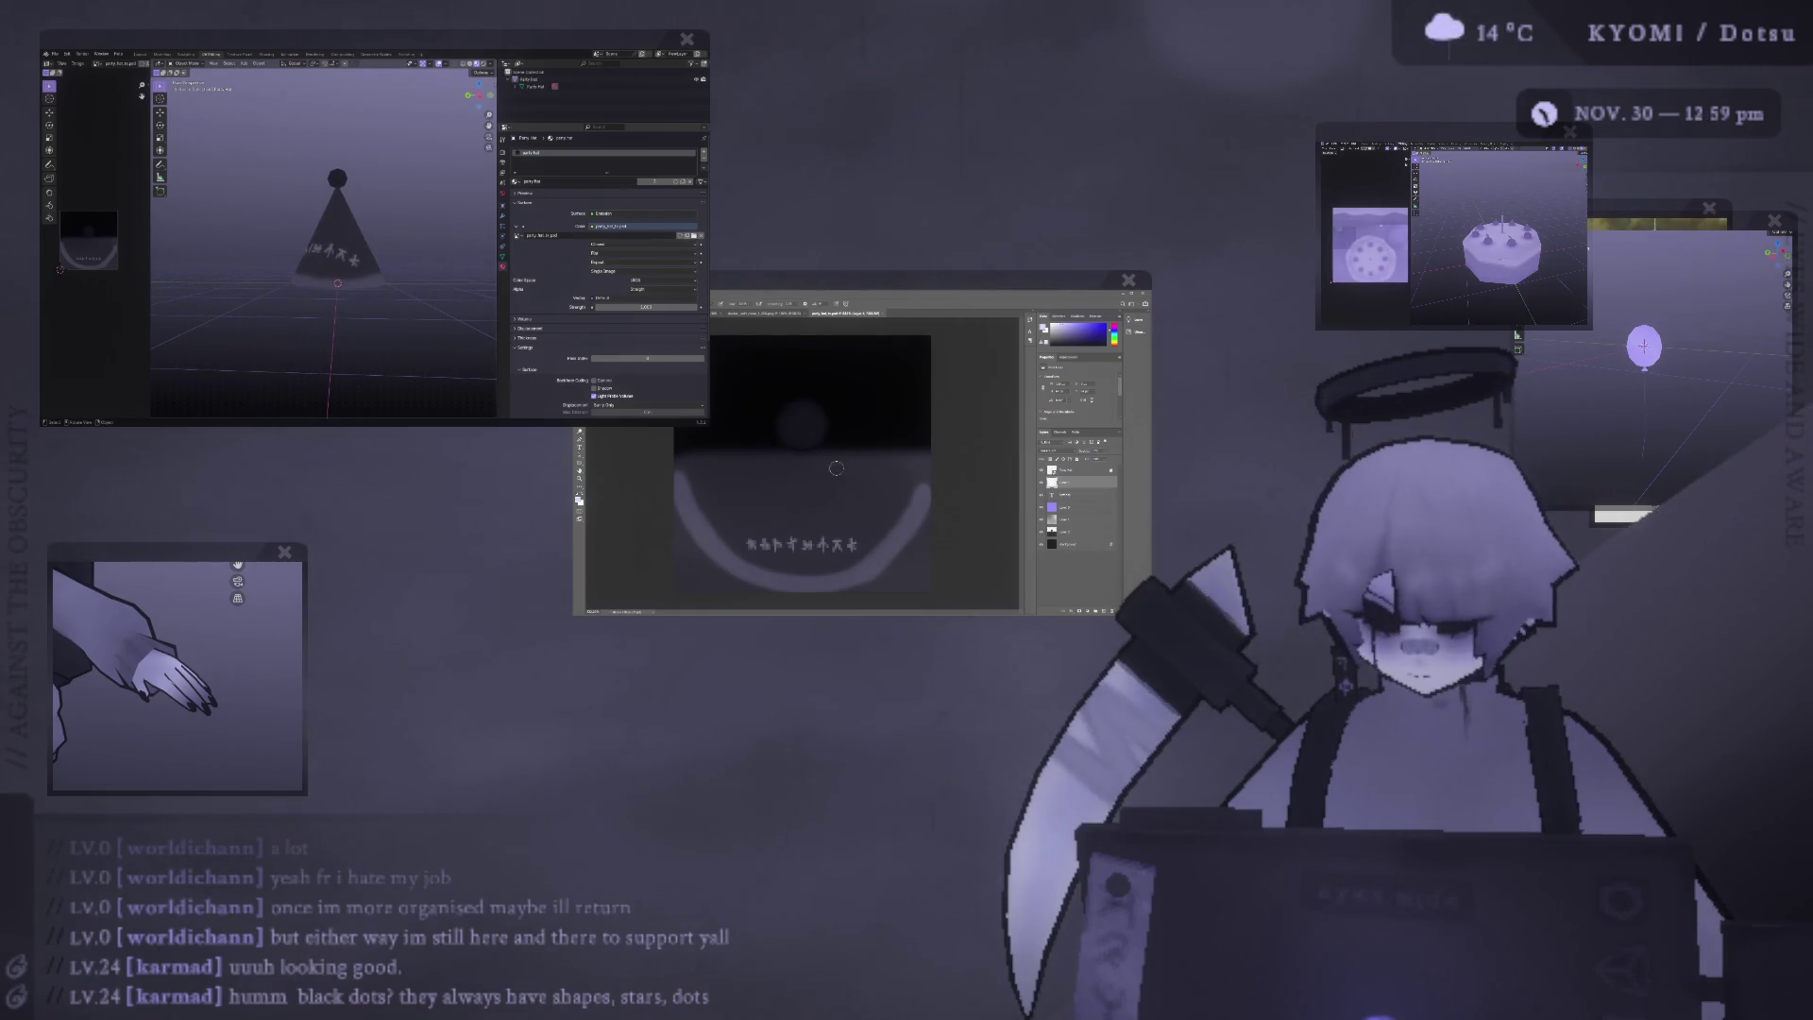
key(ctrl+z)
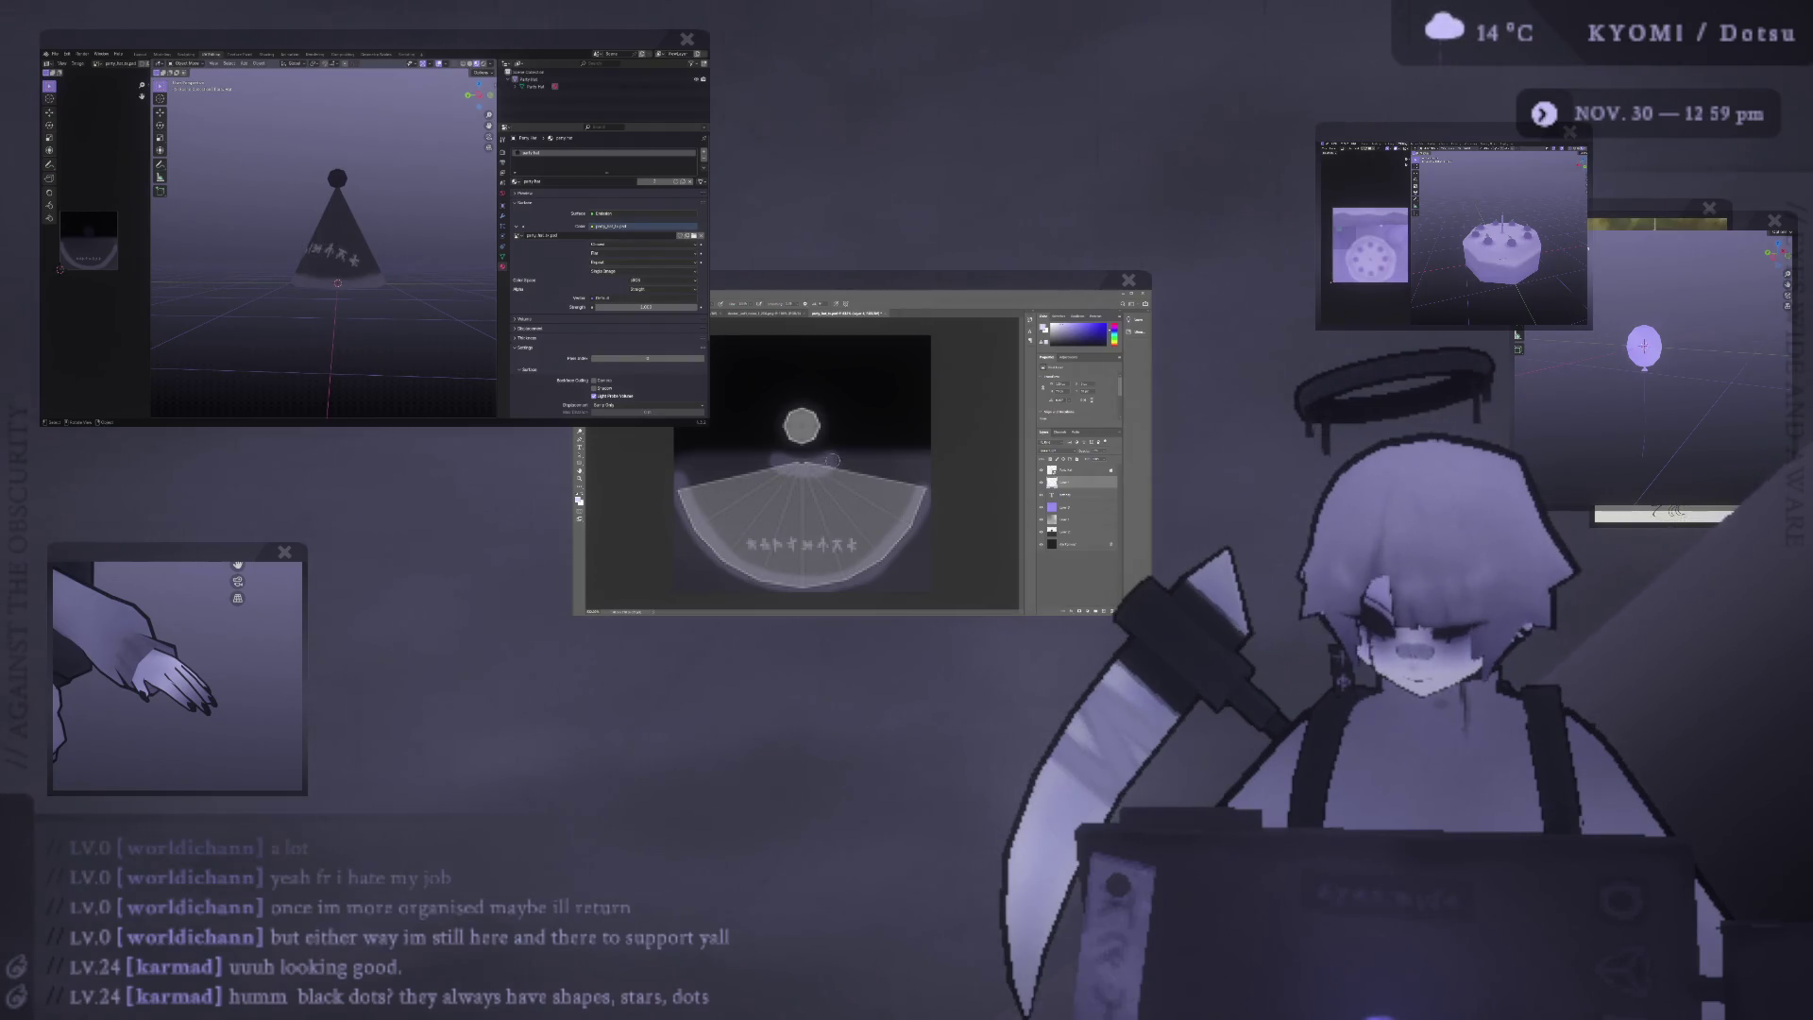
middle_drag(208, 250, 283, 255)
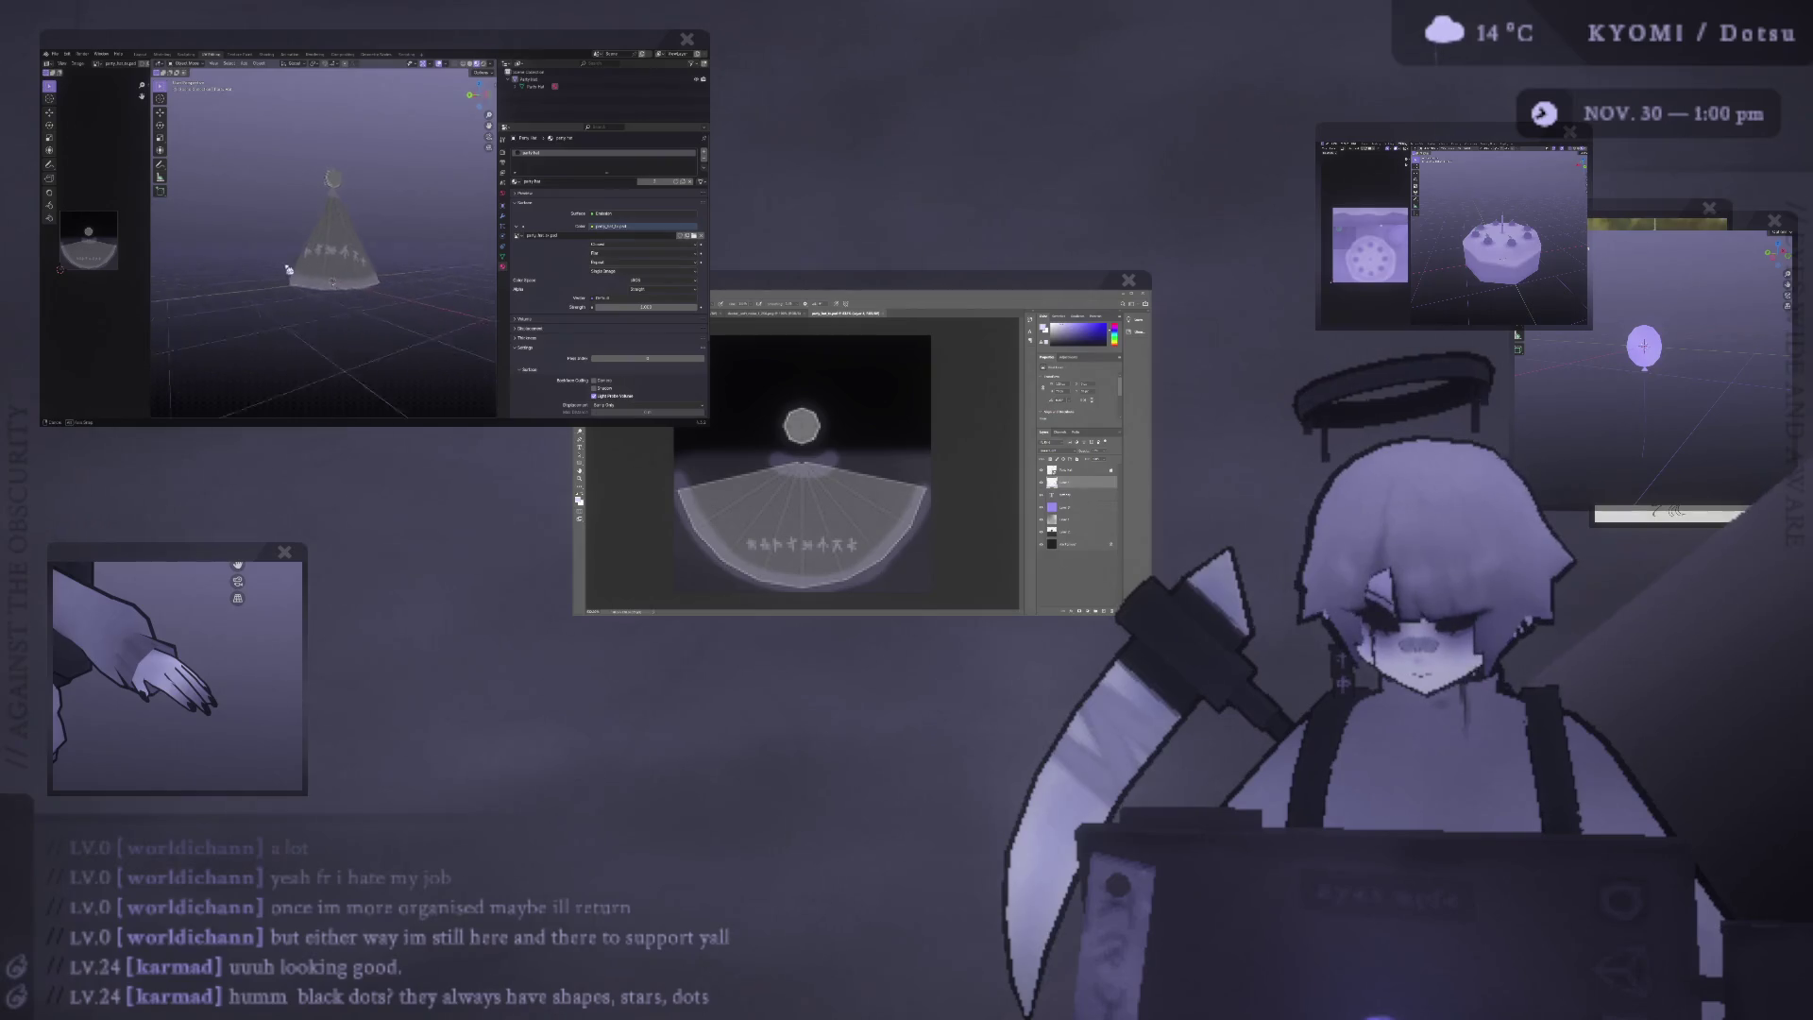
key(ctrl+z)
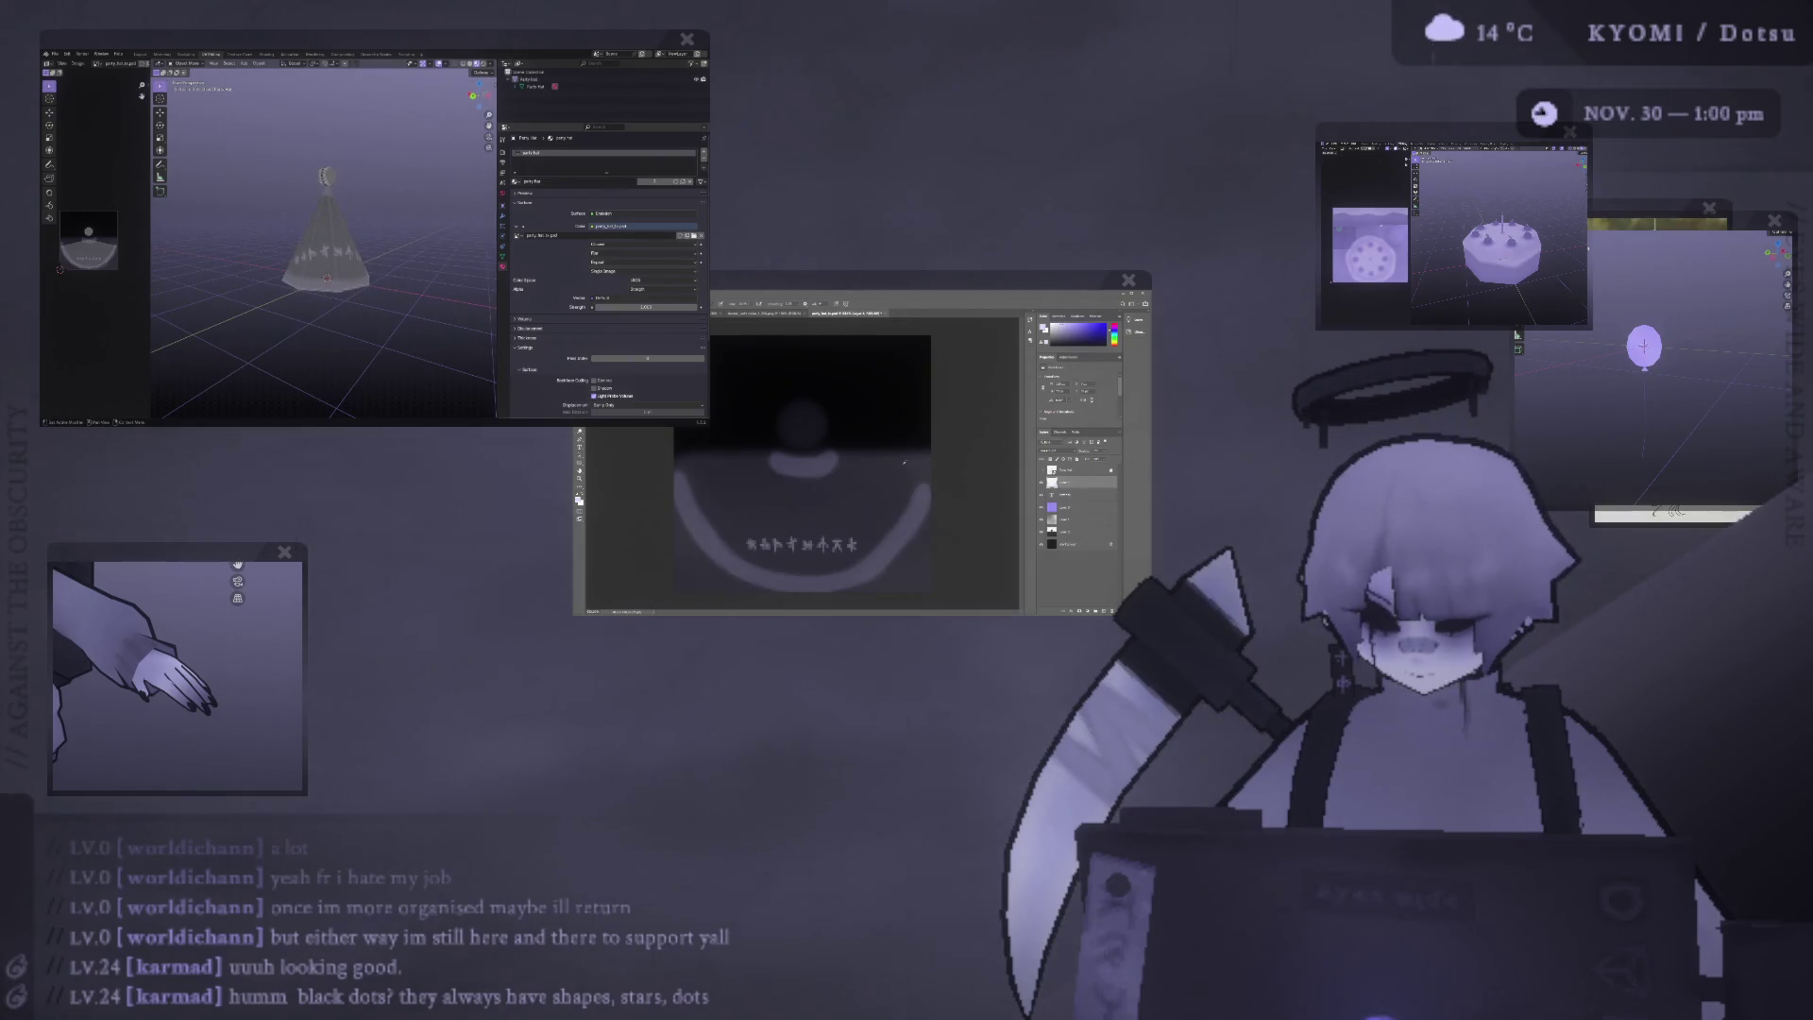
mouse_move(245, 249)
middle_down()
mouse_move(163, 268)
mouse_move(314, 269)
middle_up()
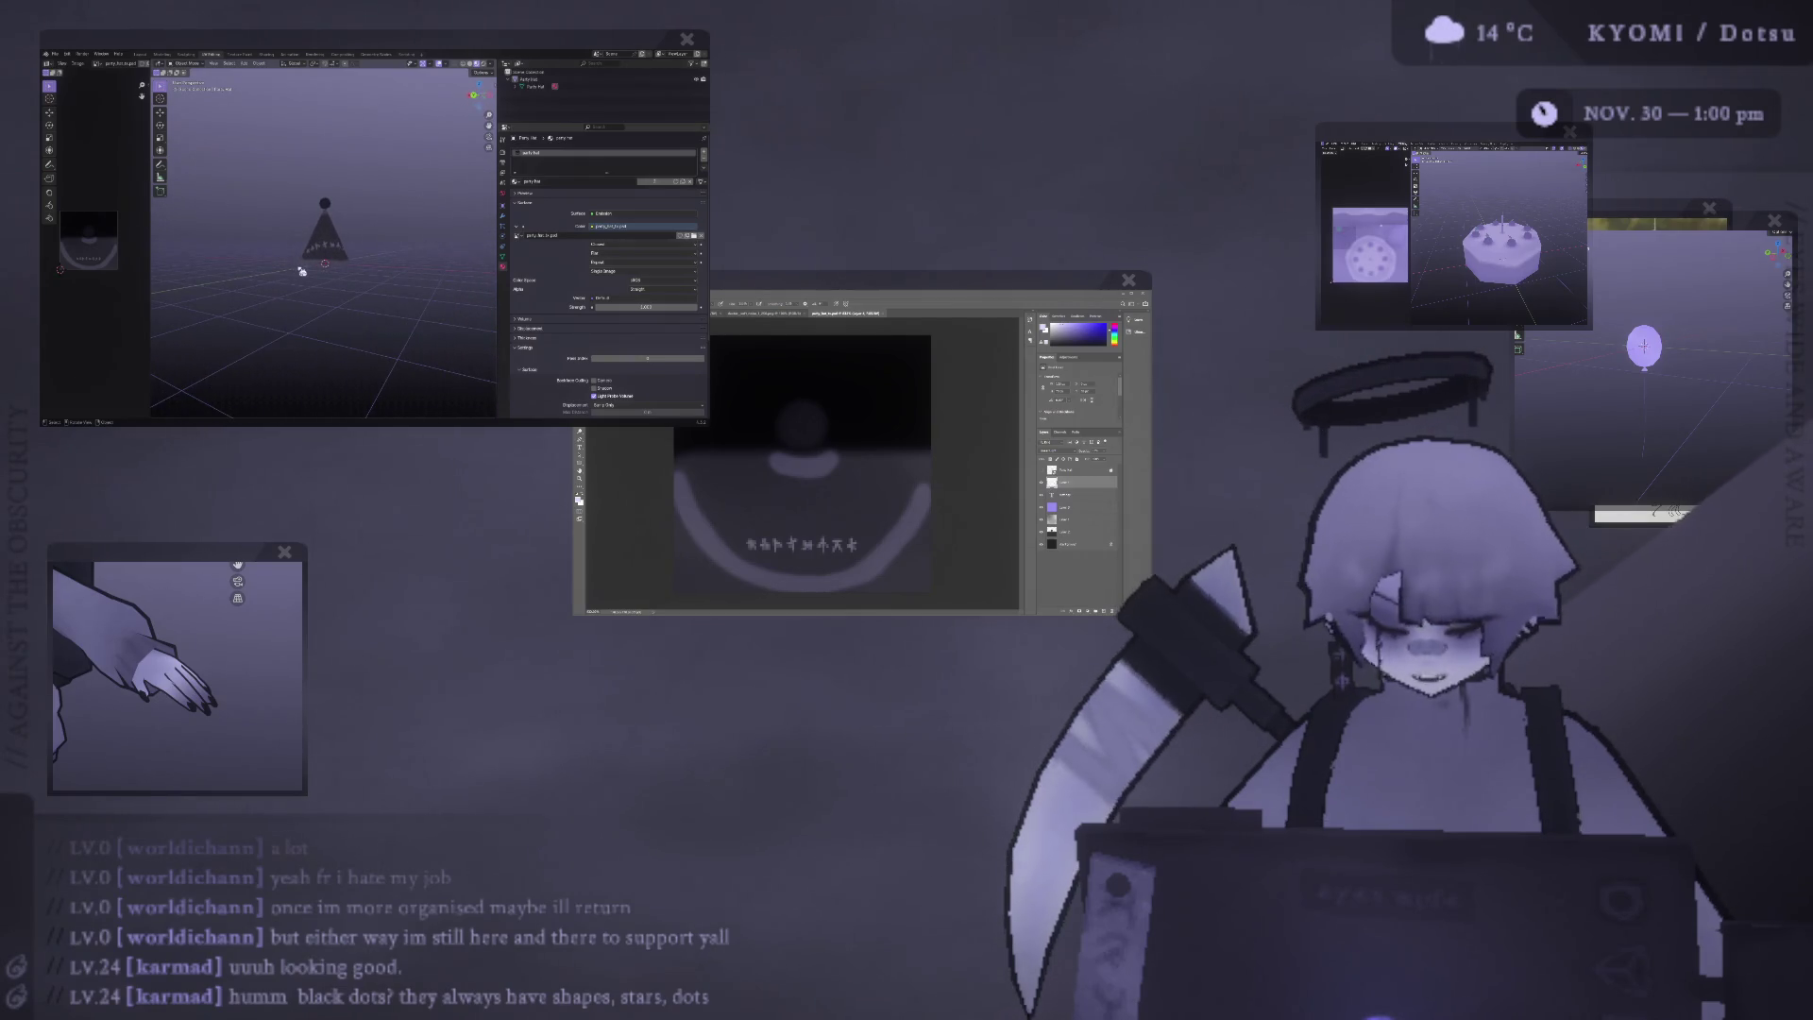
scroll(314, 269, up, 3)
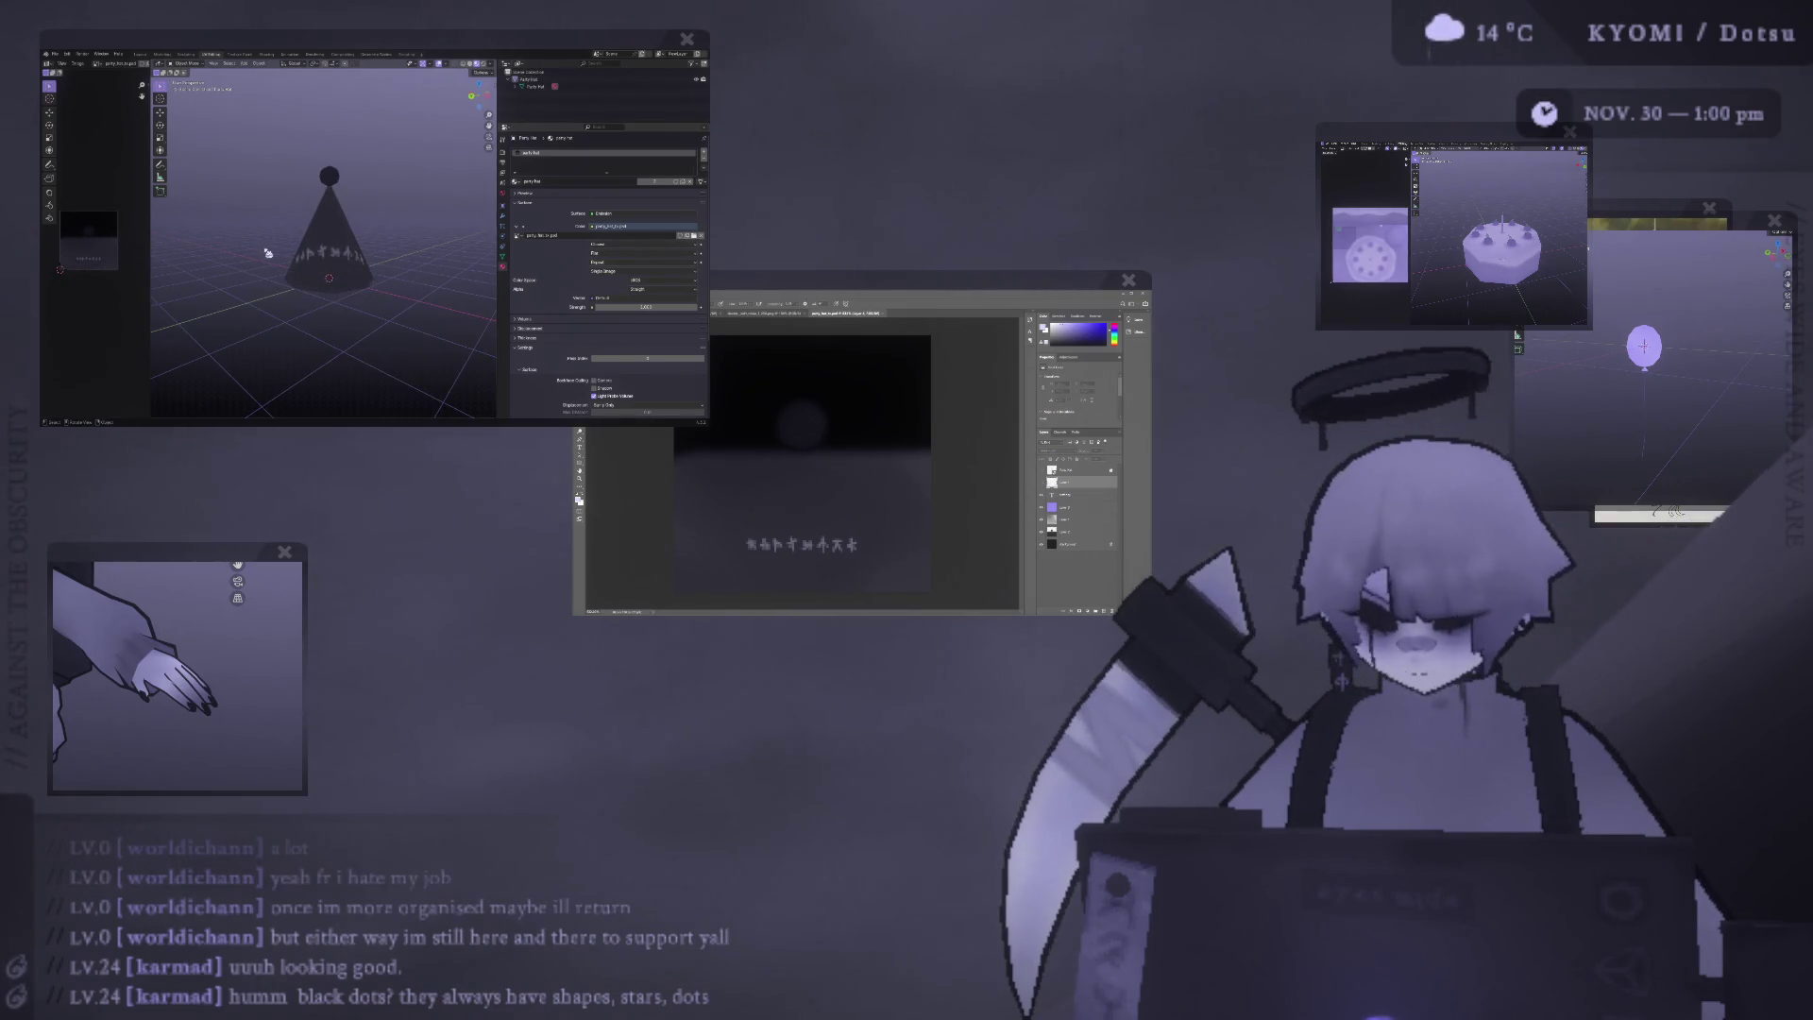
scroll(321, 245, up, 2)
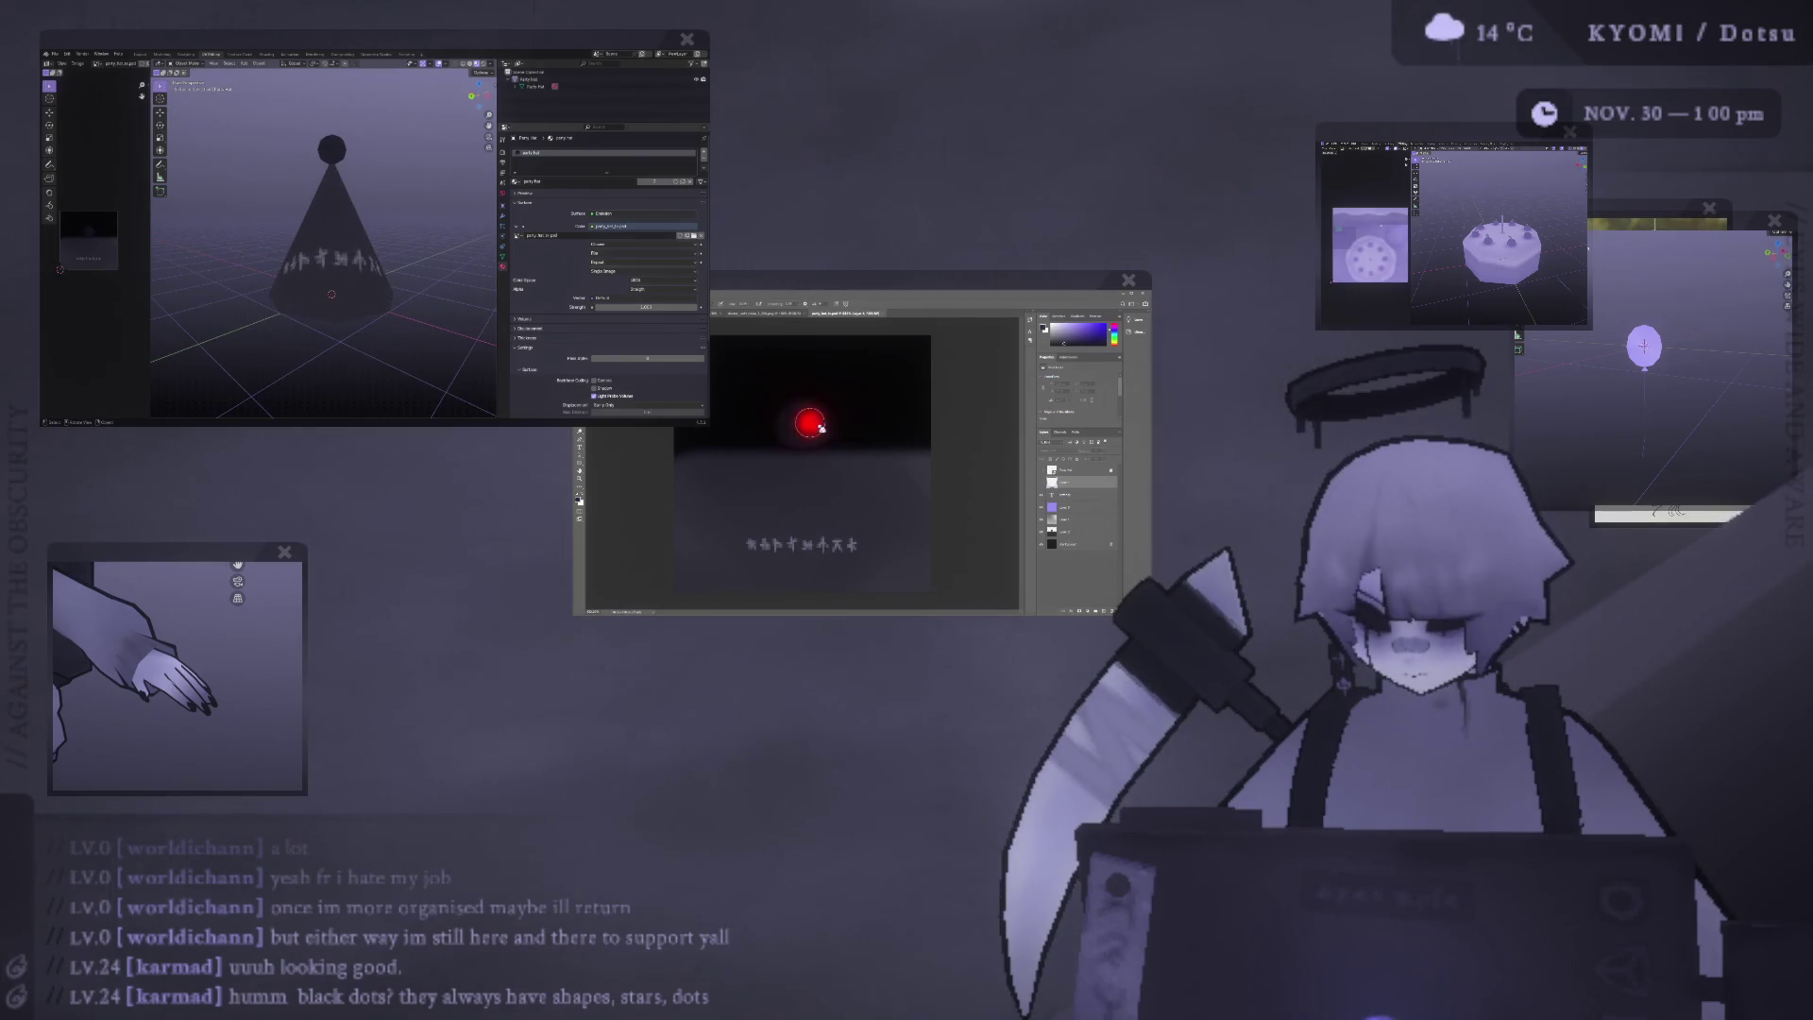
Switch the foreground to black and paint three small dots near the glyph row.
click(1076, 531)
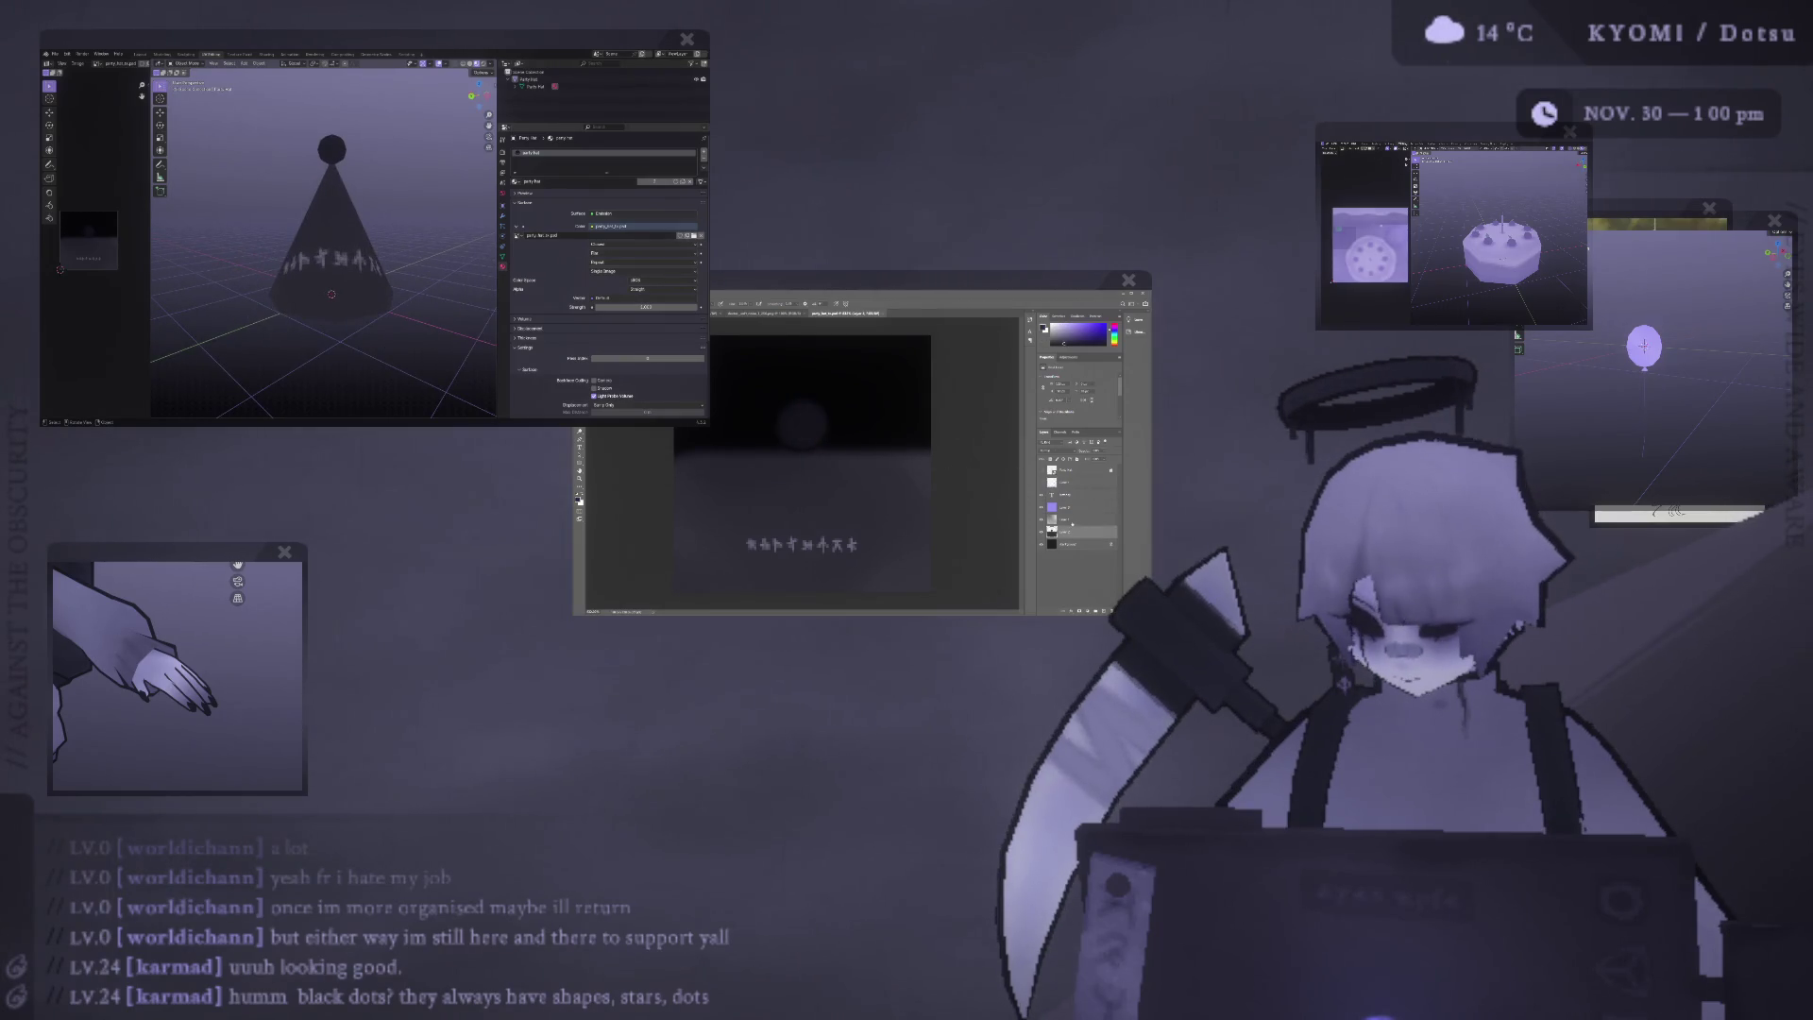
key(x)
click(839, 489)
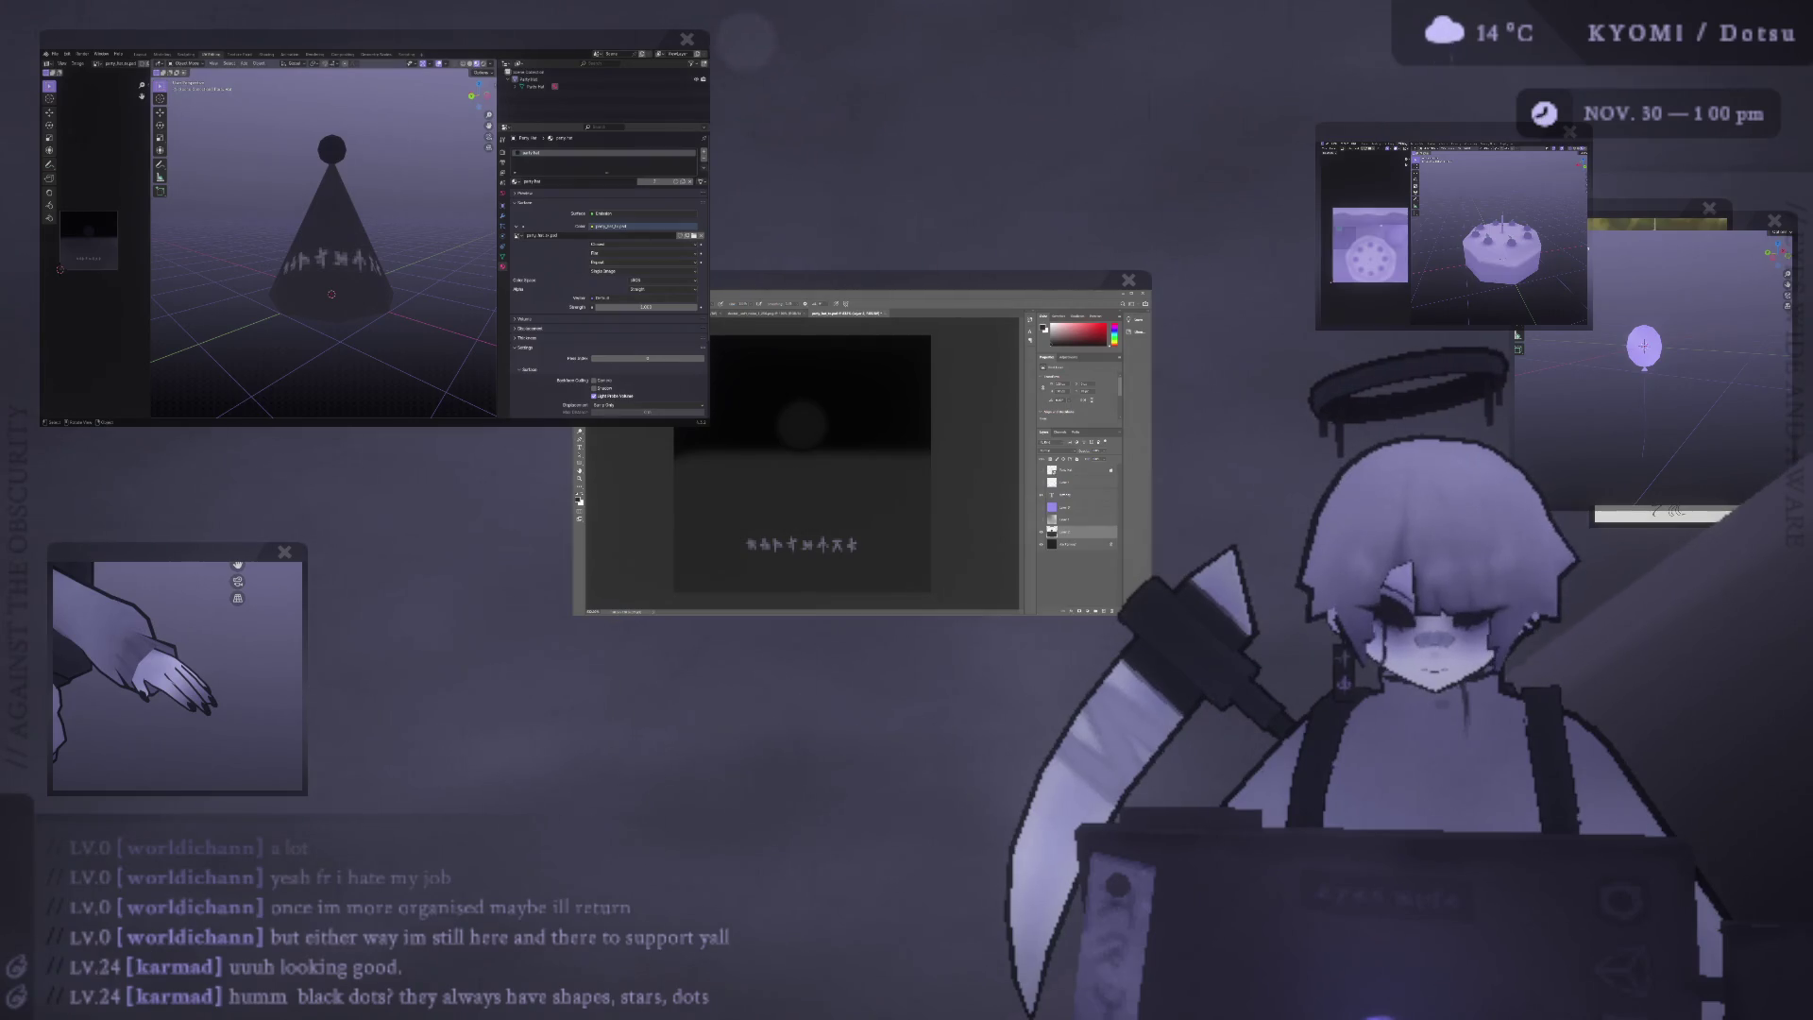
click(802, 498)
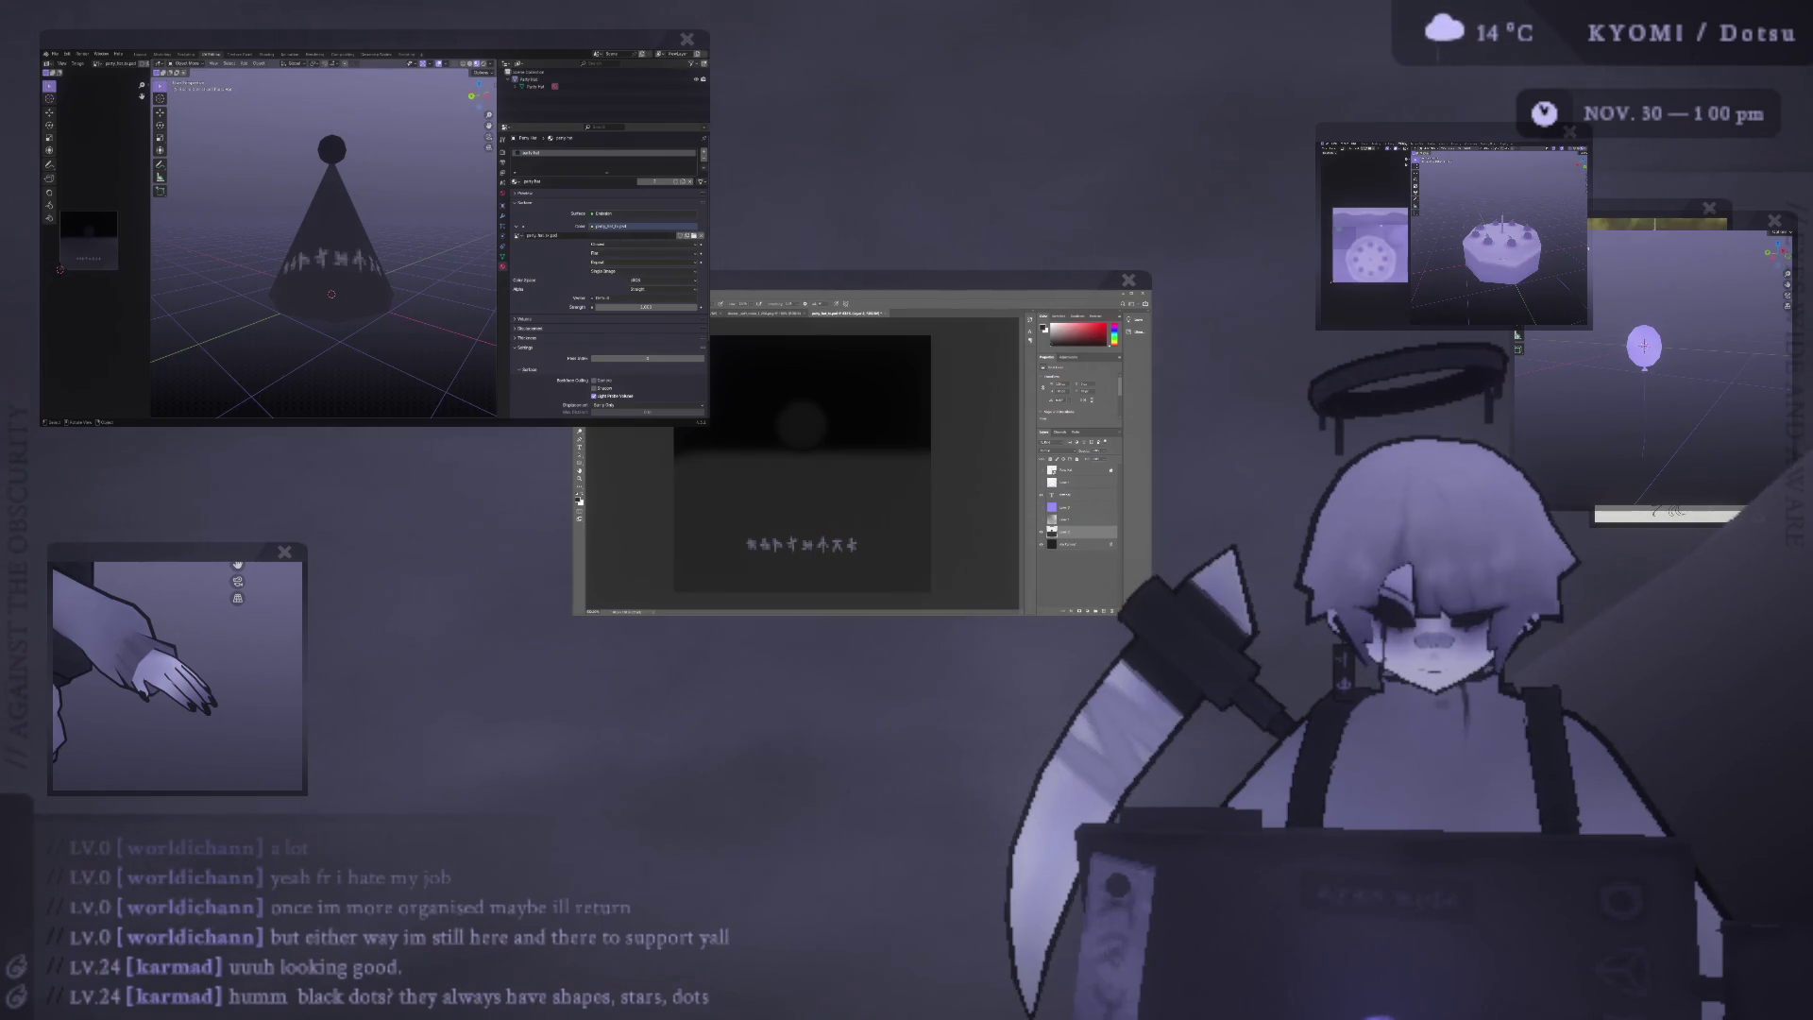
click(817, 501)
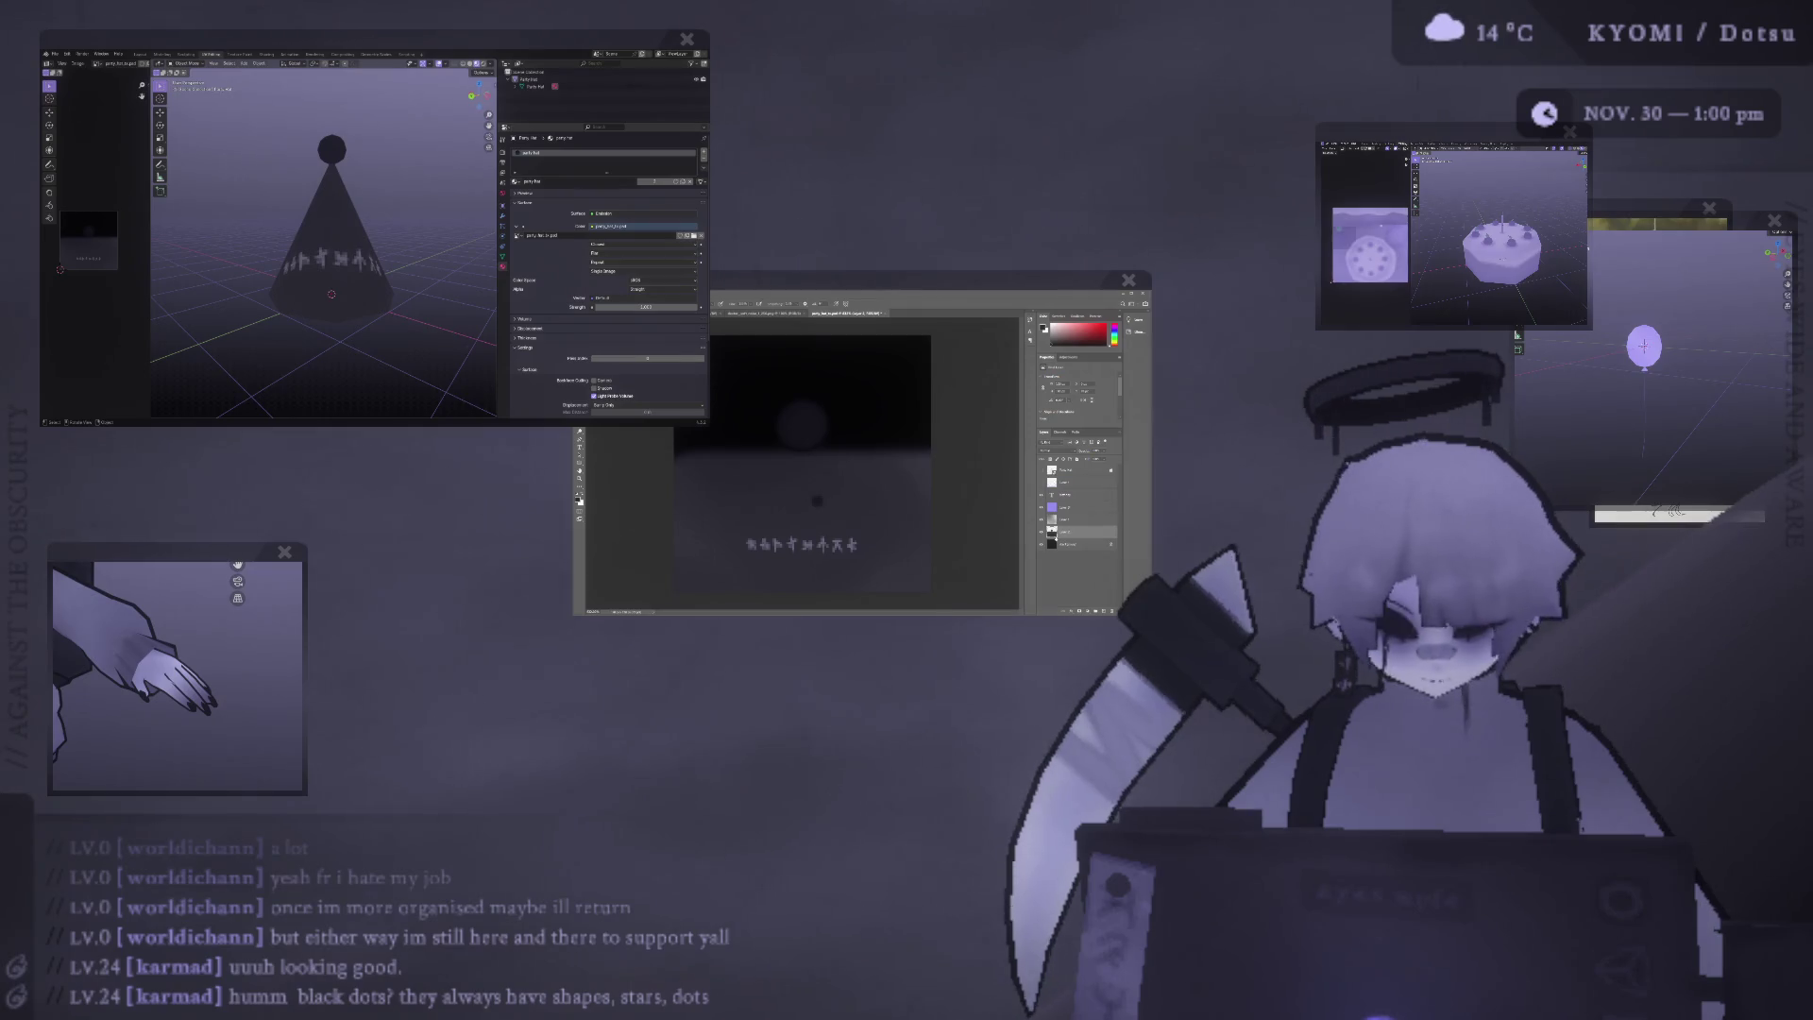
Add a new layer and paint further black dots on it, undoing an accidental merge.
key(ctrl+shift+alt+n)
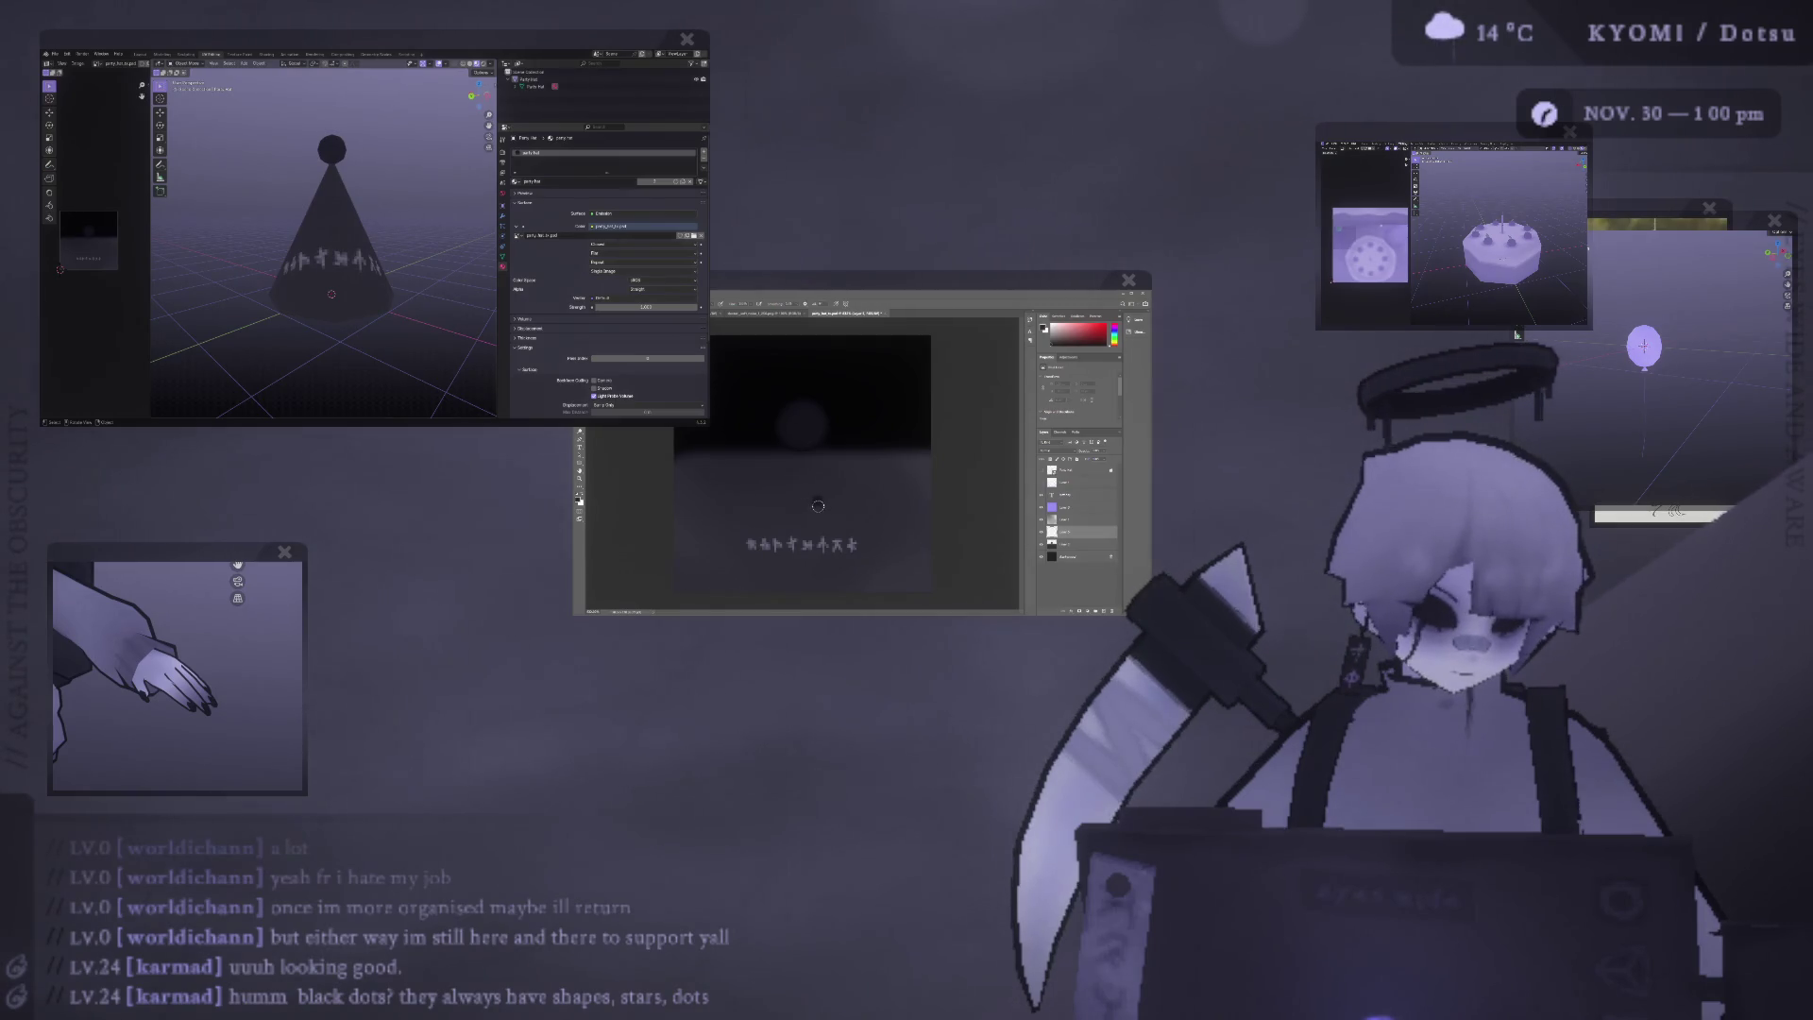
click(831, 518)
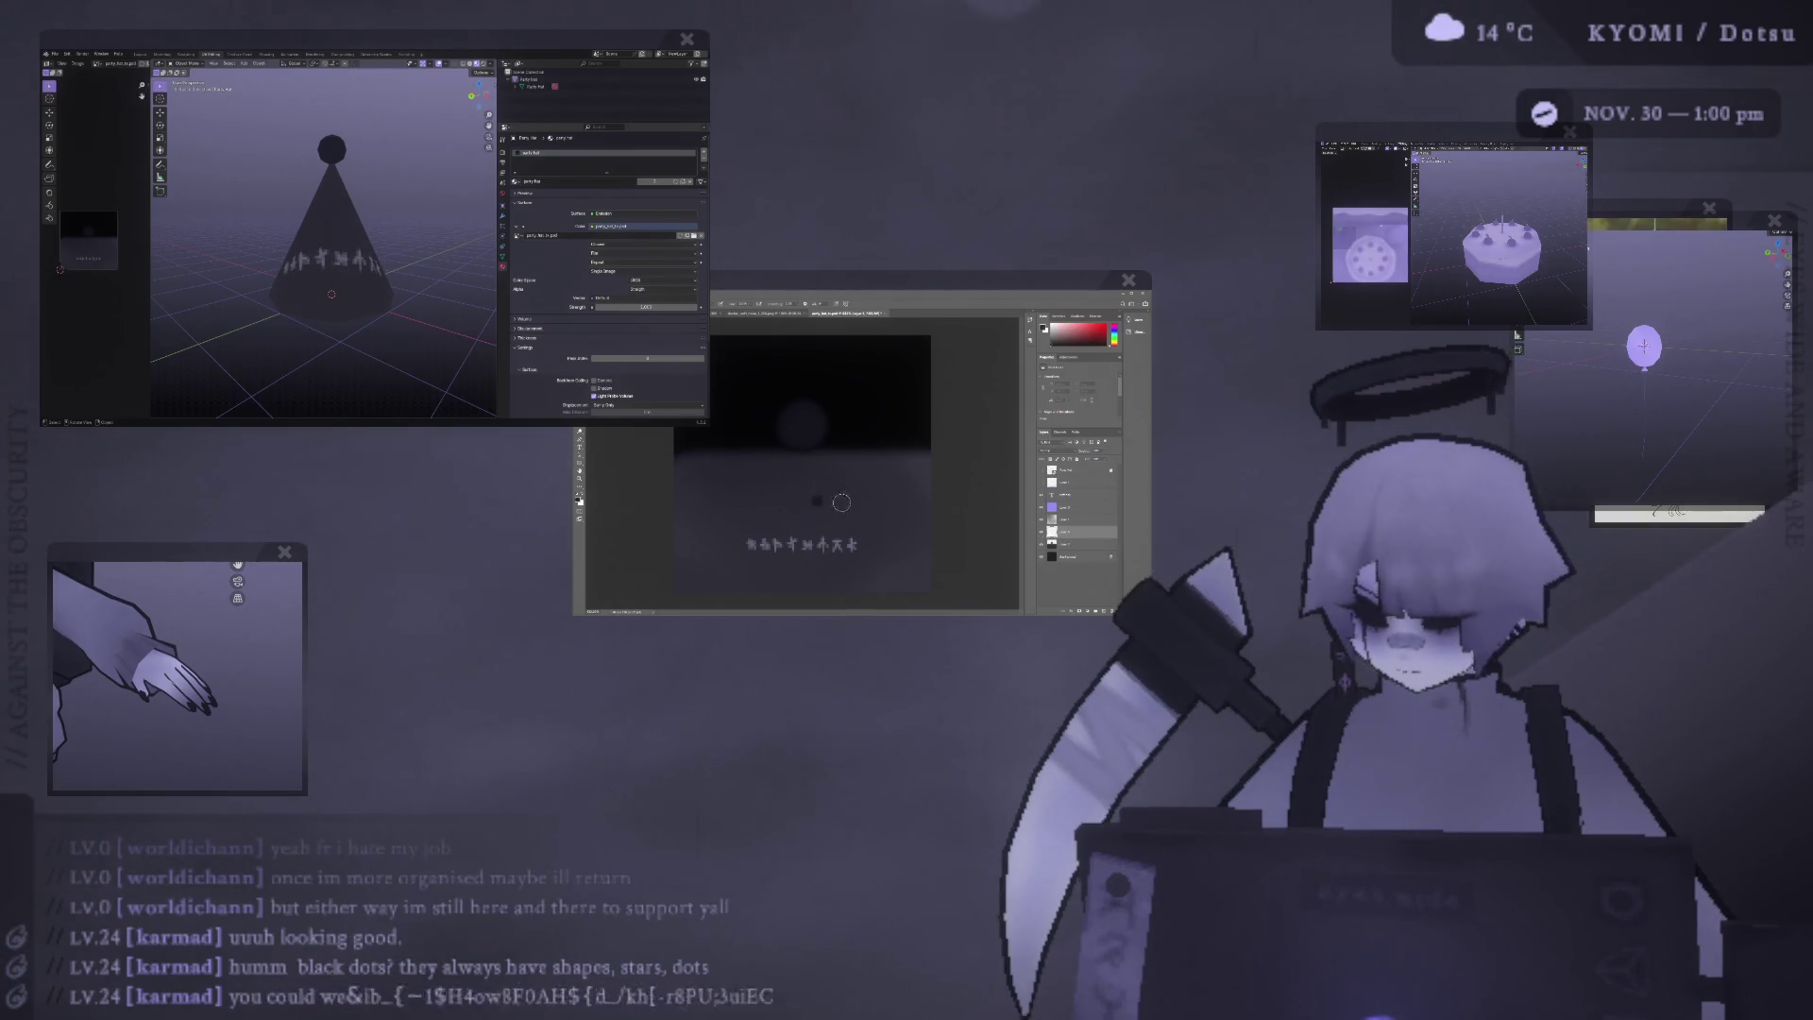
key(ctrl+e)
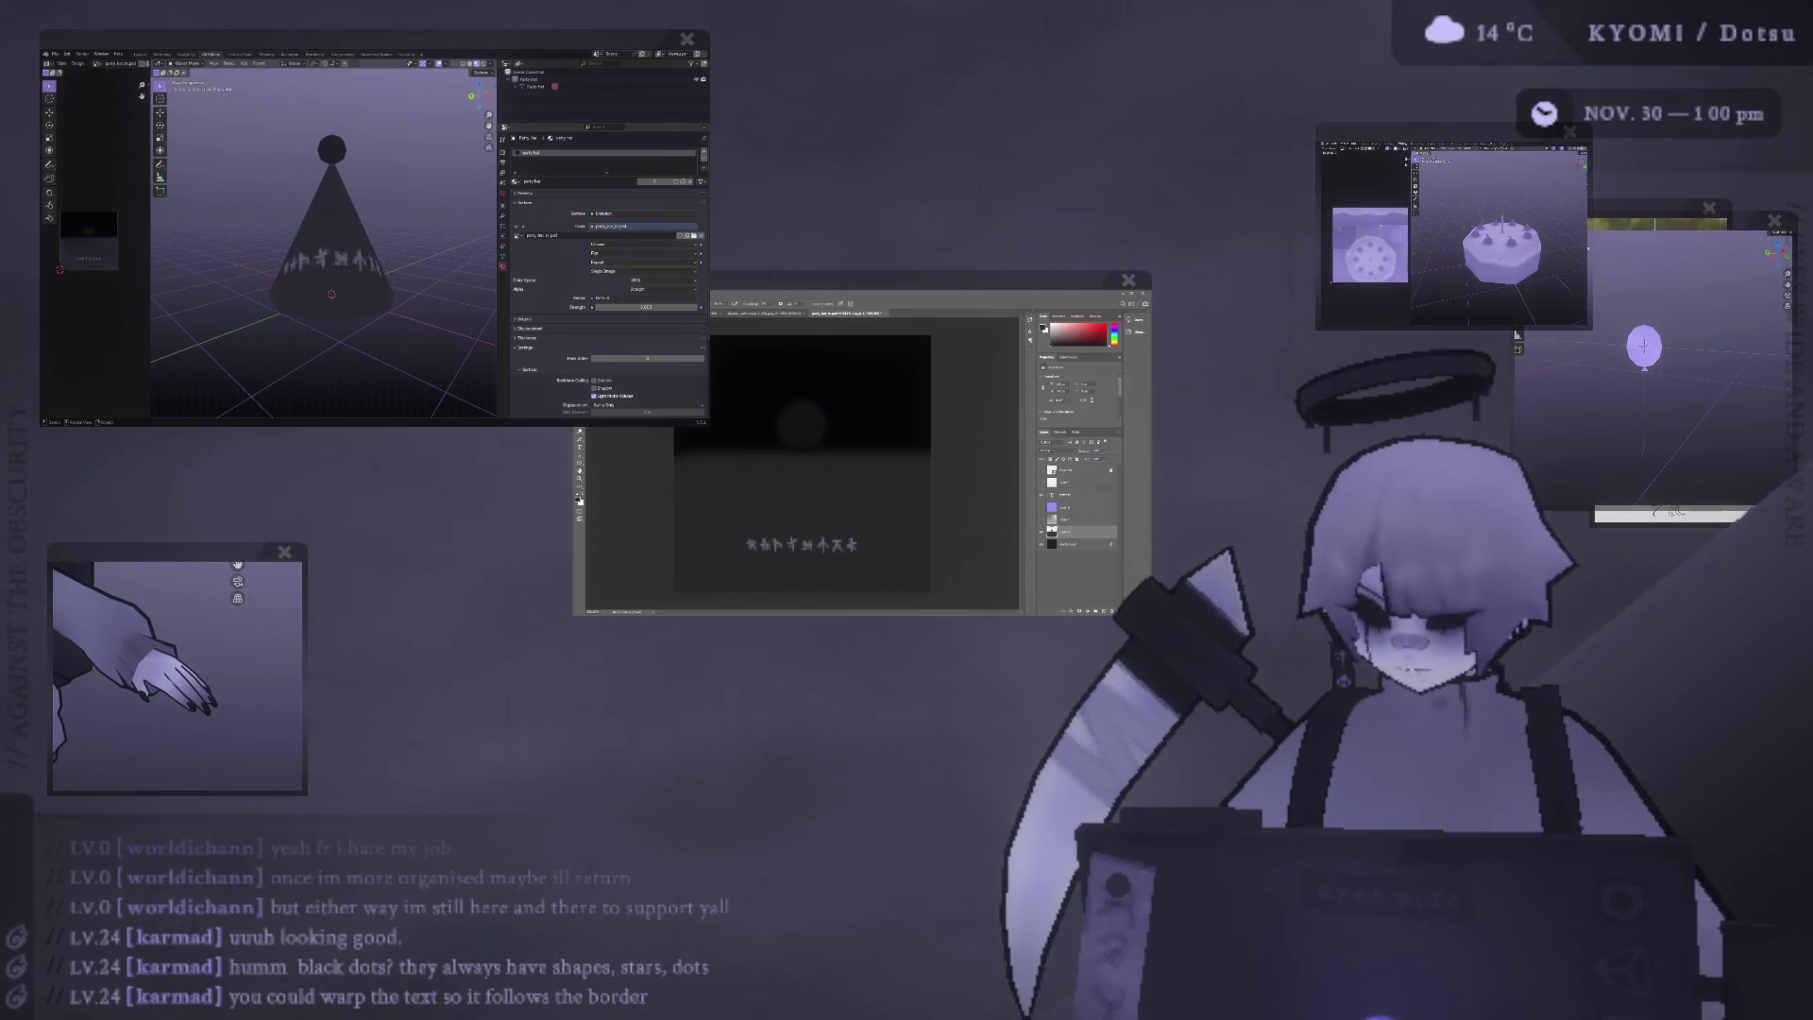
key(ctrl+z)
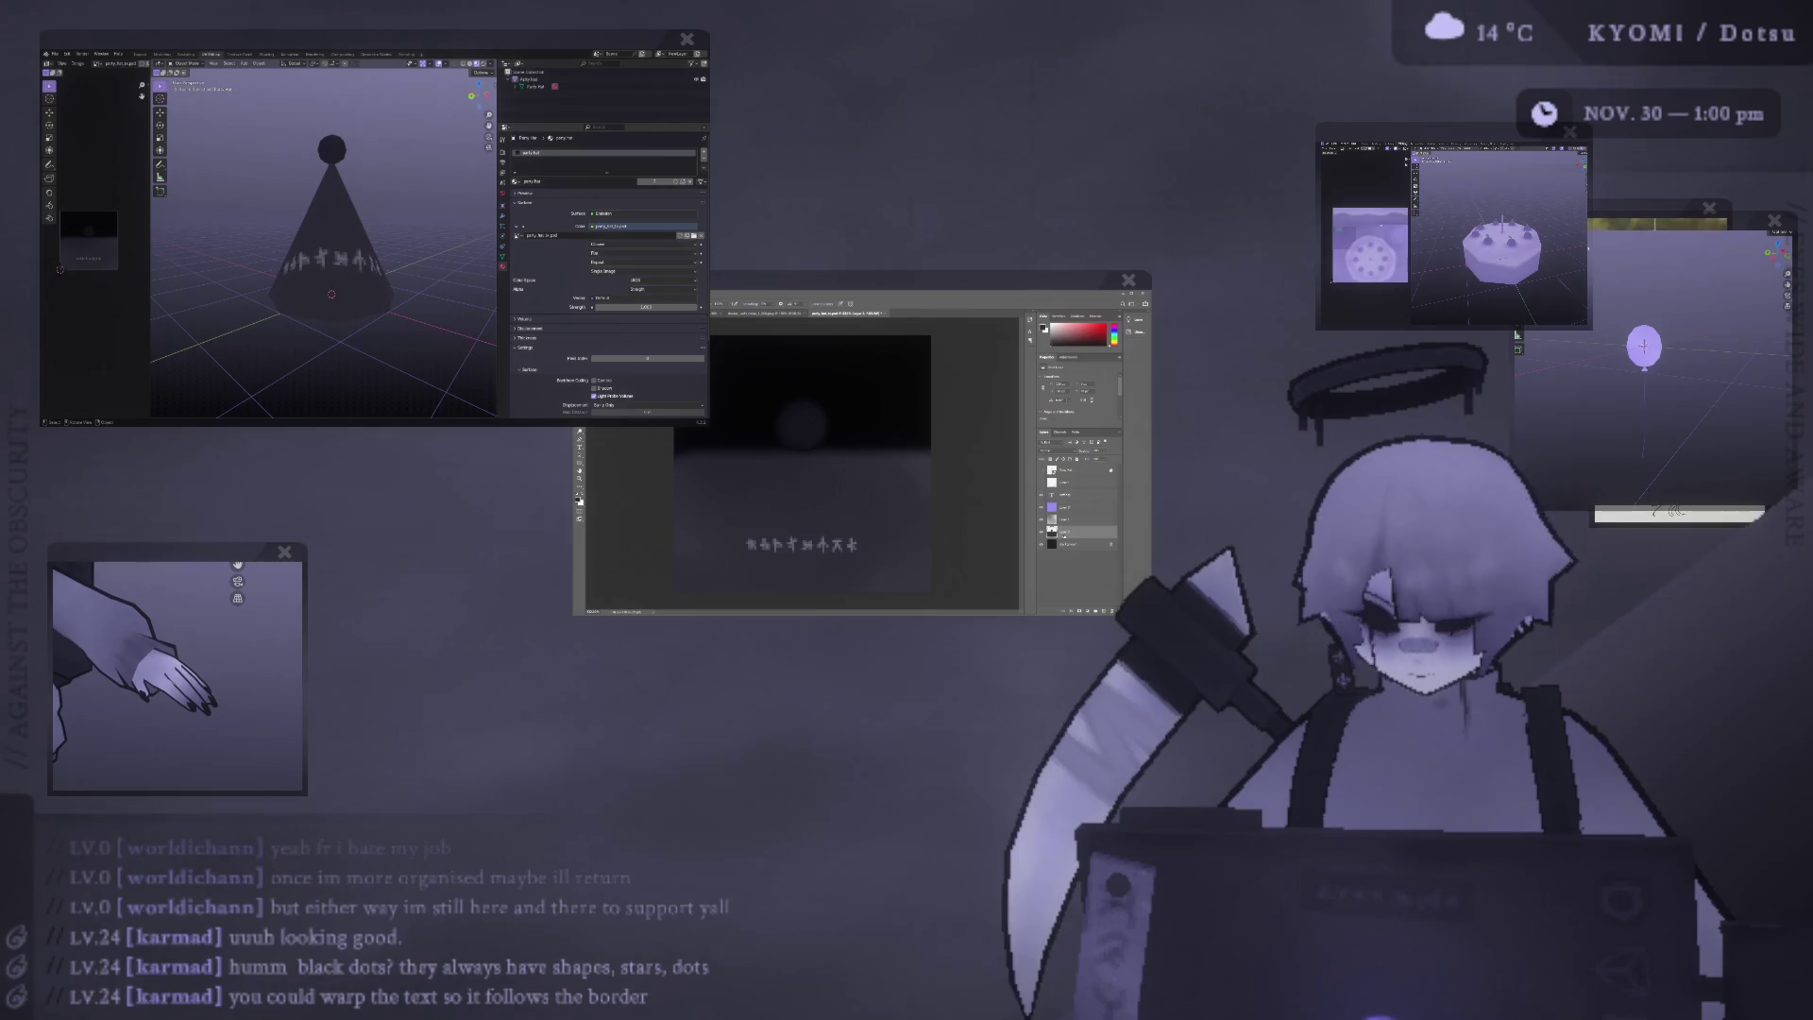
key(ctrl+z)
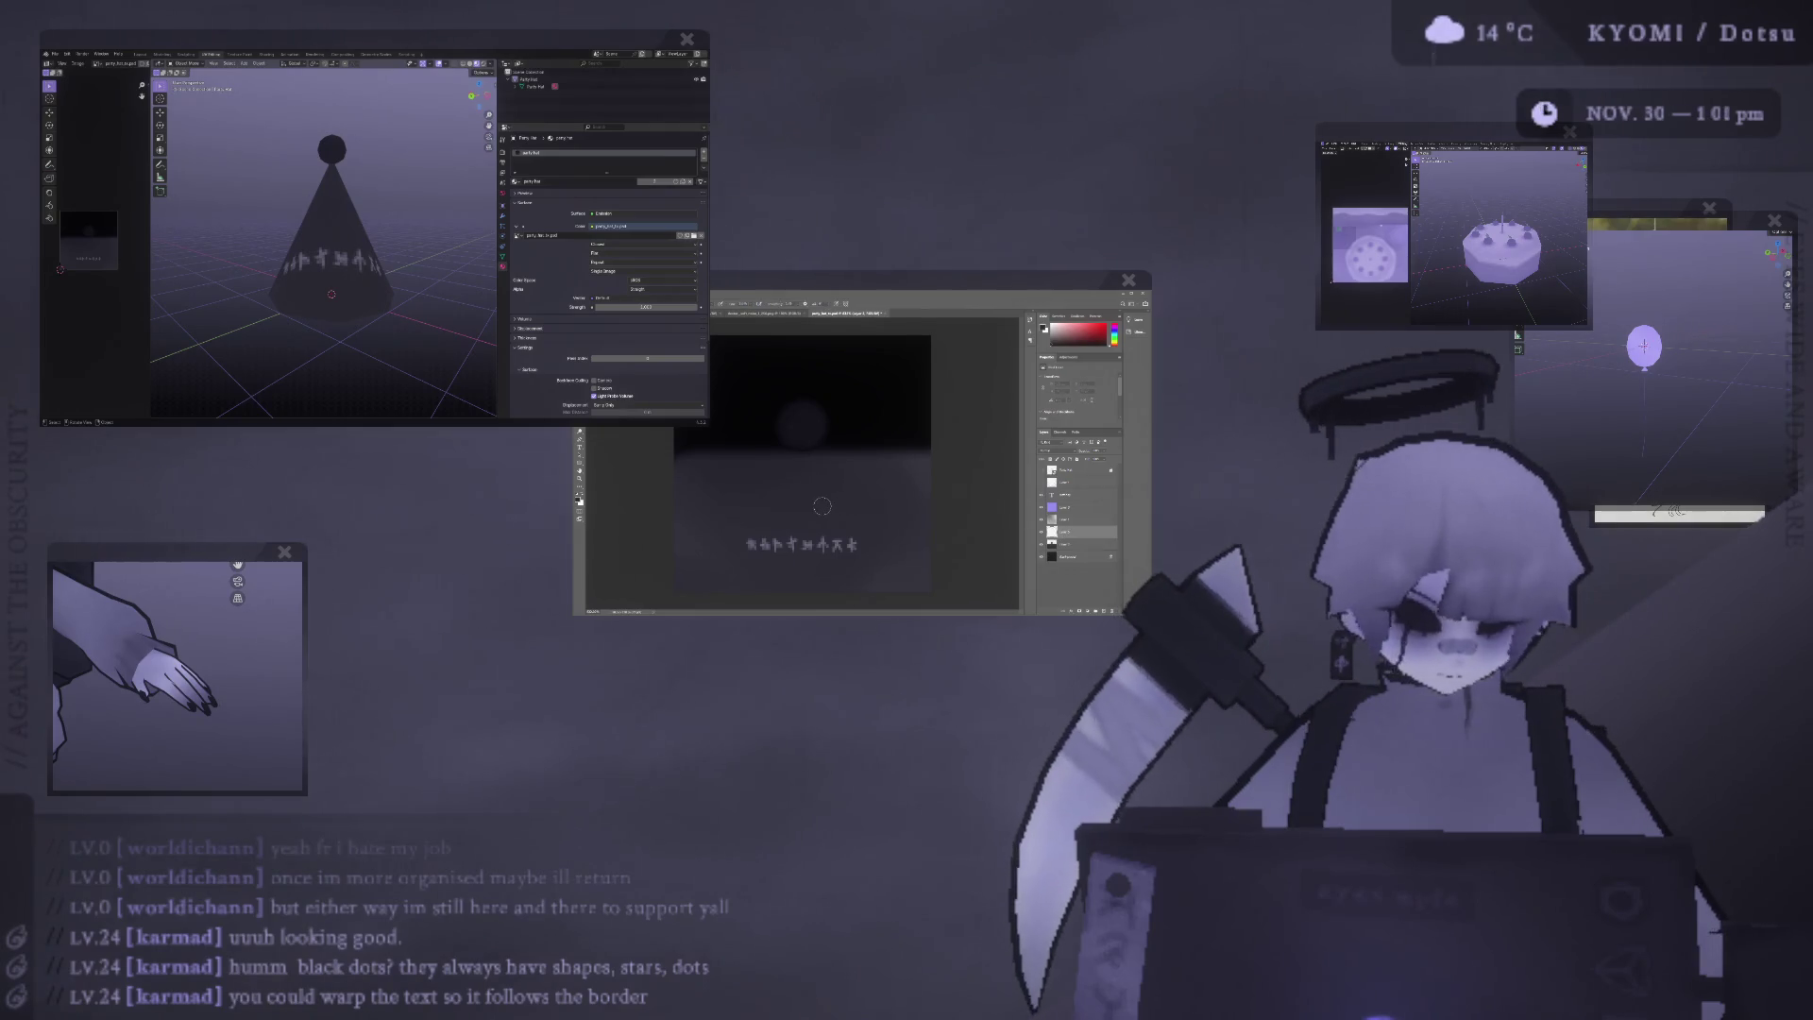
click(779, 517)
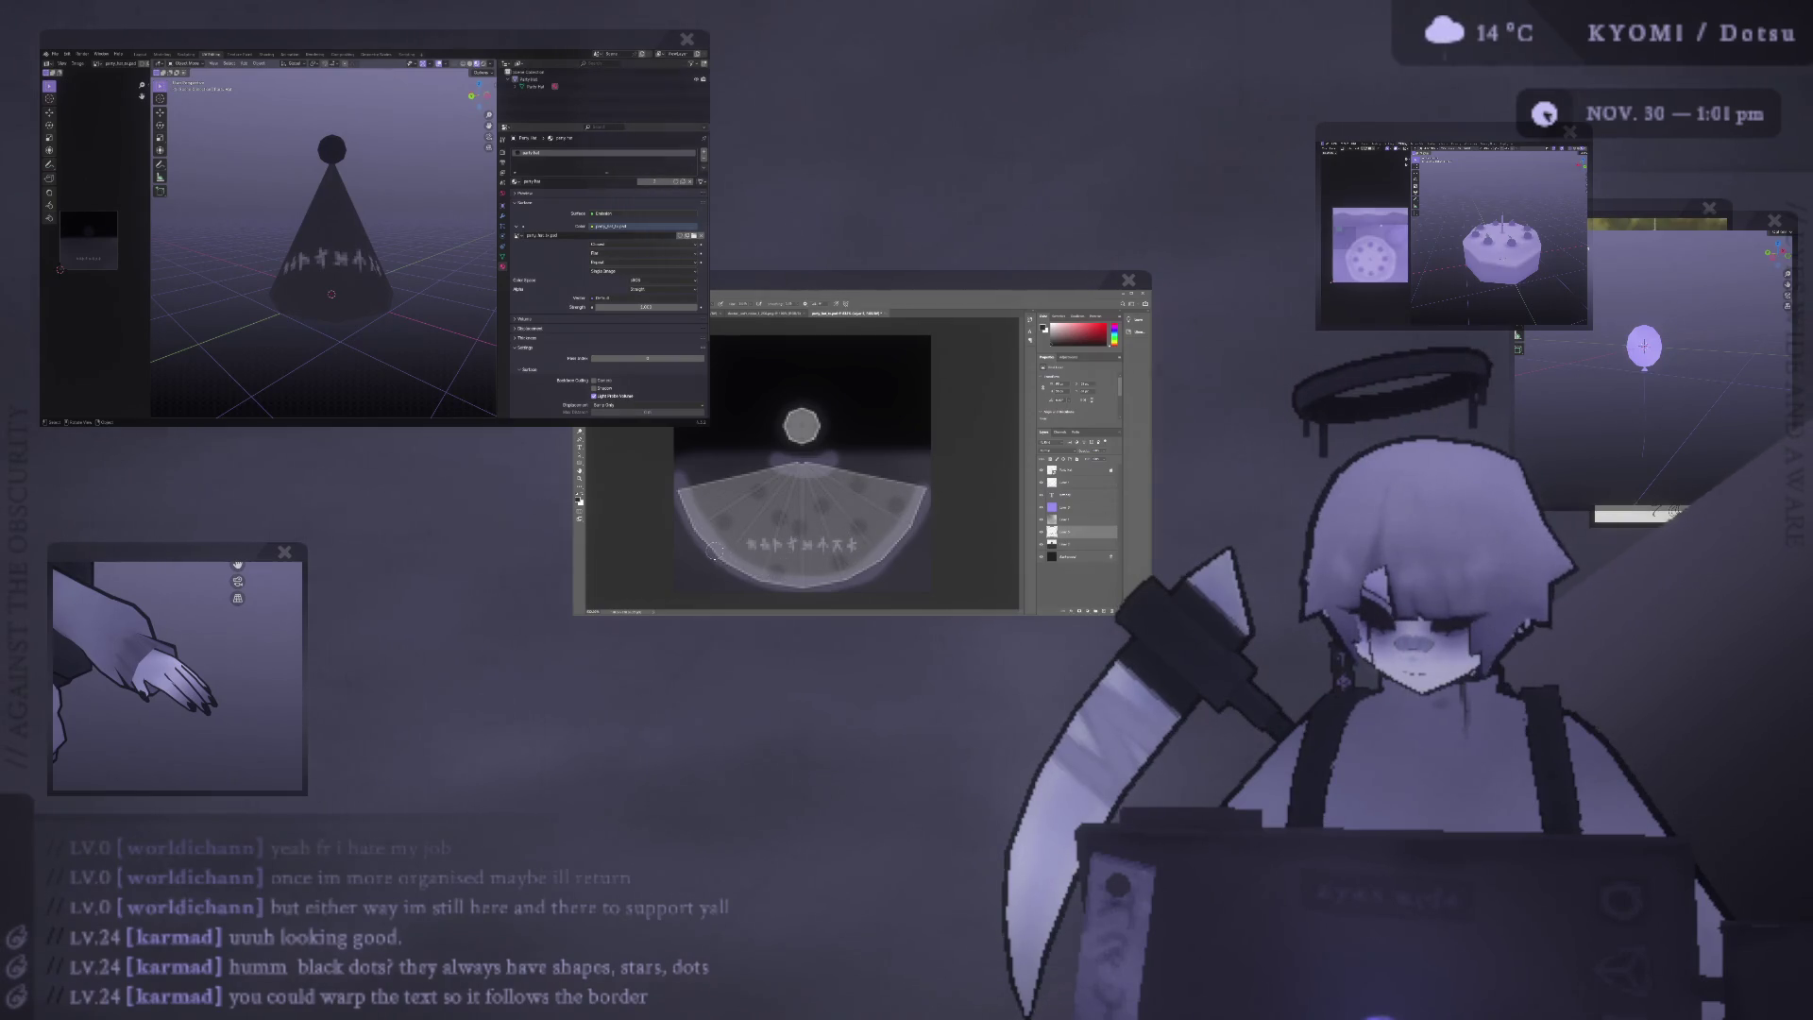
Hide the arc layer's glowing band, the warped glyph text layer and the UV layout guide.
click(1041, 482)
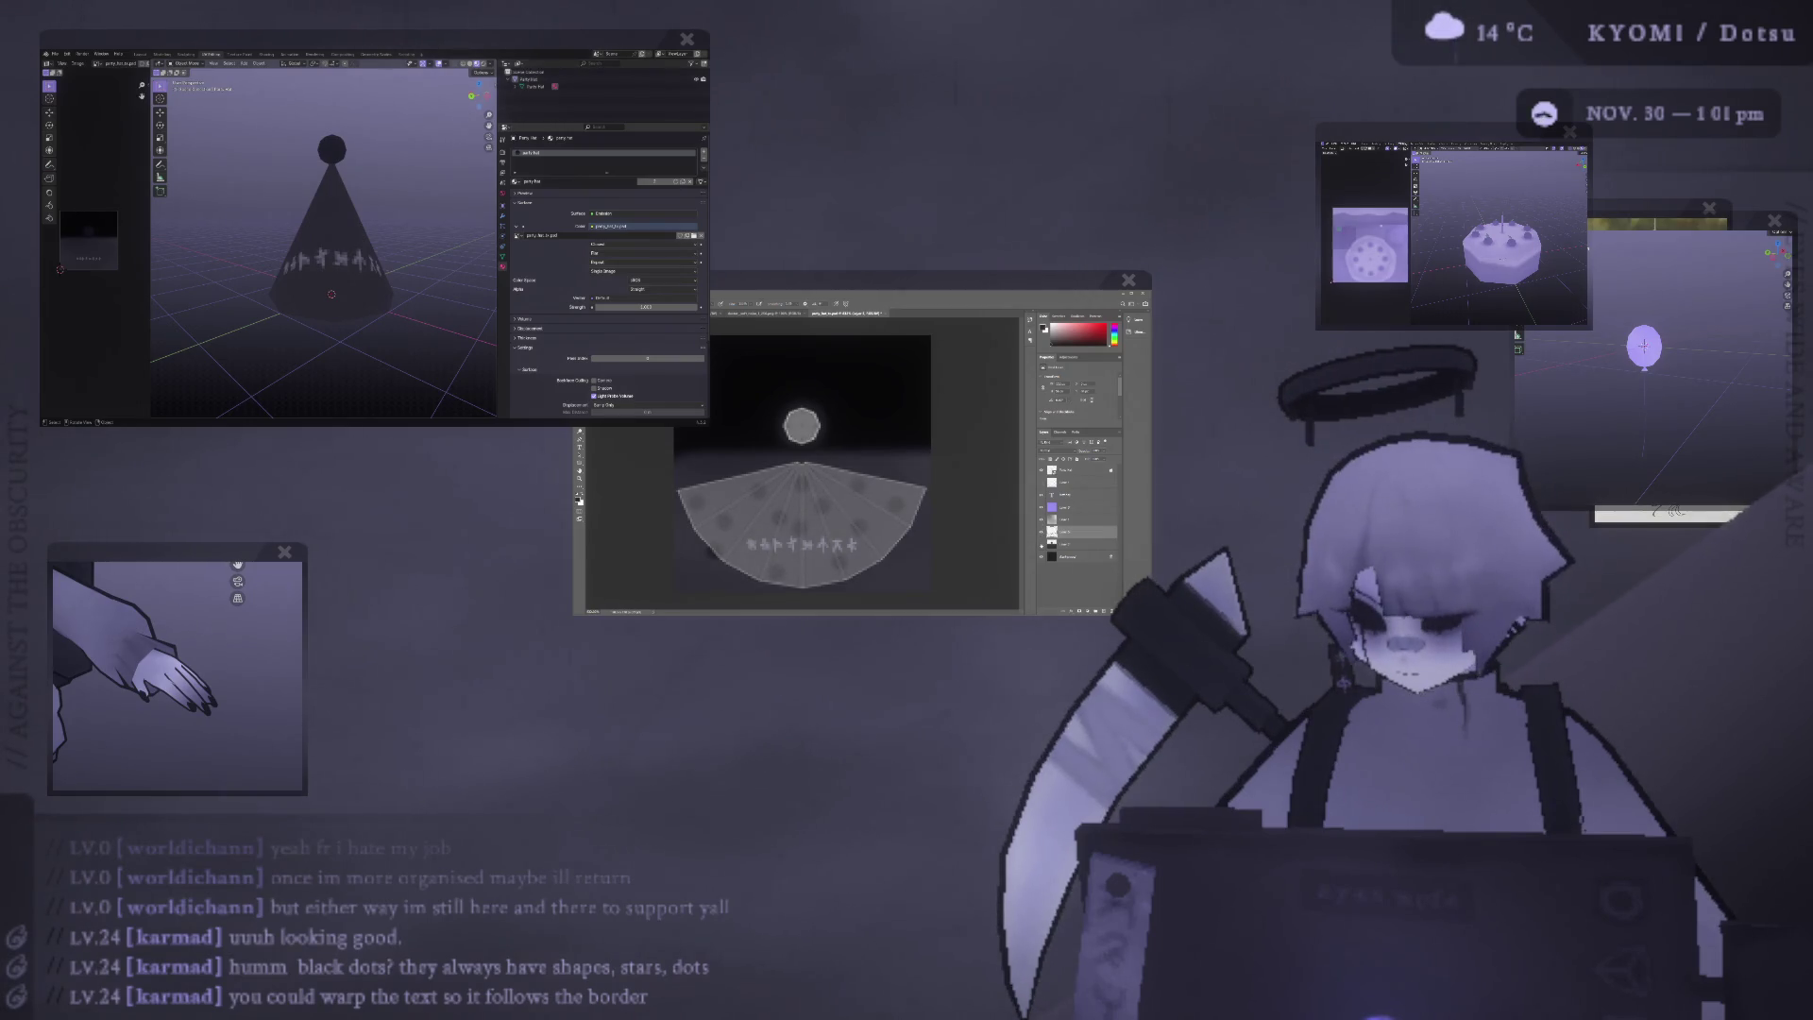
key(ctrl+z)
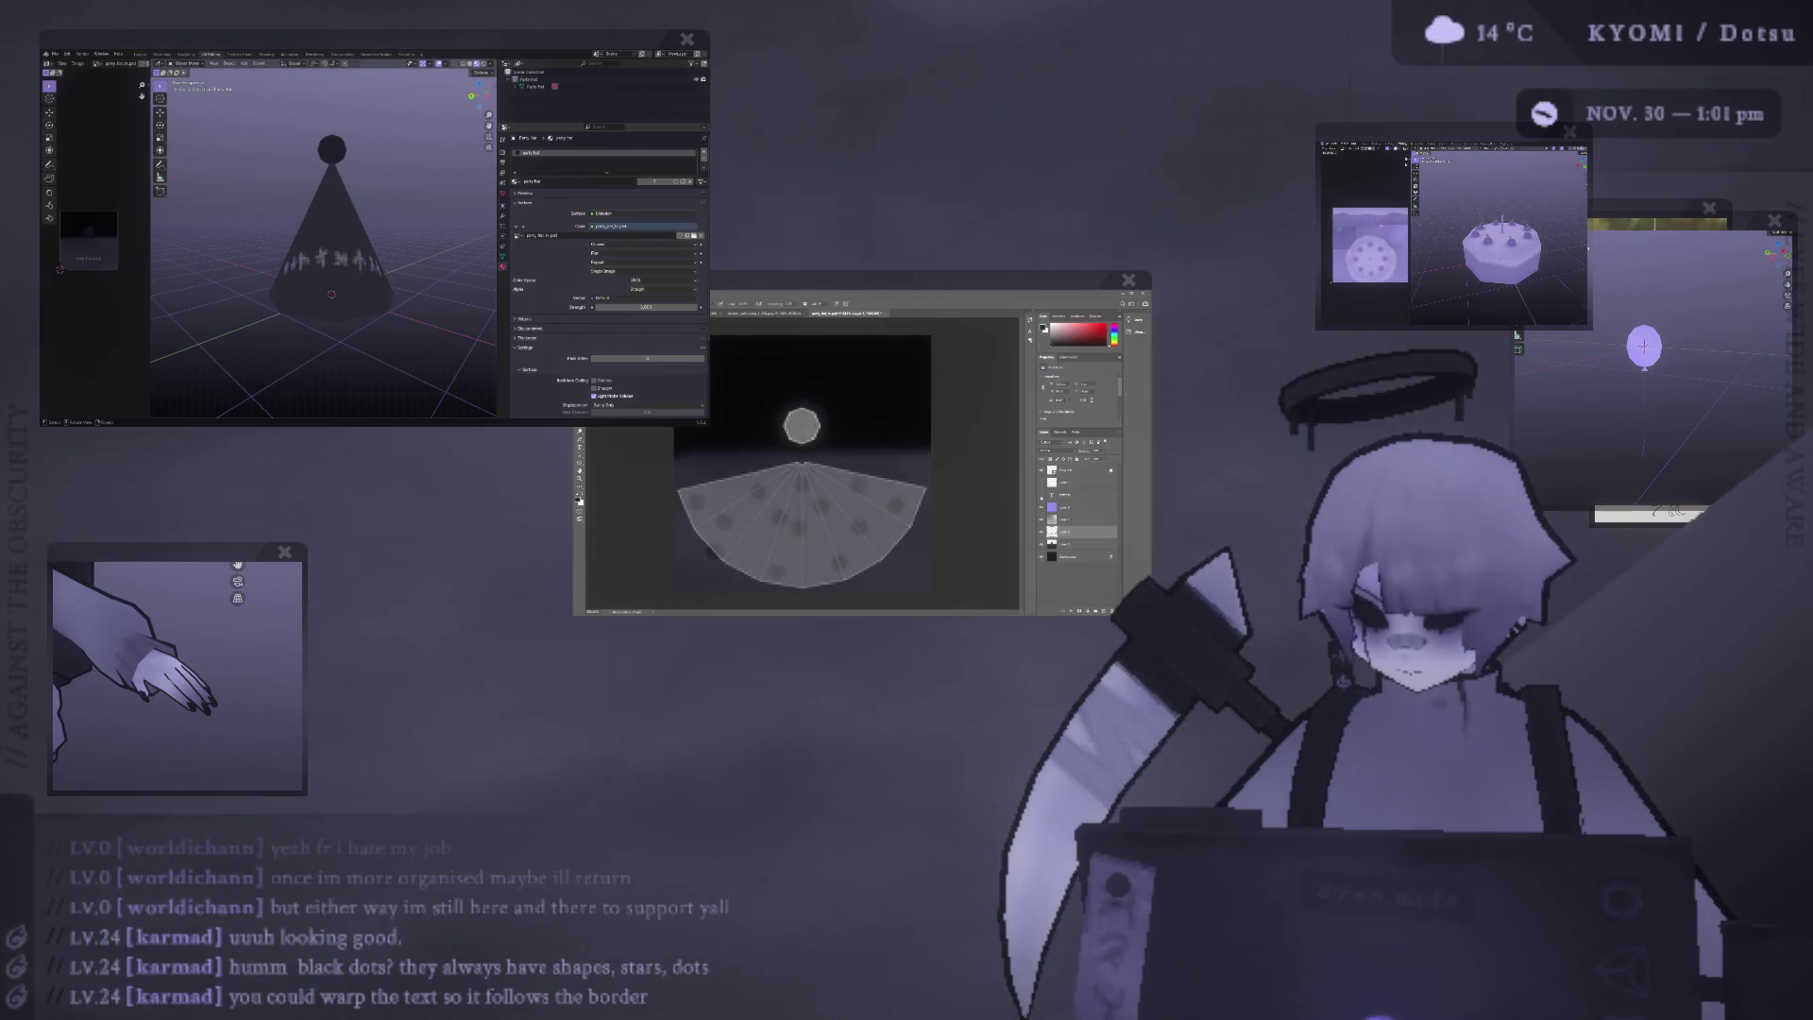
key(ctrl+z)
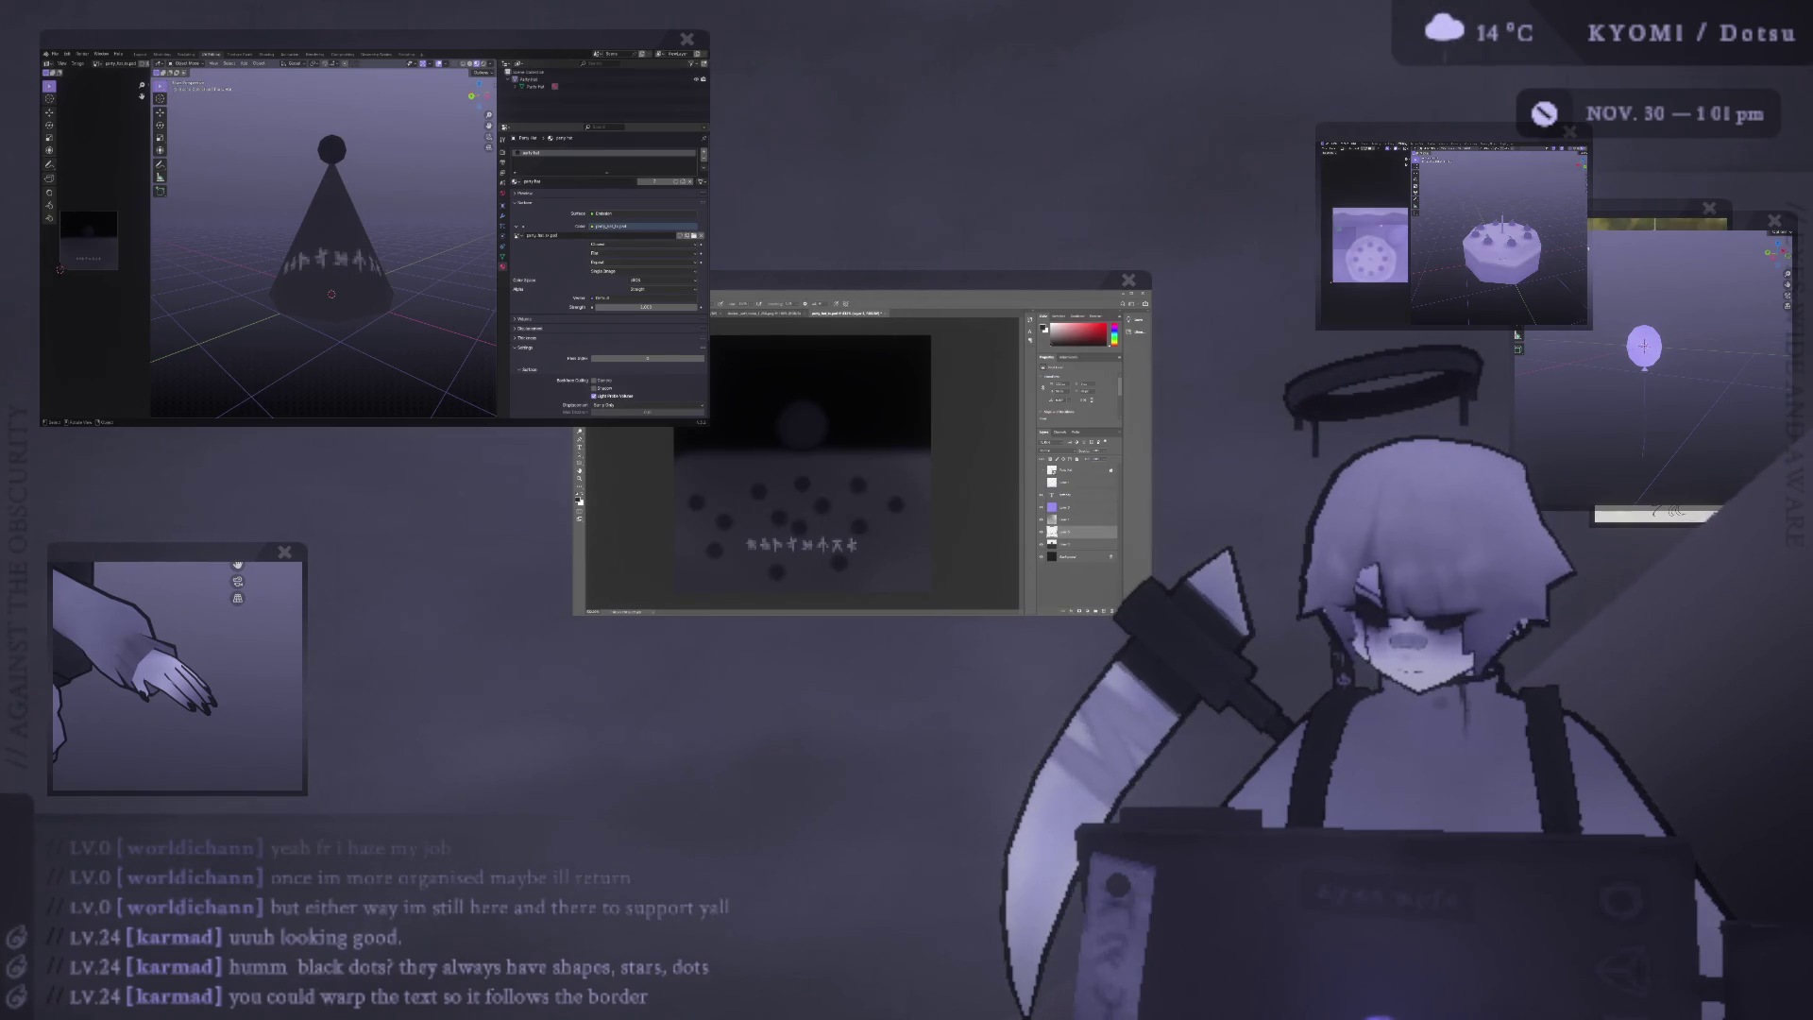
scroll(319, 276, down, 2)
Orbit, pan and zoom around the party hat cone to inspect its glyph row and dots.
middle_drag(325, 283, 319, 276)
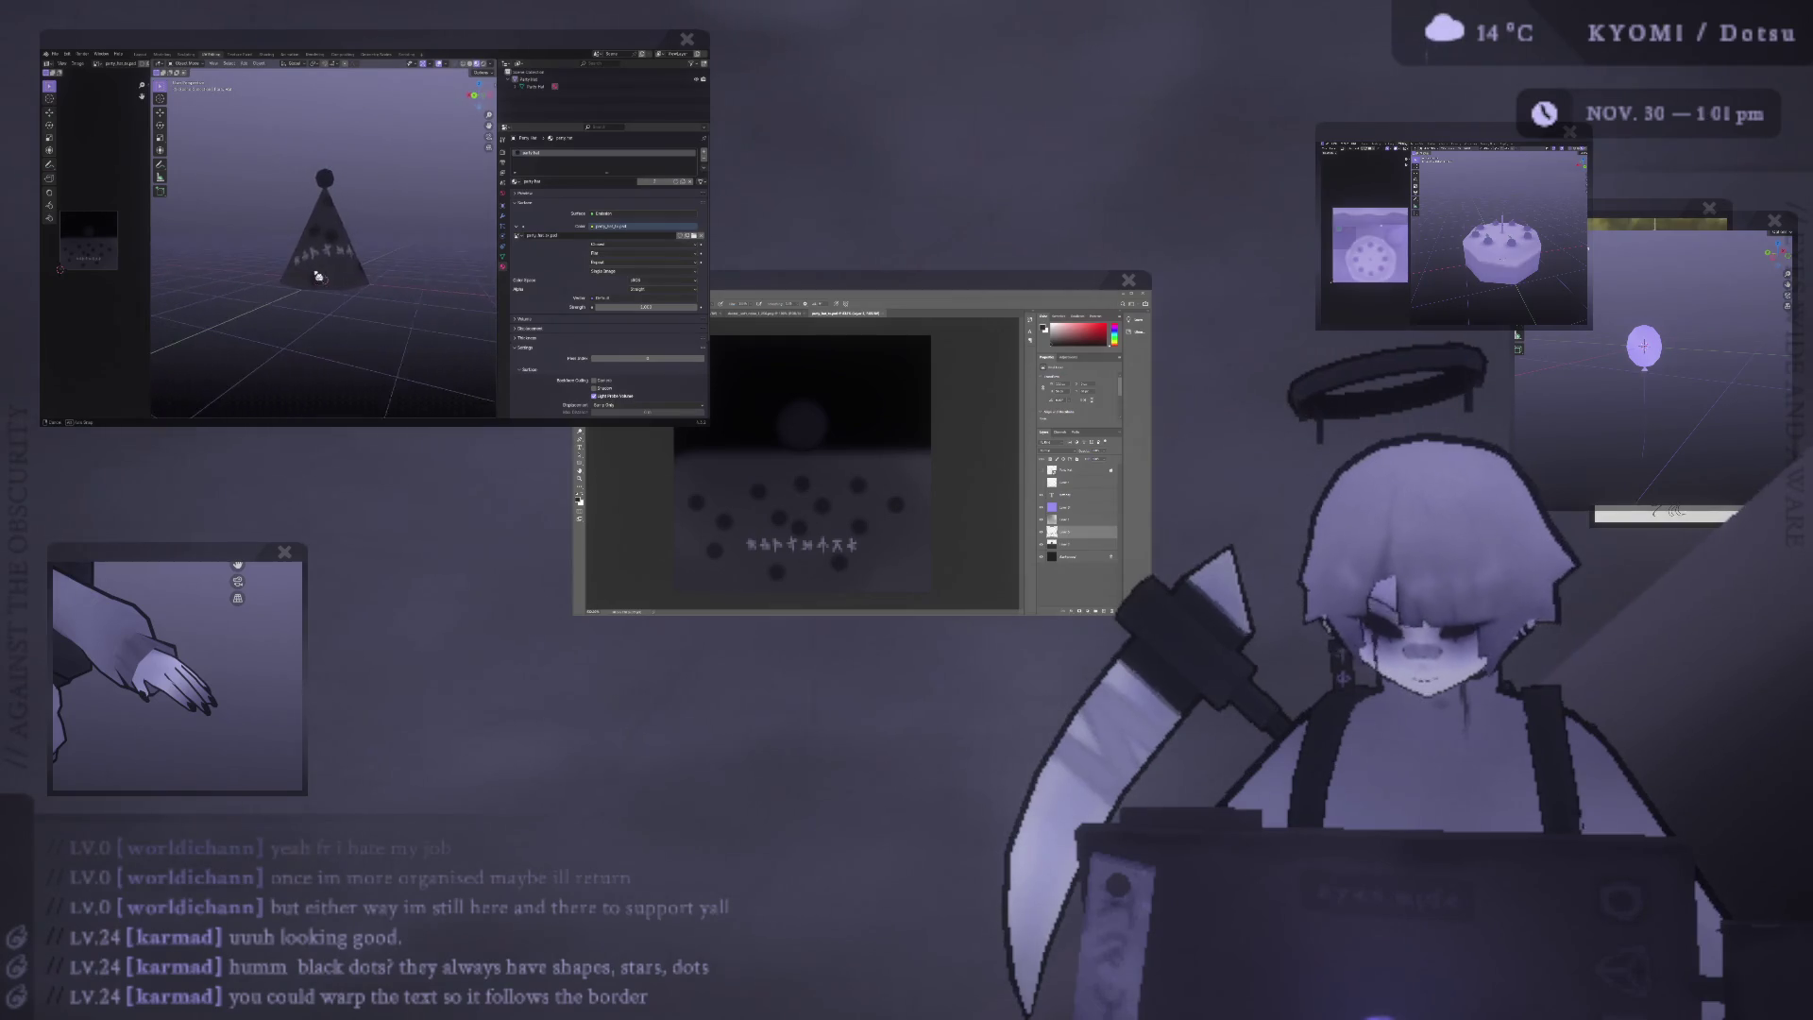
scroll(318, 276, up, 5)
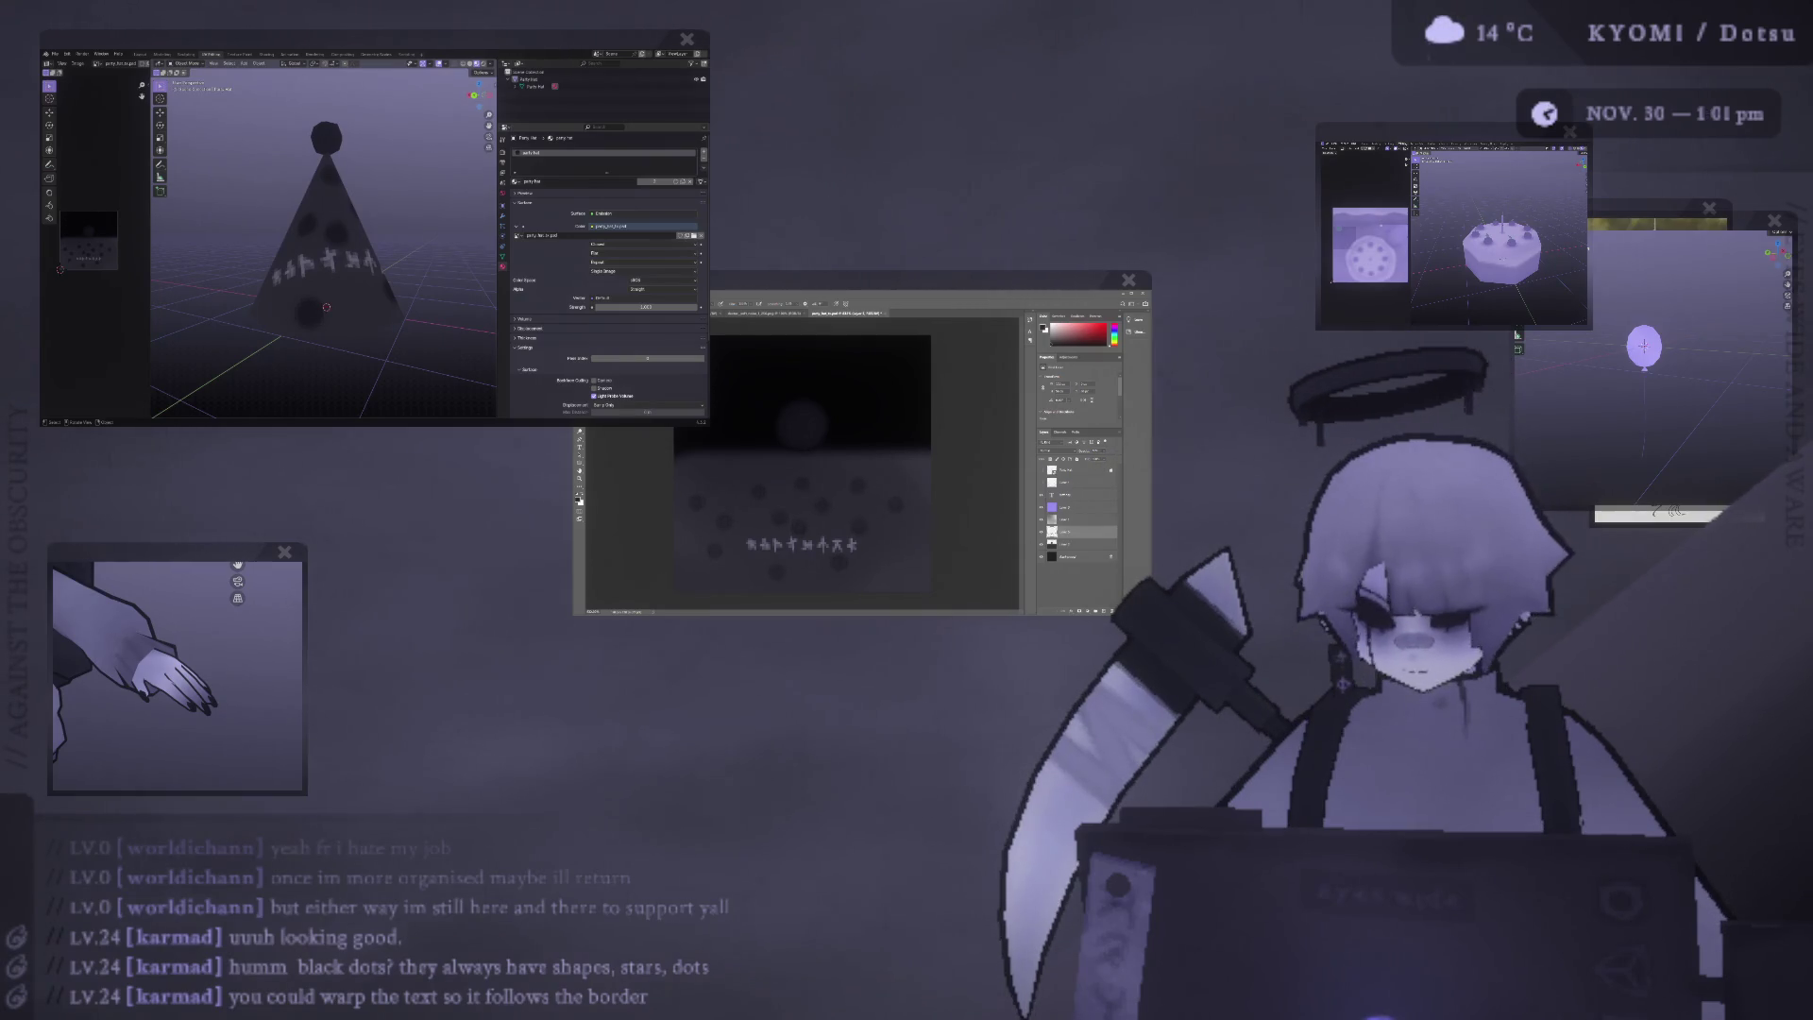
scroll(378, 321, down, 4)
mouse_move(382, 324)
shift+middle_down()
mouse_move(428, 293)
mouse_move(387, 248)
mouse_move(377, 273)
shift+middle_up()
scroll(382, 241, up, 4)
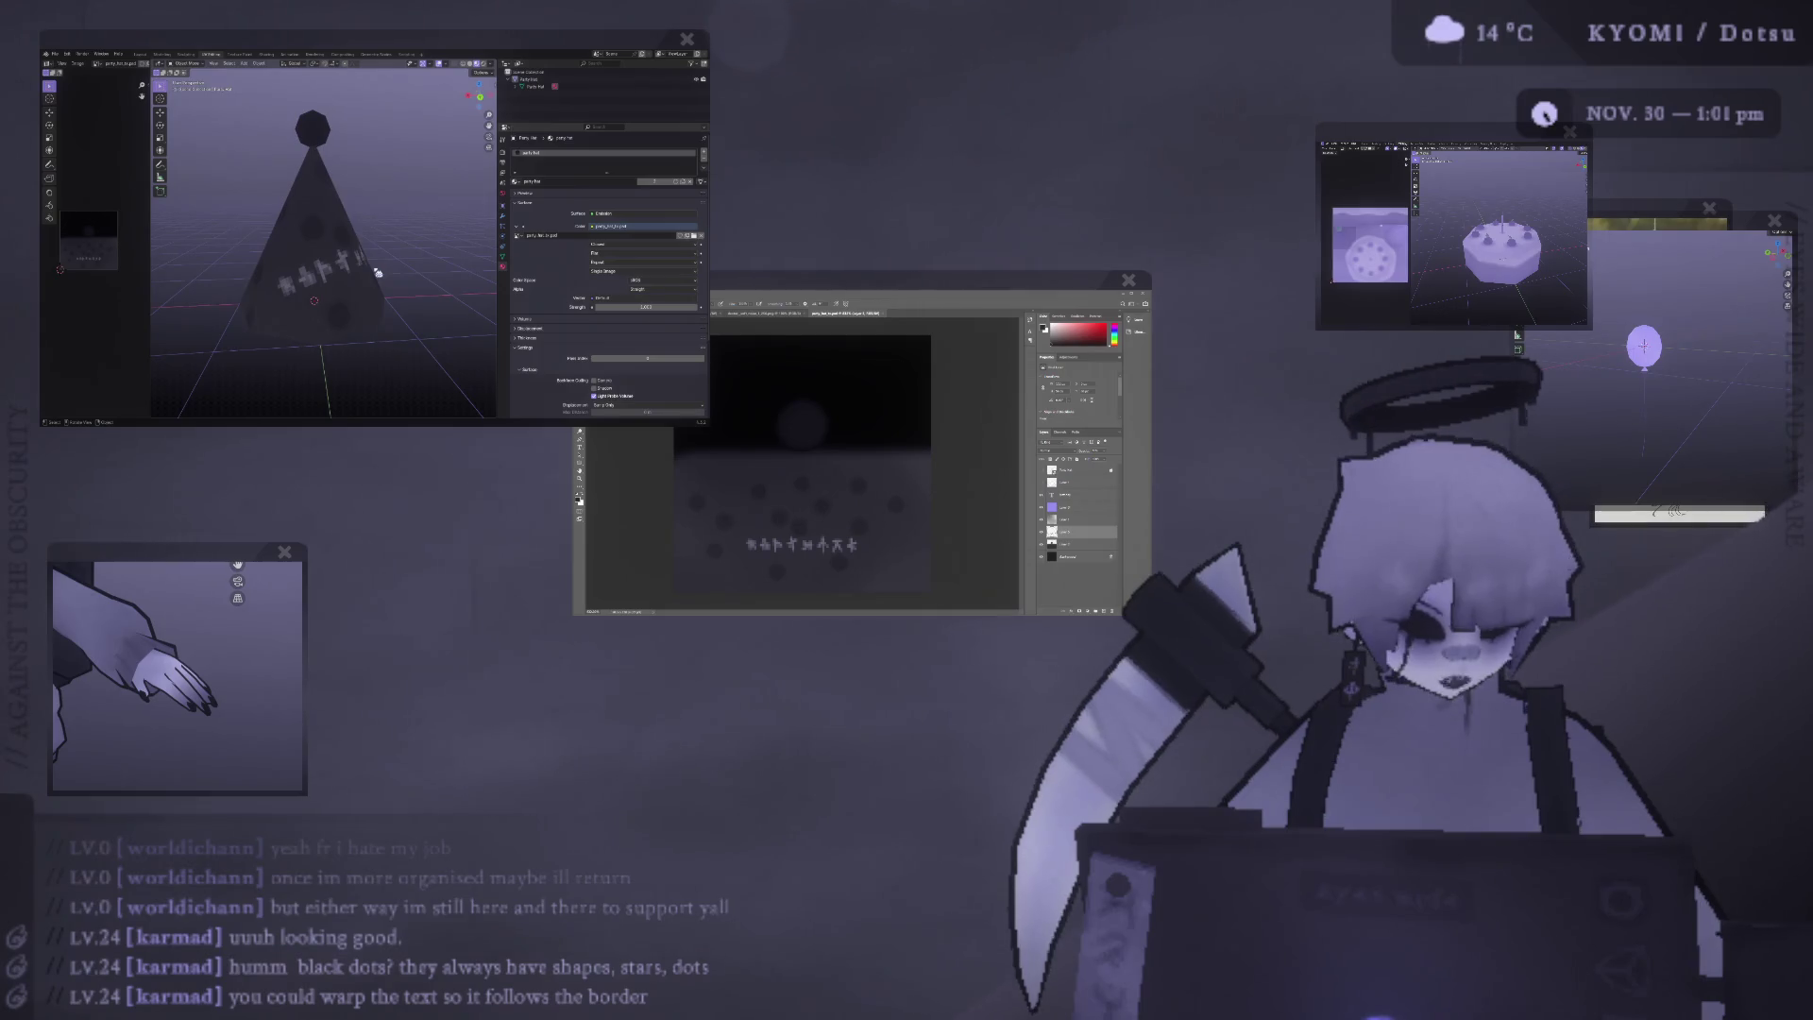
mouse_move(379, 273)
middle_down()
mouse_move(318, 271)
mouse_move(358, 290)
middle_up()
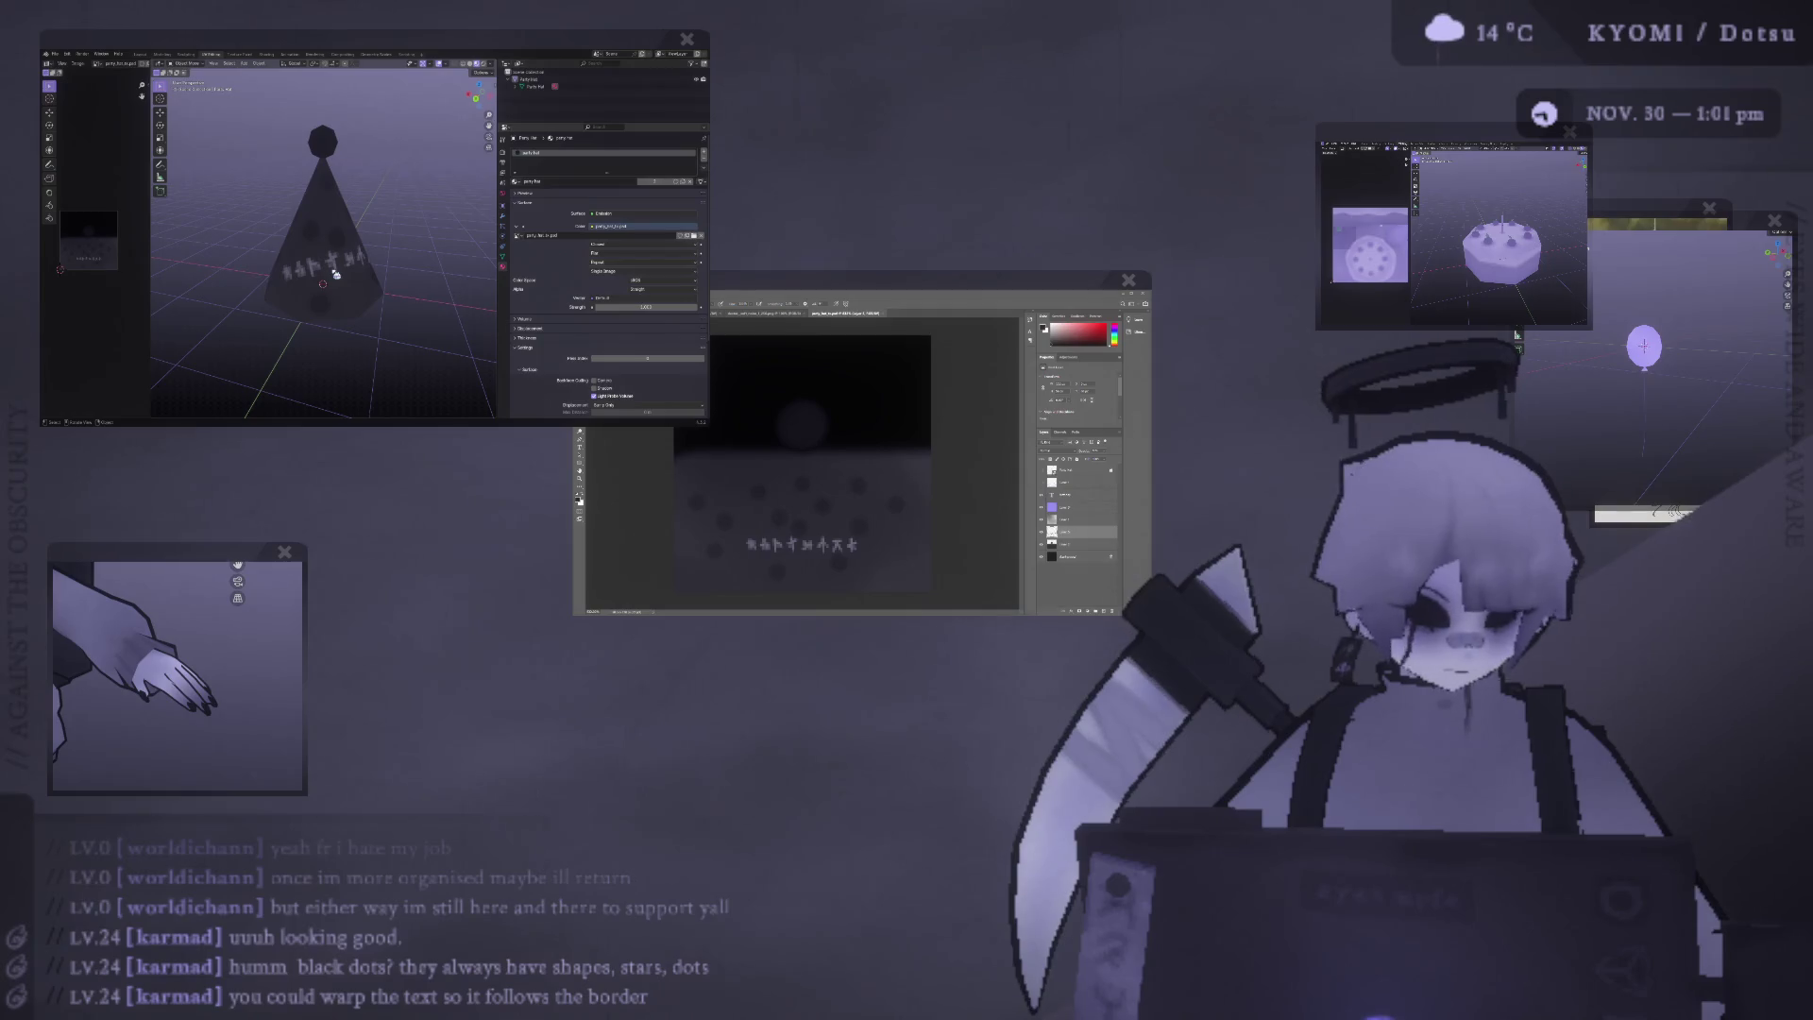
middle_drag(323, 270, 304, 259)
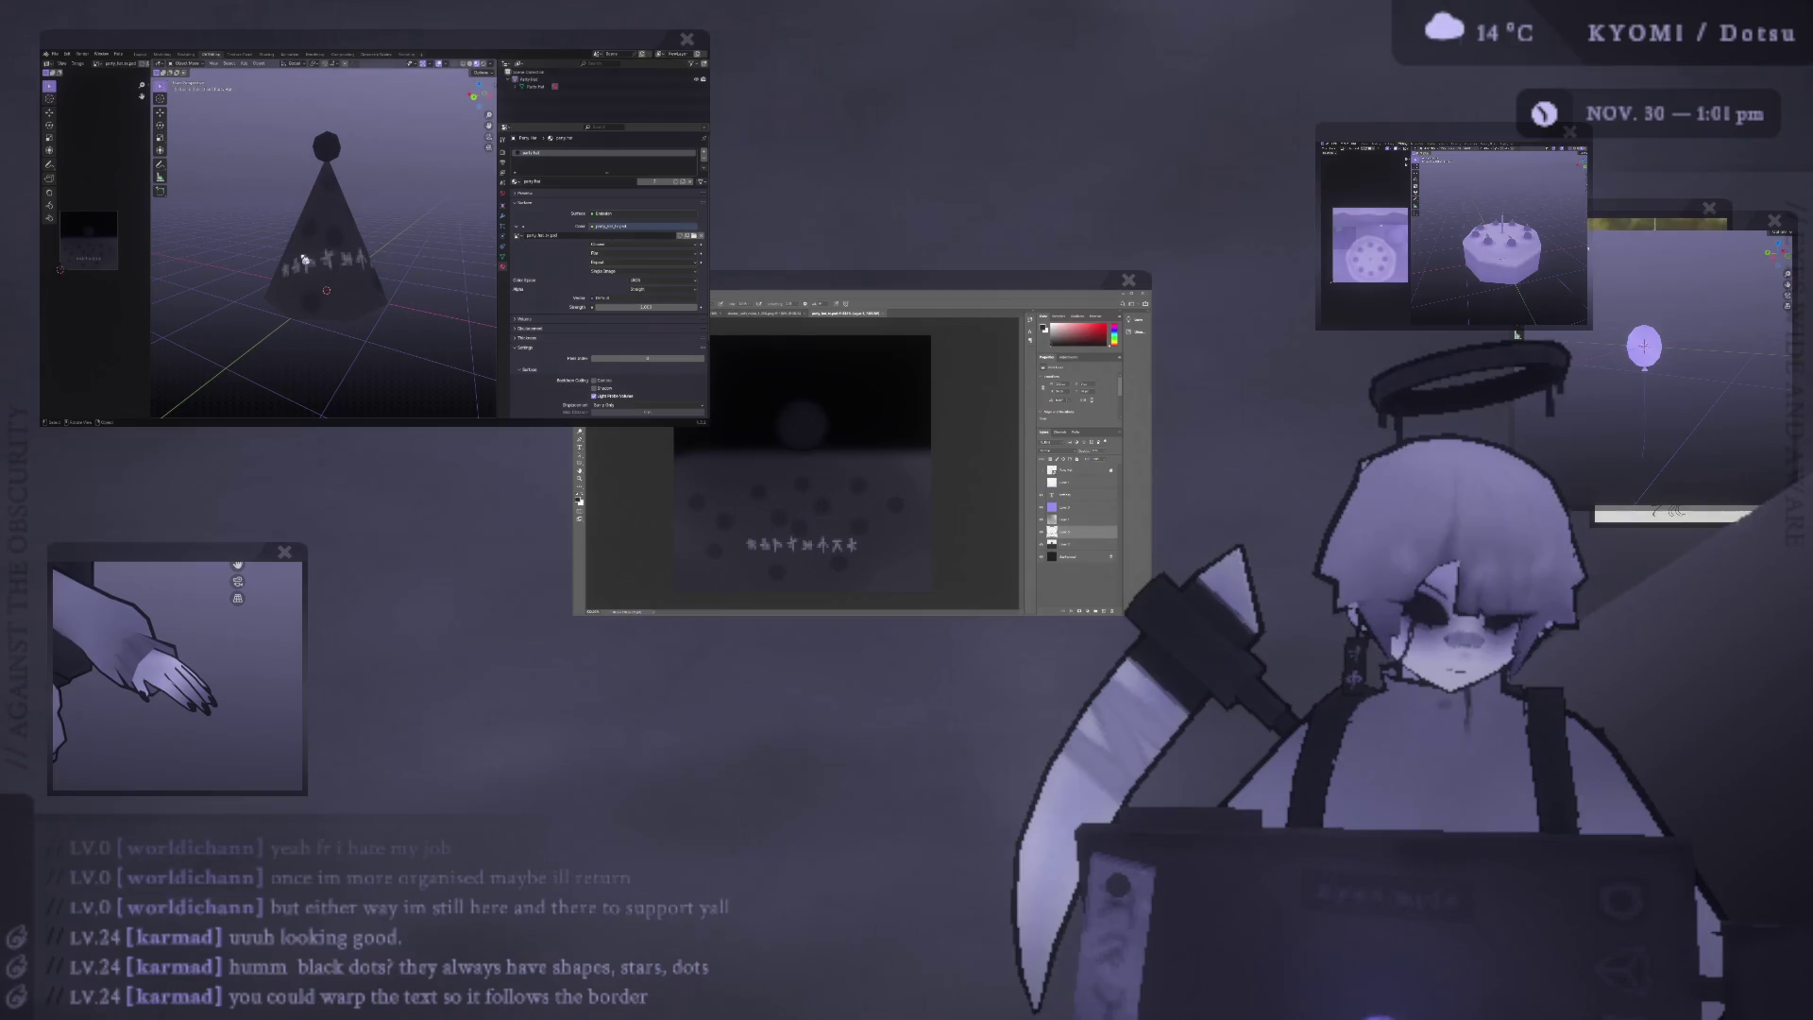
Select the hat, toggle Edit Mode in and out, and add a mesh cylinder beneath it.
click(304, 259)
key(Tab)
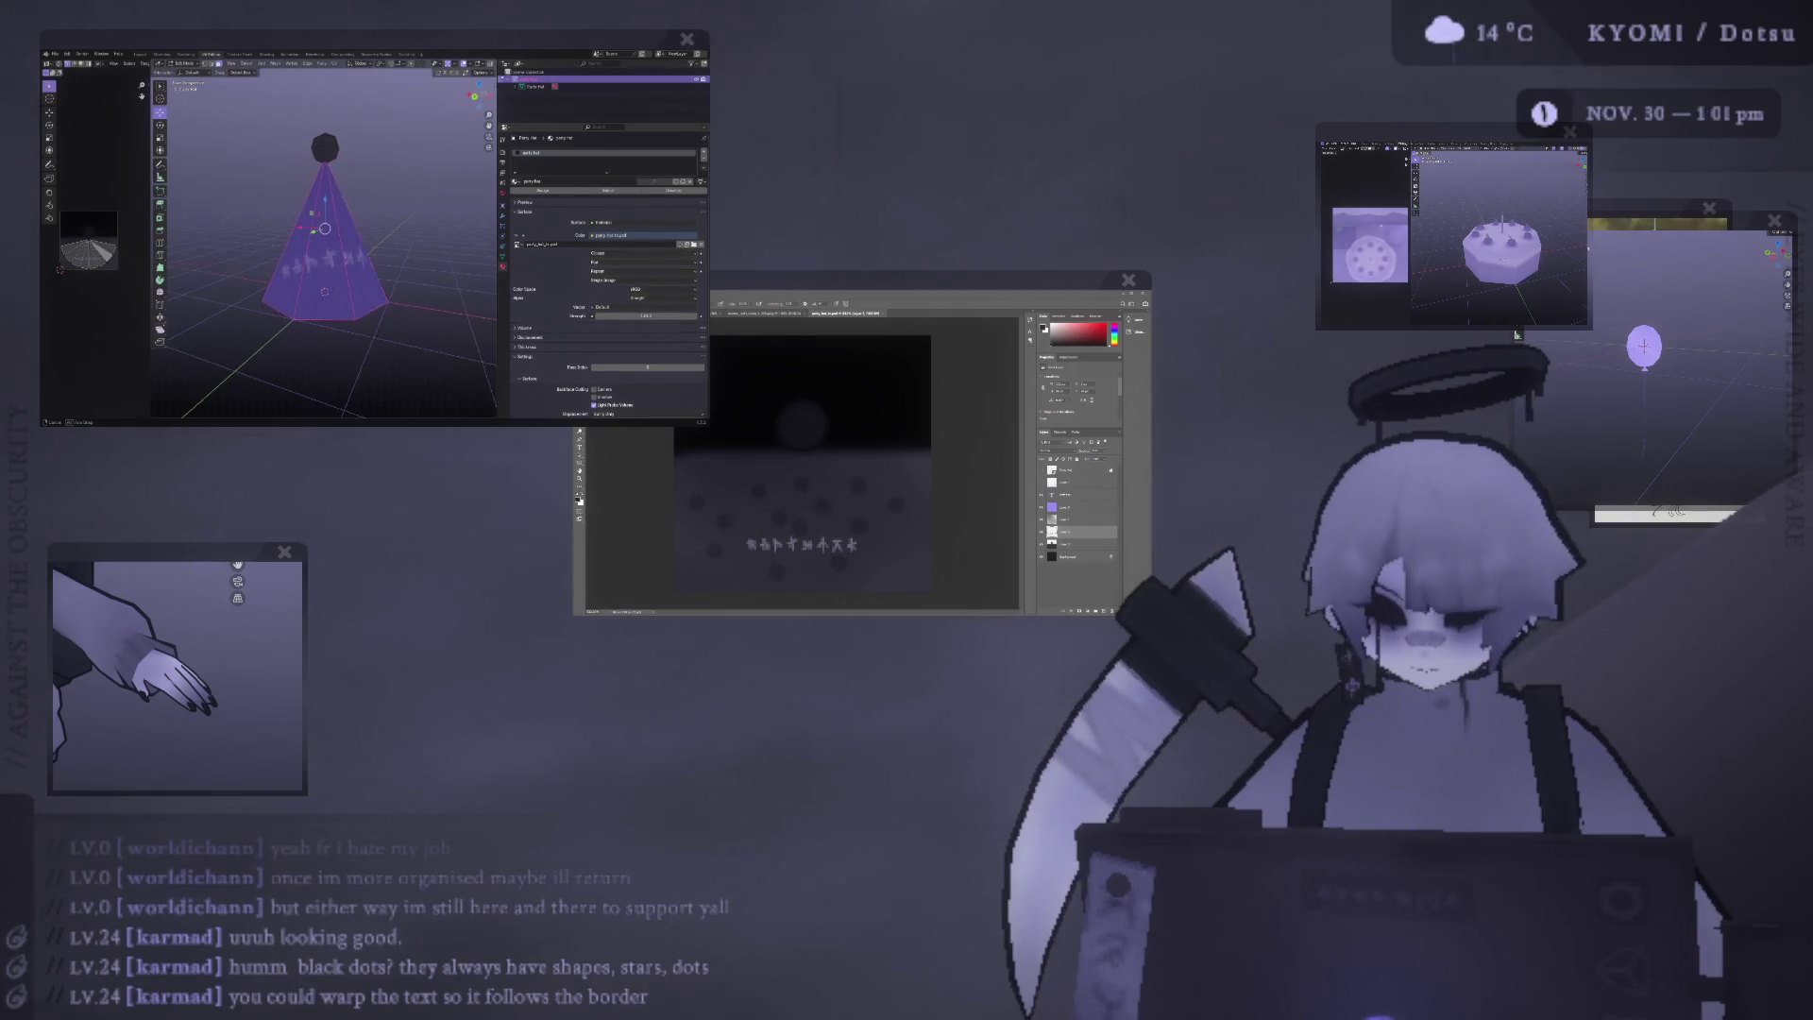
key(Tab)
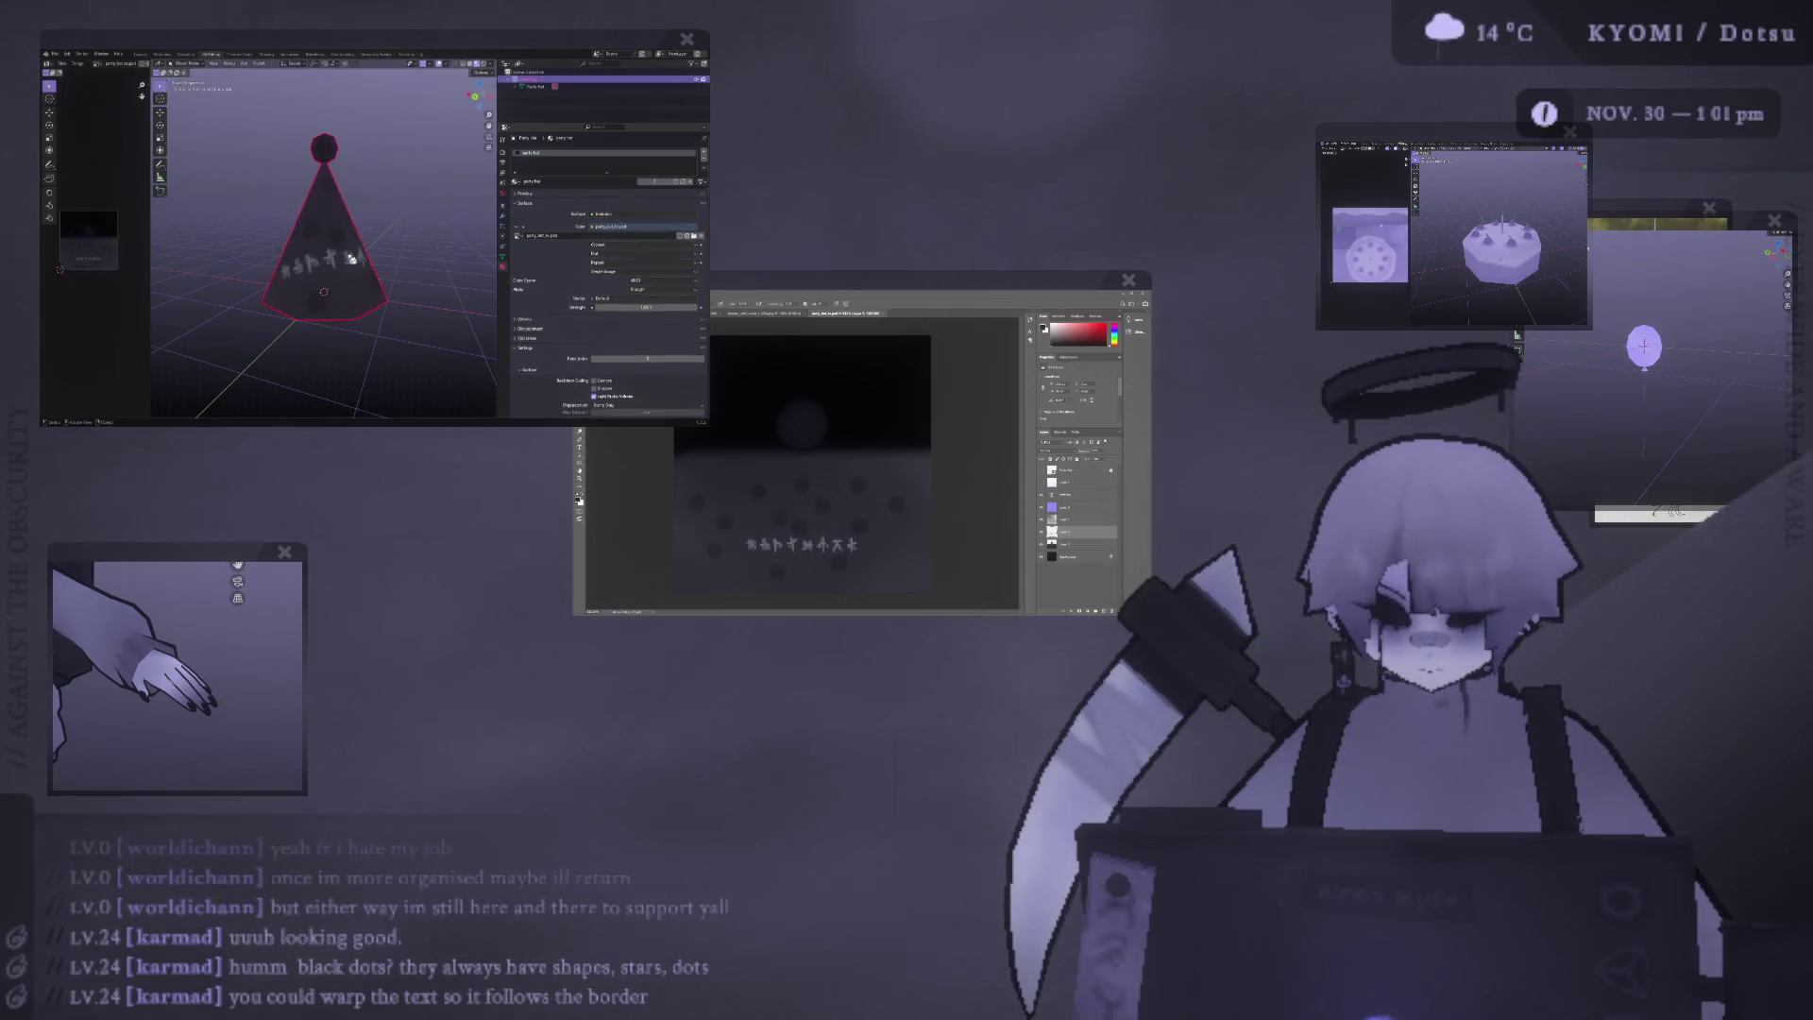
click(244, 63)
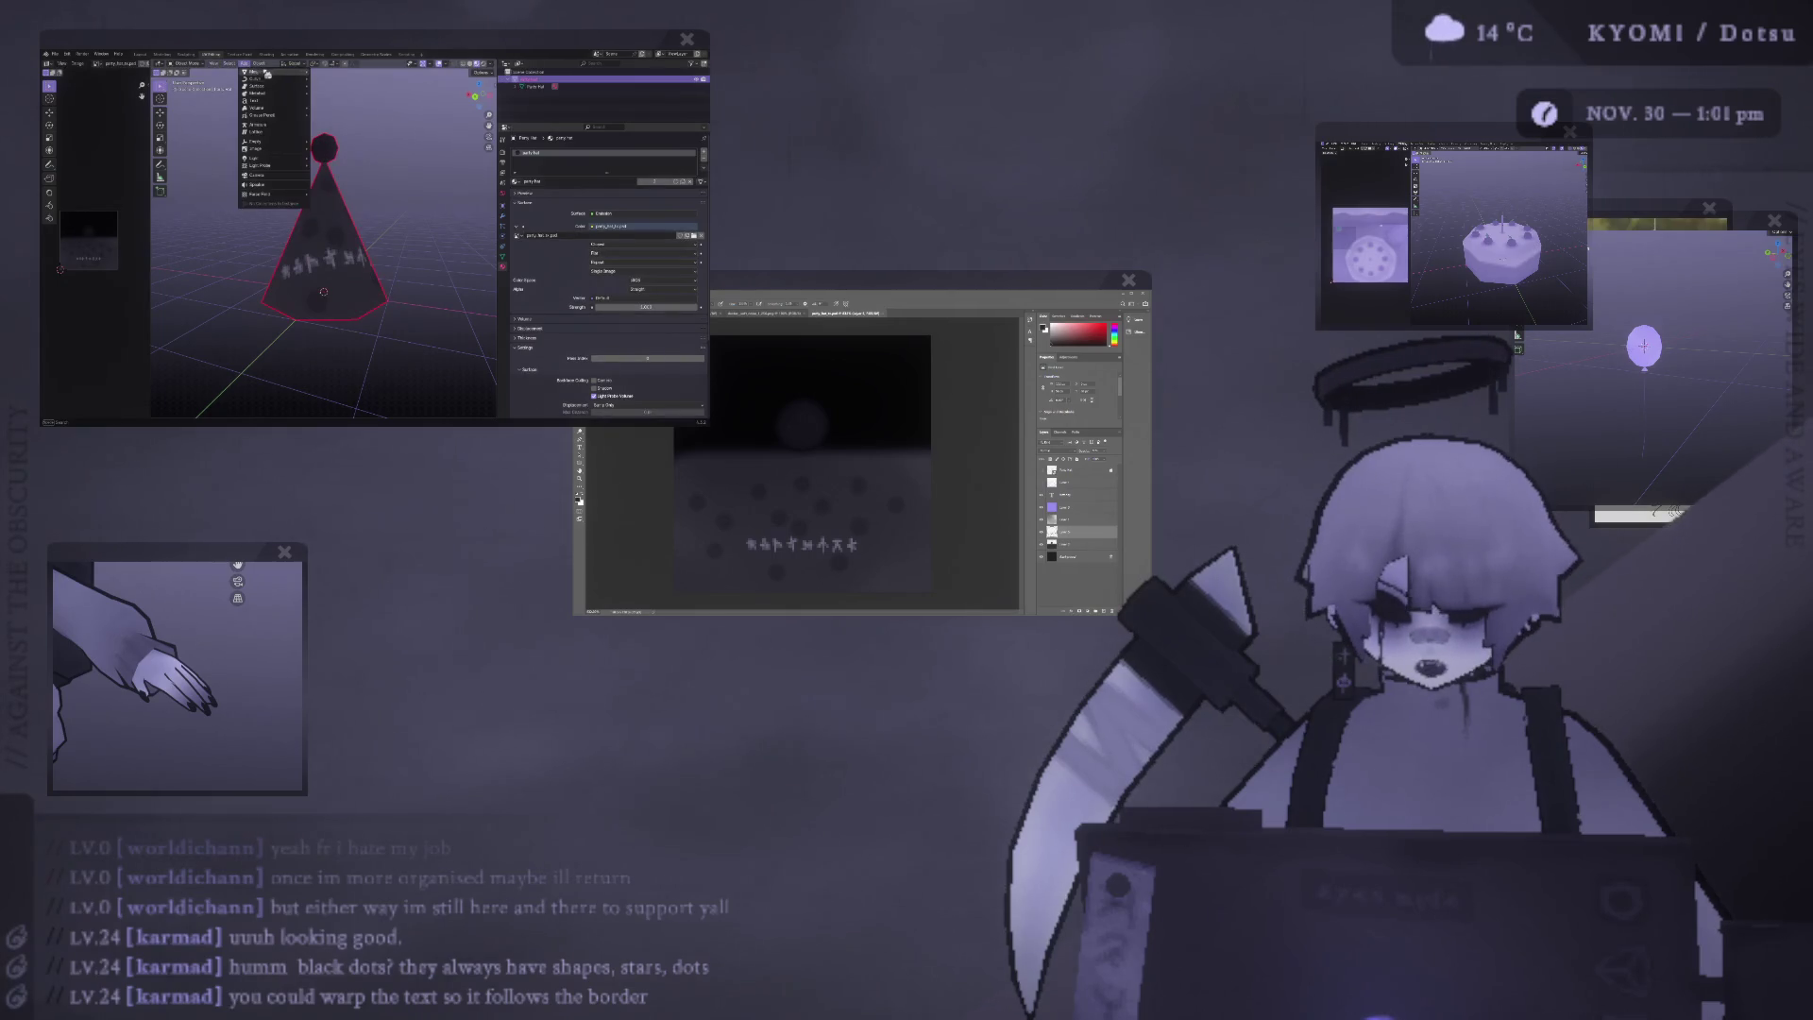
mouse_move(263, 72)
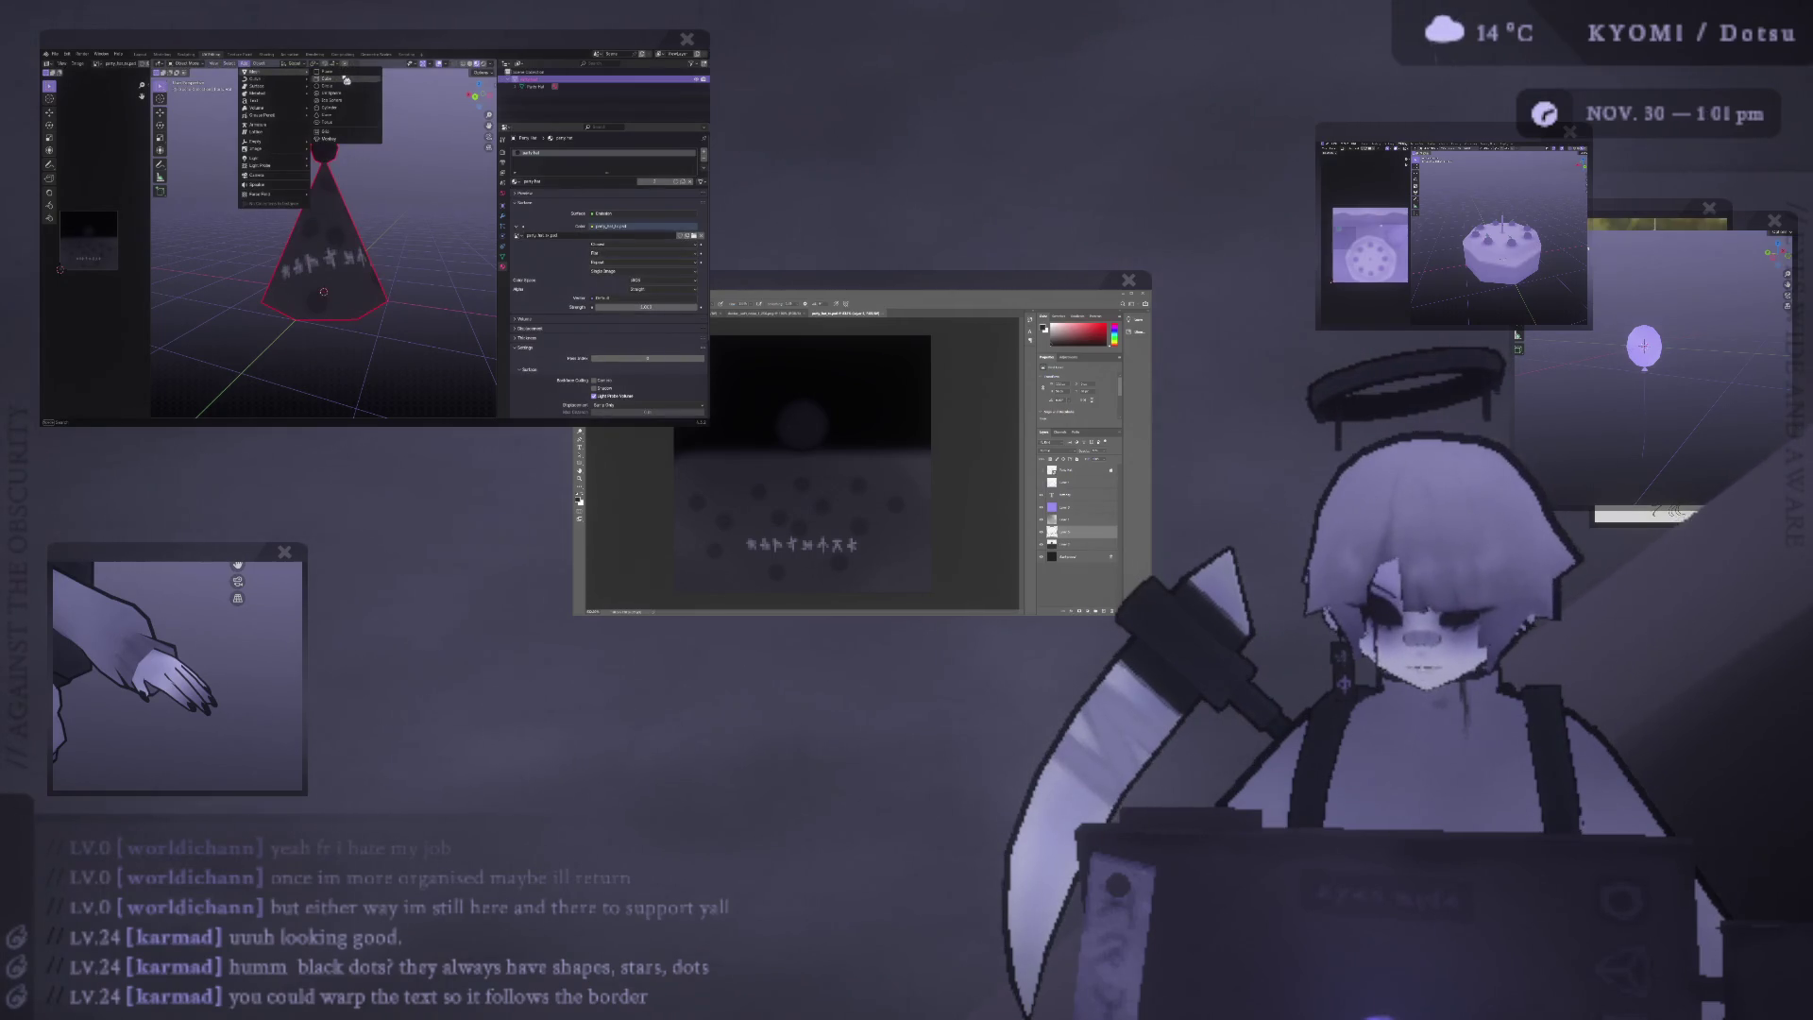
click(331, 107)
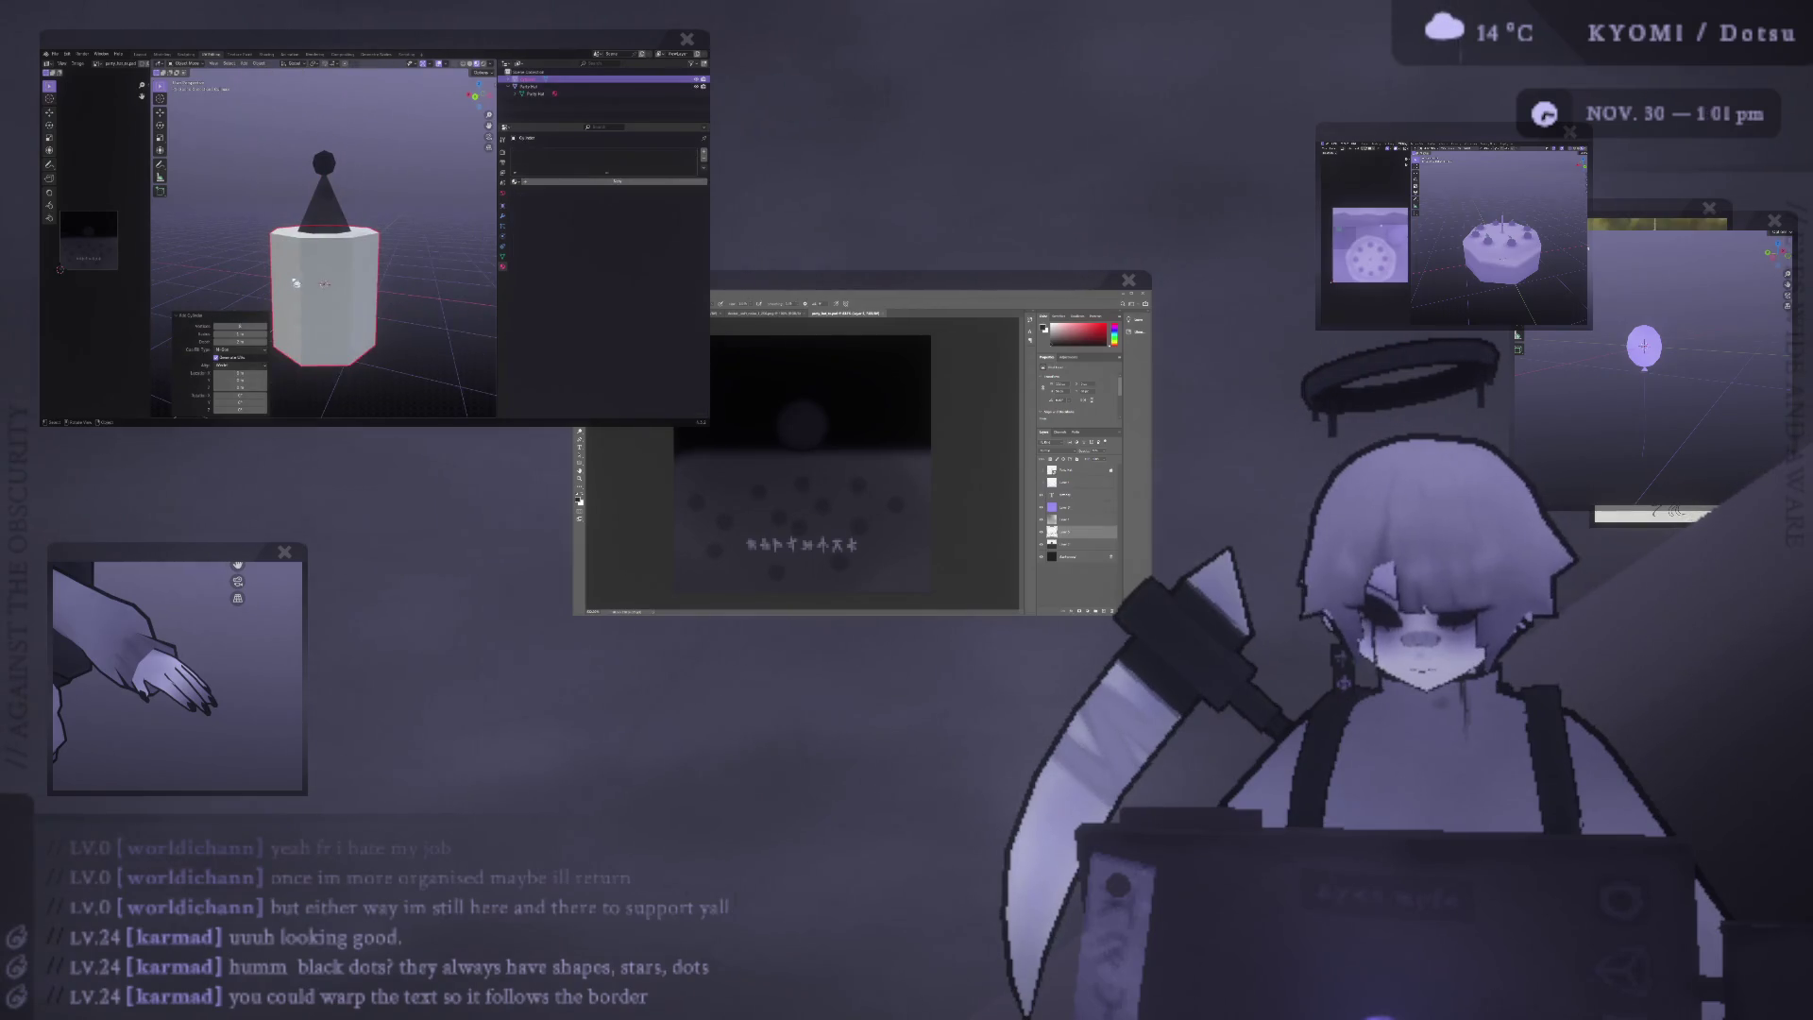
Taper the cylinder's top inward and move the whole connected mesh upward.
key(Tab)
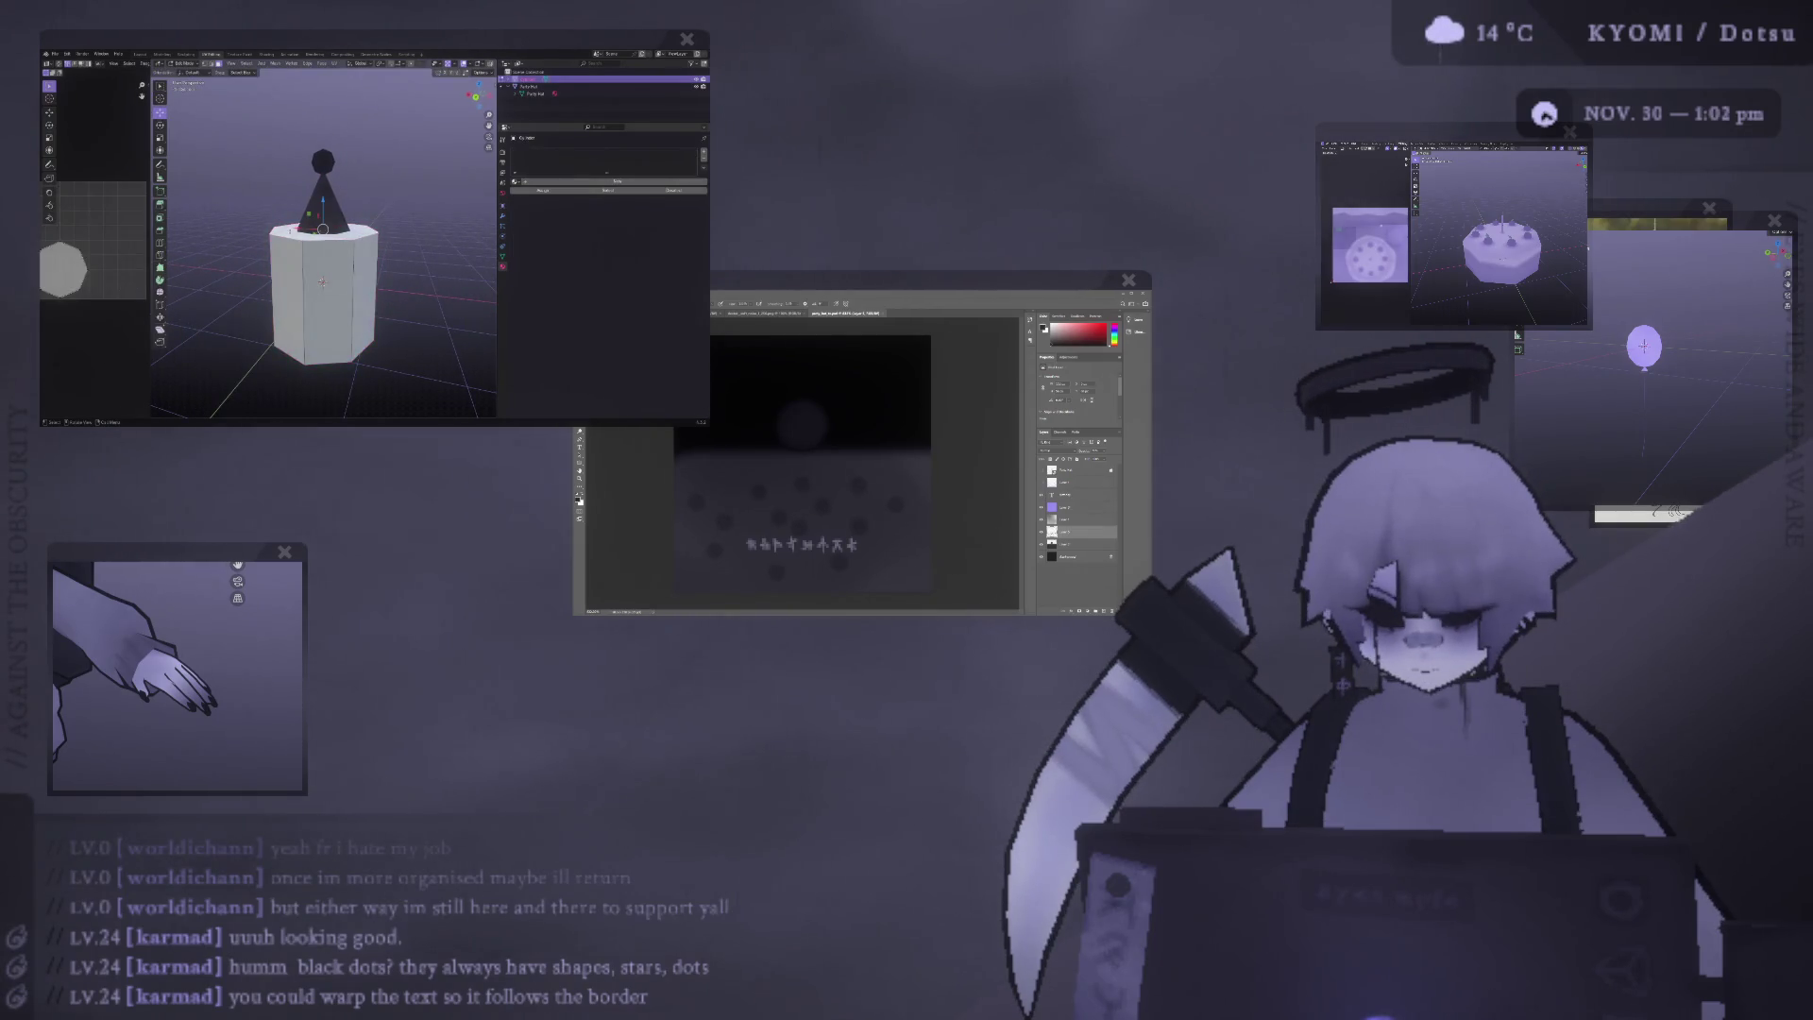
key(Tab)
key(Tab)
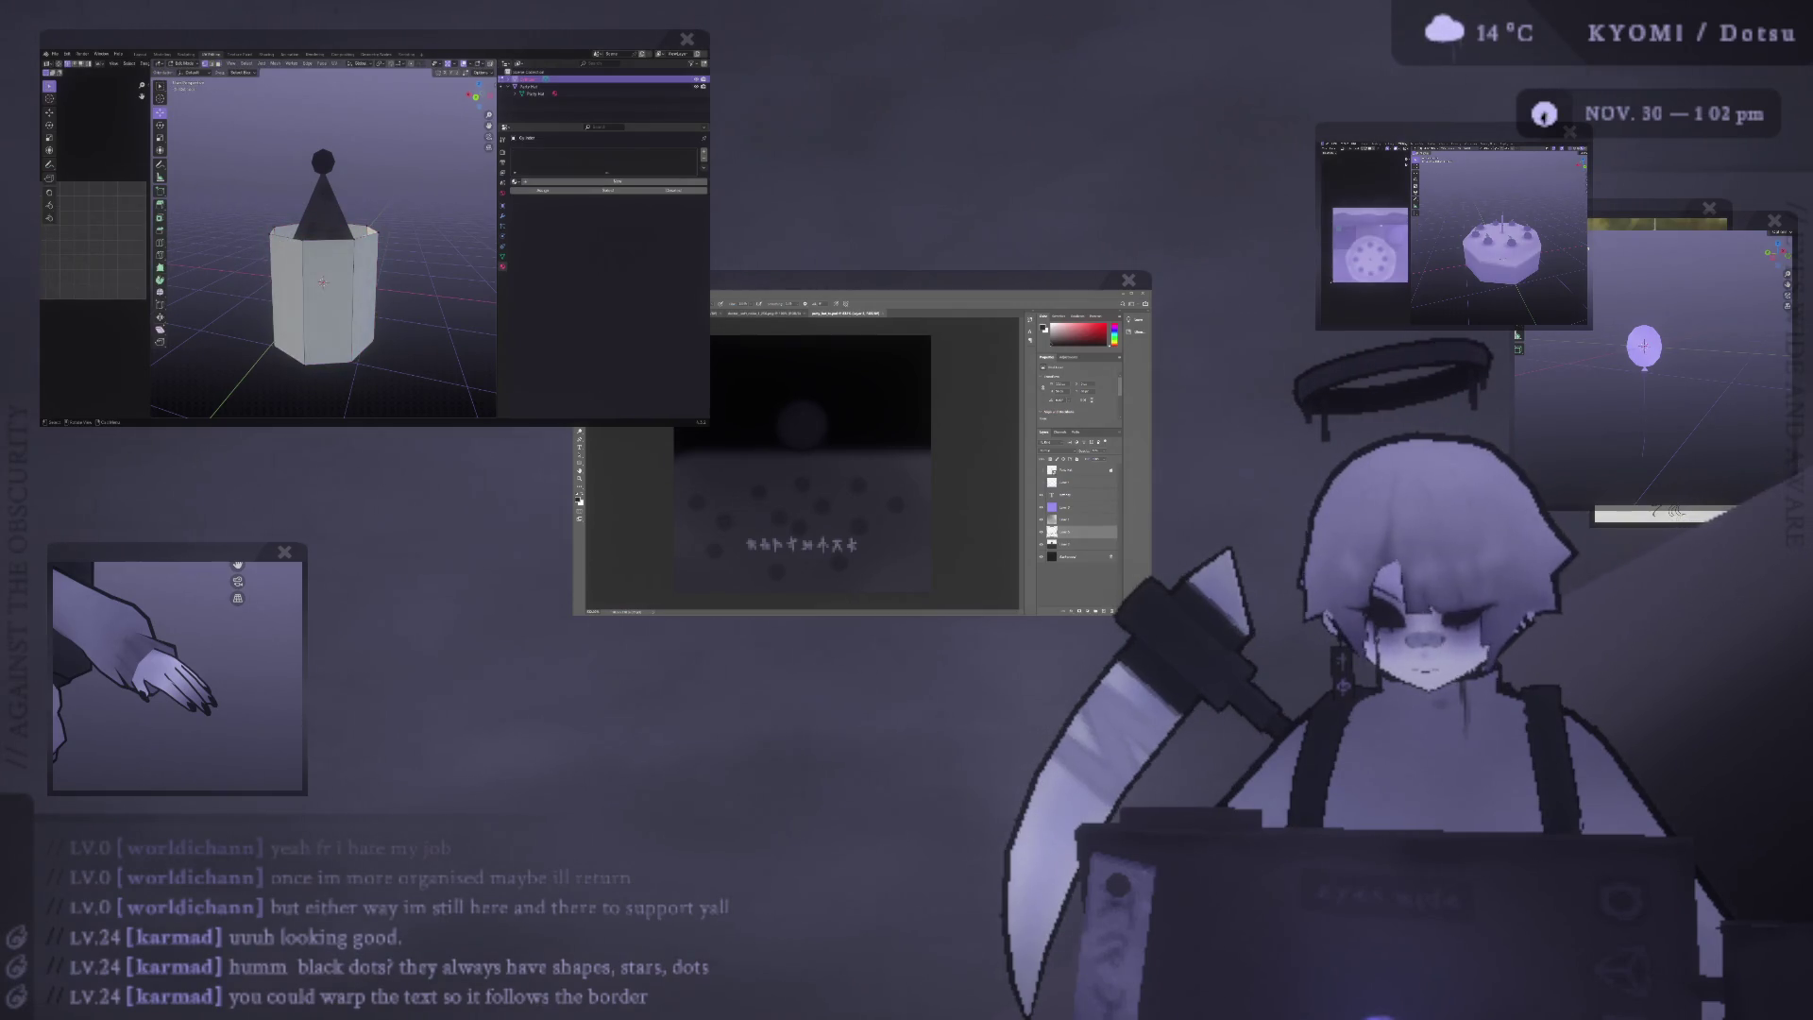
key(s)
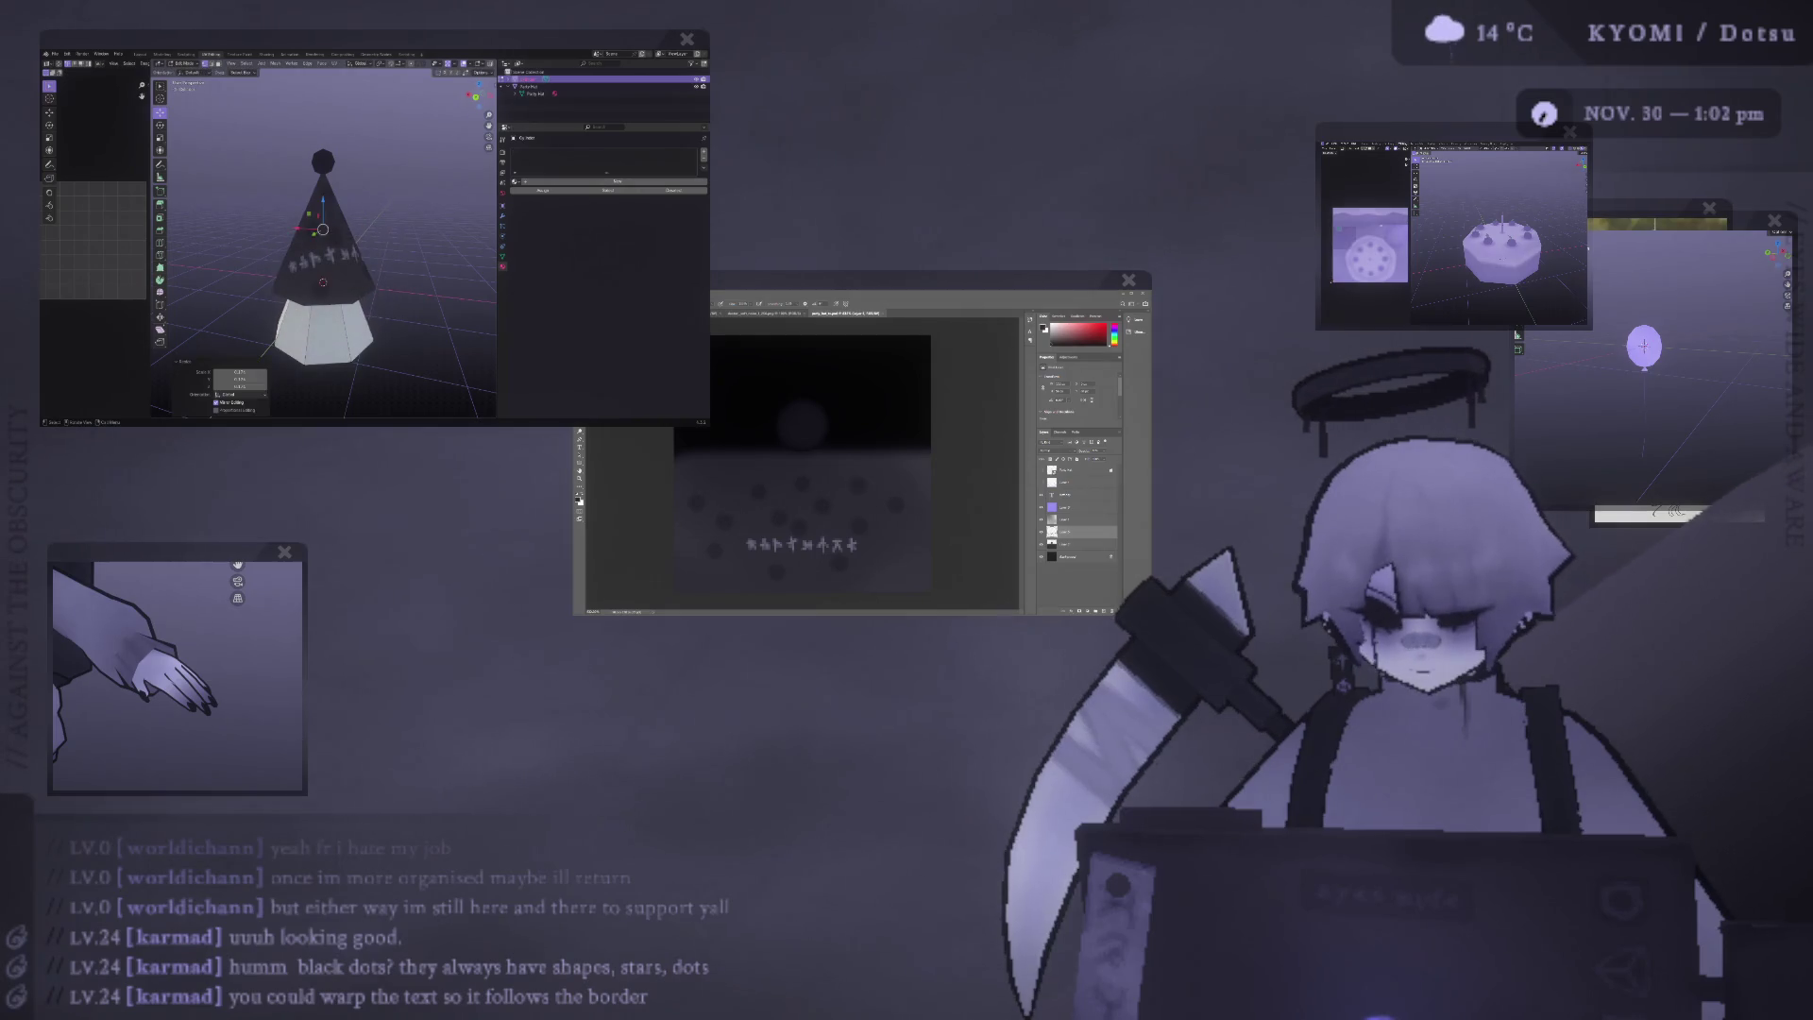
key(Return)
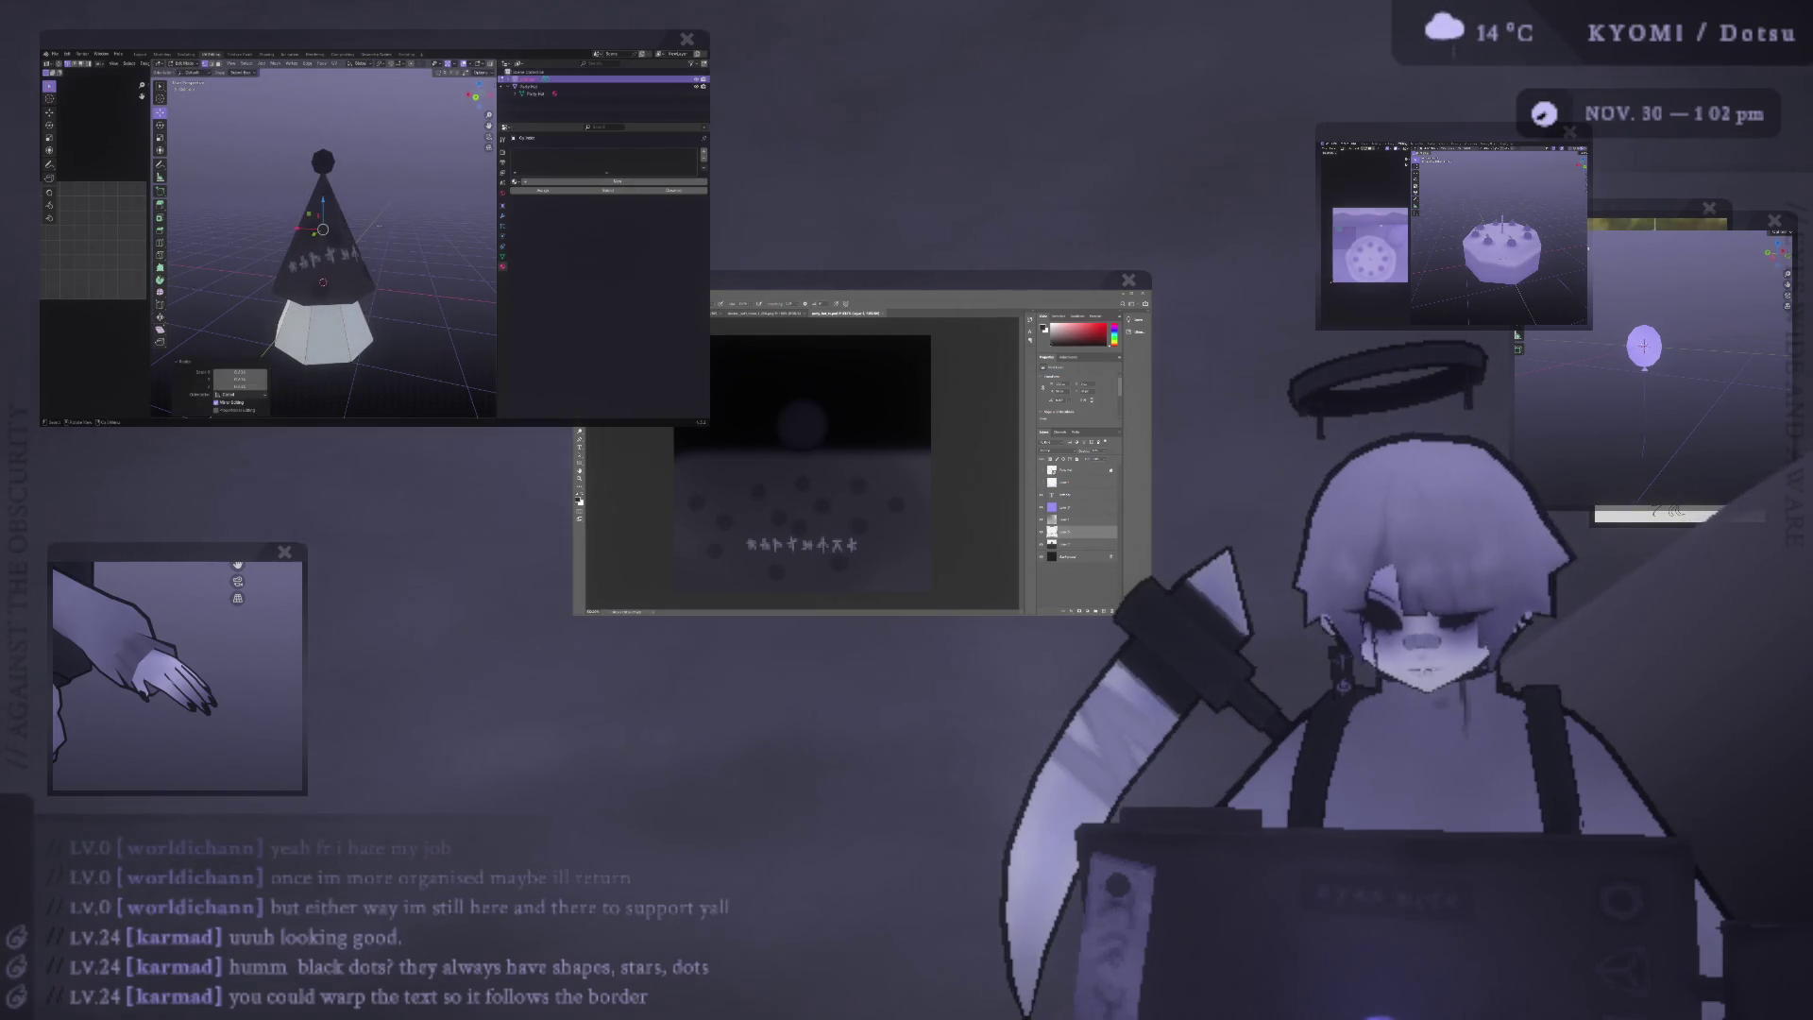
key(ctrl+l)
scroll(322, 237, down, 3)
key(g)
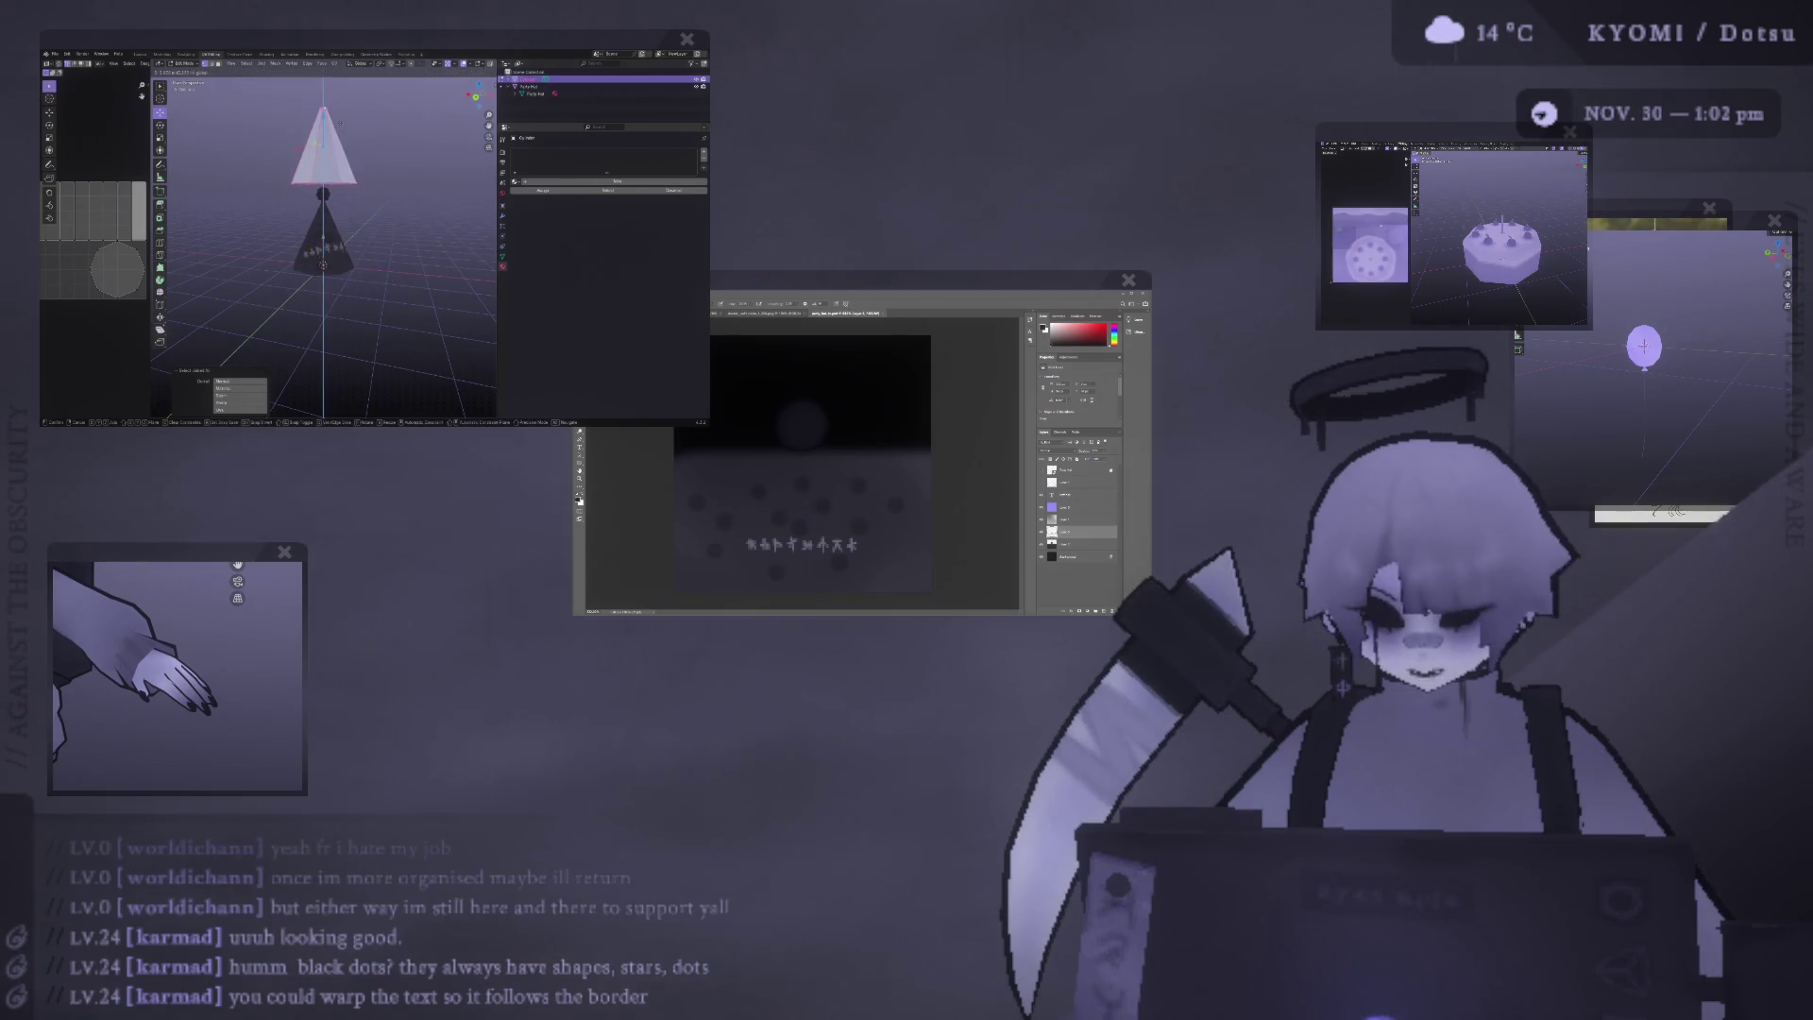
key(Return)
Scale the top vertex to a point and lower the pyramid over the dark hat, viewed from the front.
click(313, 178)
key(s)
key(Escape)
key(a)
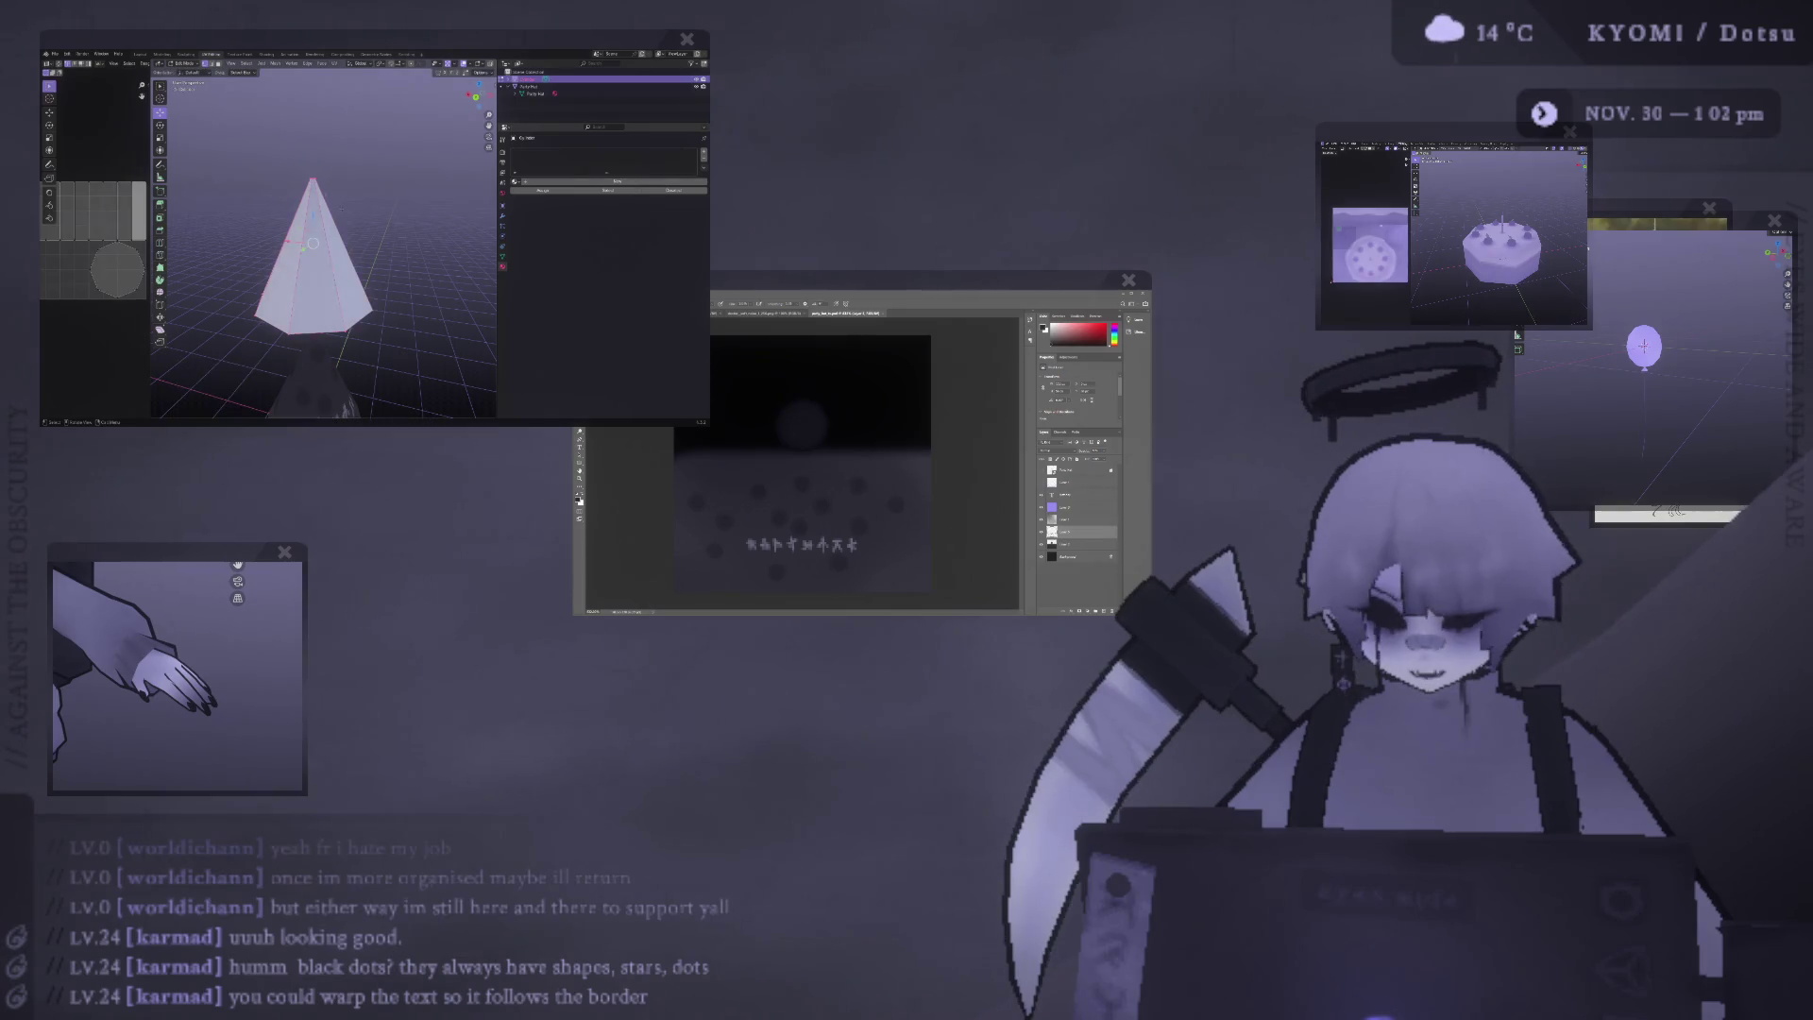
middle_drag(332, 179, 326, 208)
drag(325, 180, 326, 280)
key(KP_1)
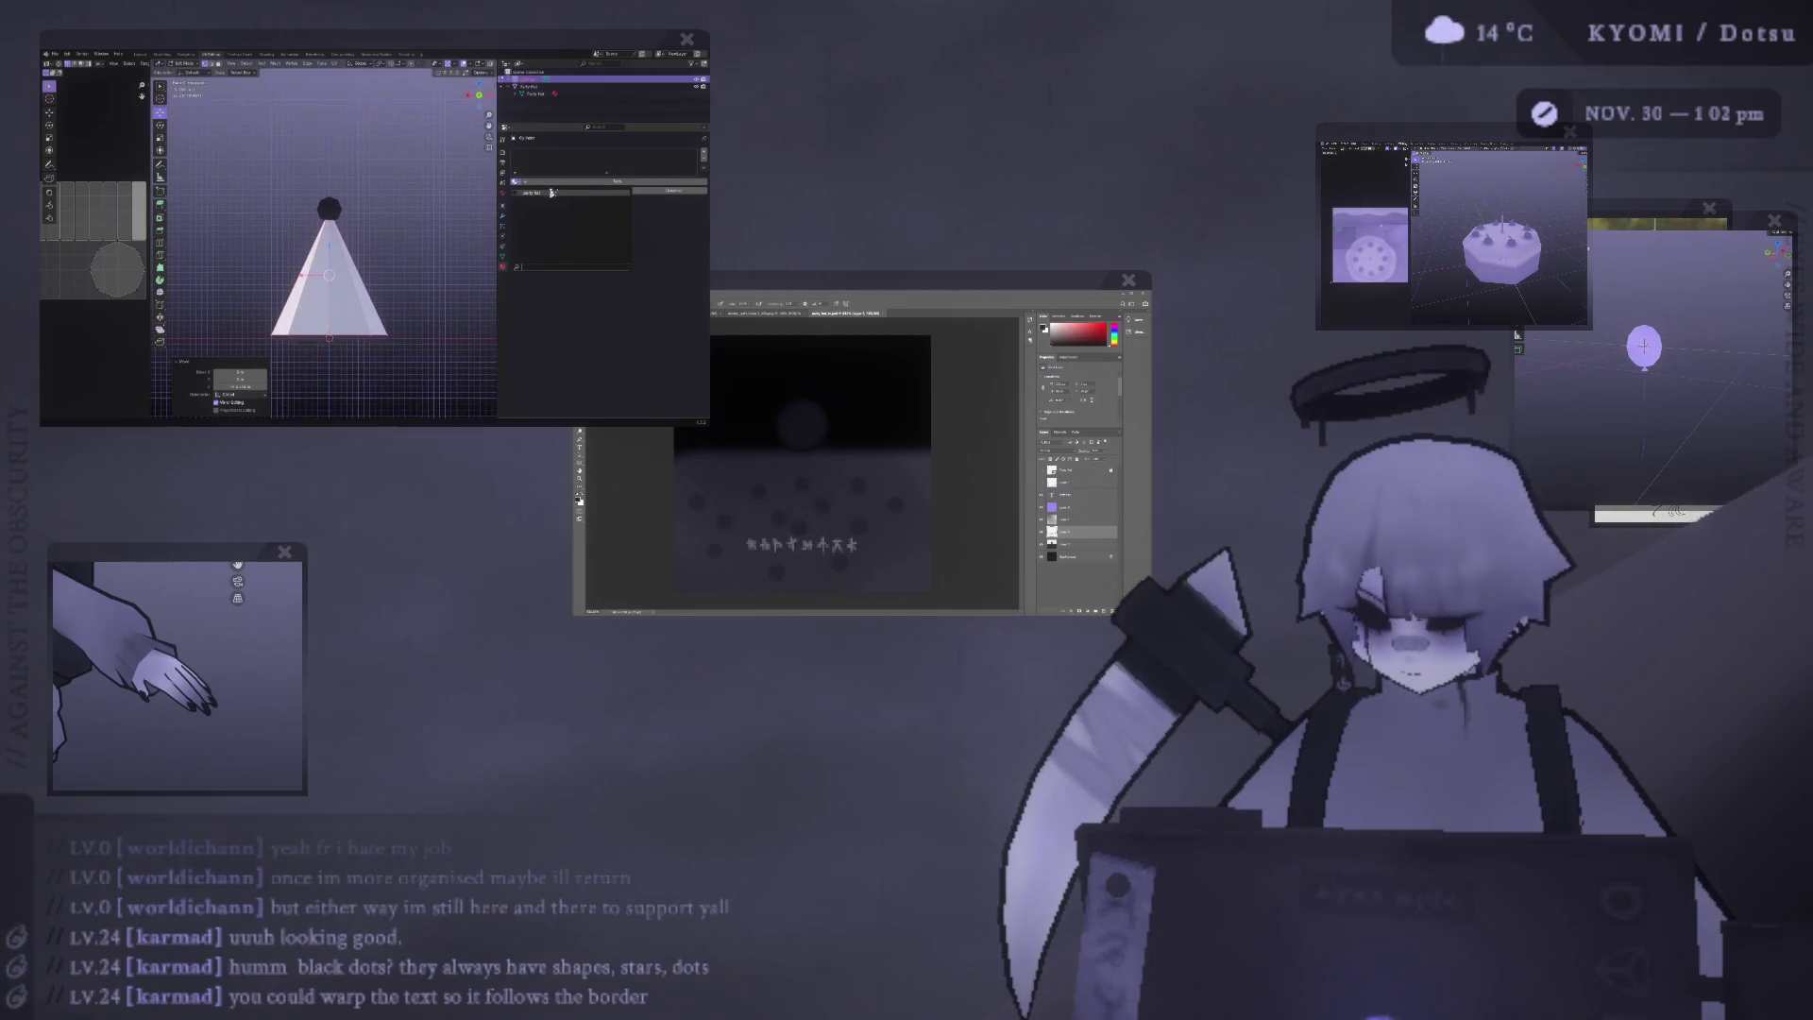
Assign the party hat material to the new cone and shift its UV islands down on the texture.
click(552, 193)
middle_drag(331, 283, 331, 255)
middle_drag(147, 185, 113, 188)
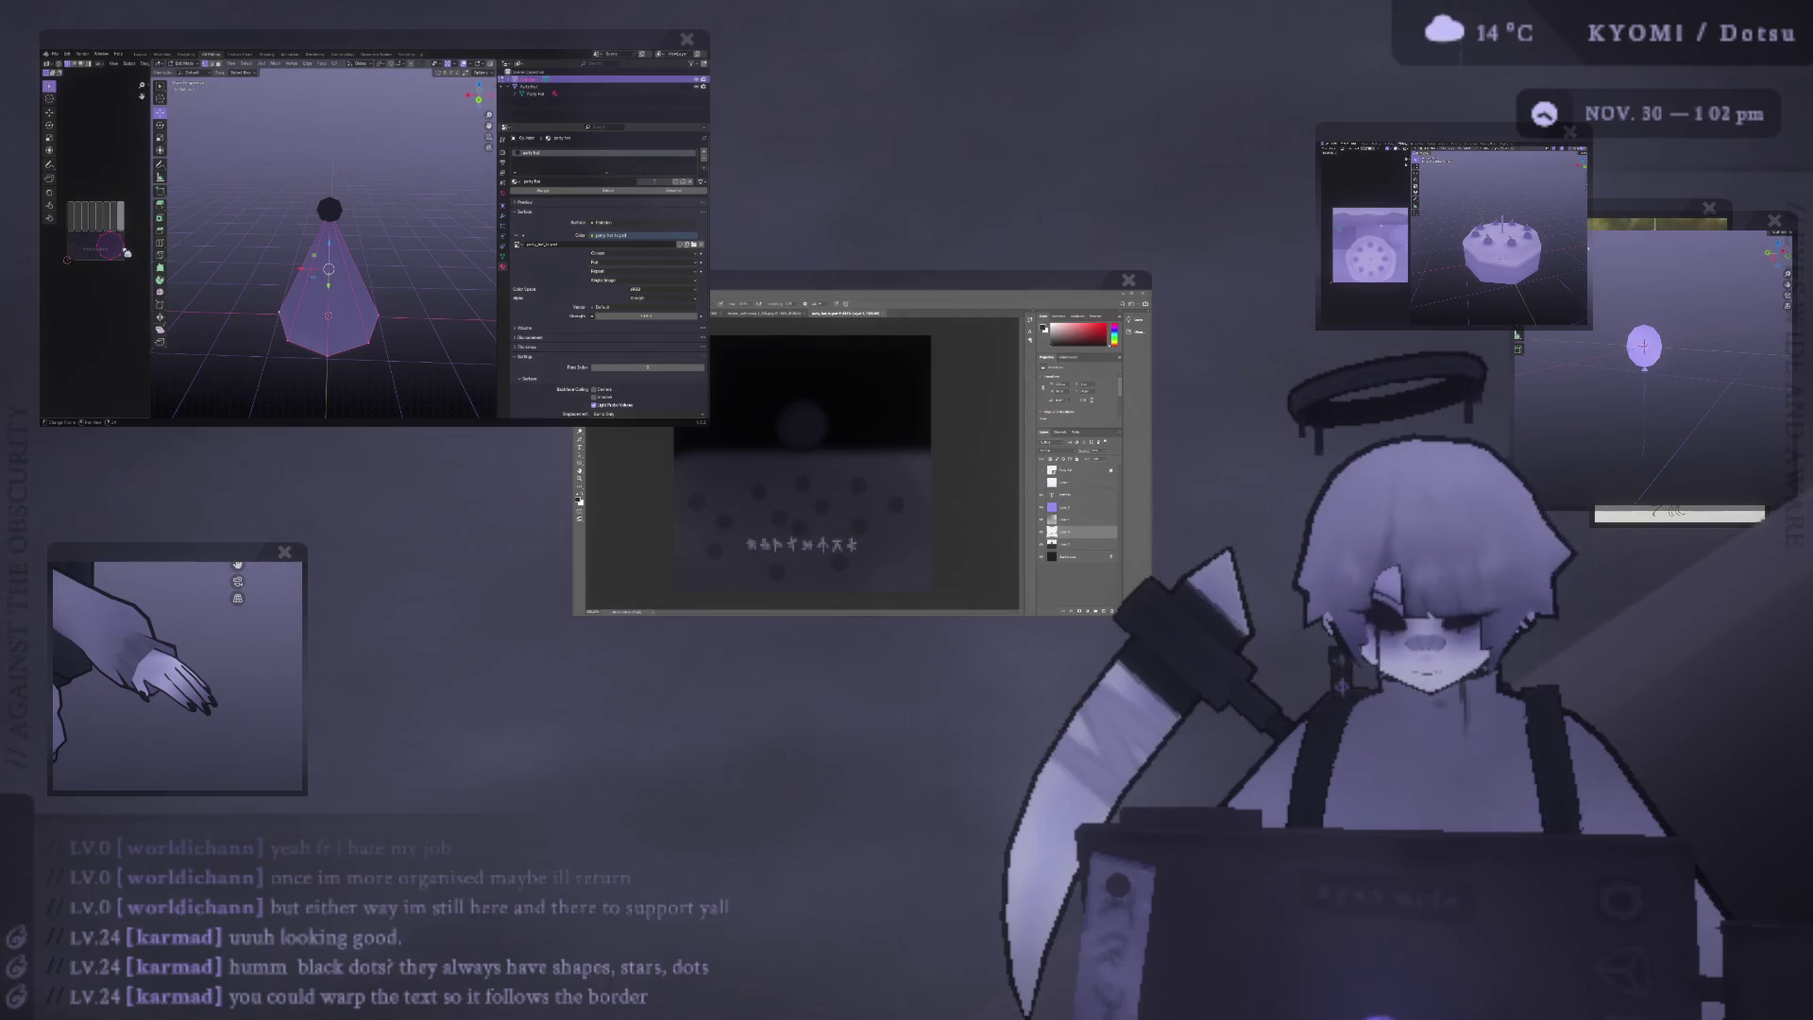
mouse_move(330, 283)
middle_down()
mouse_move(331, 226)
mouse_move(331, 312)
mouse_move(330, 265)
mouse_move(328, 282)
middle_up()
click(328, 283)
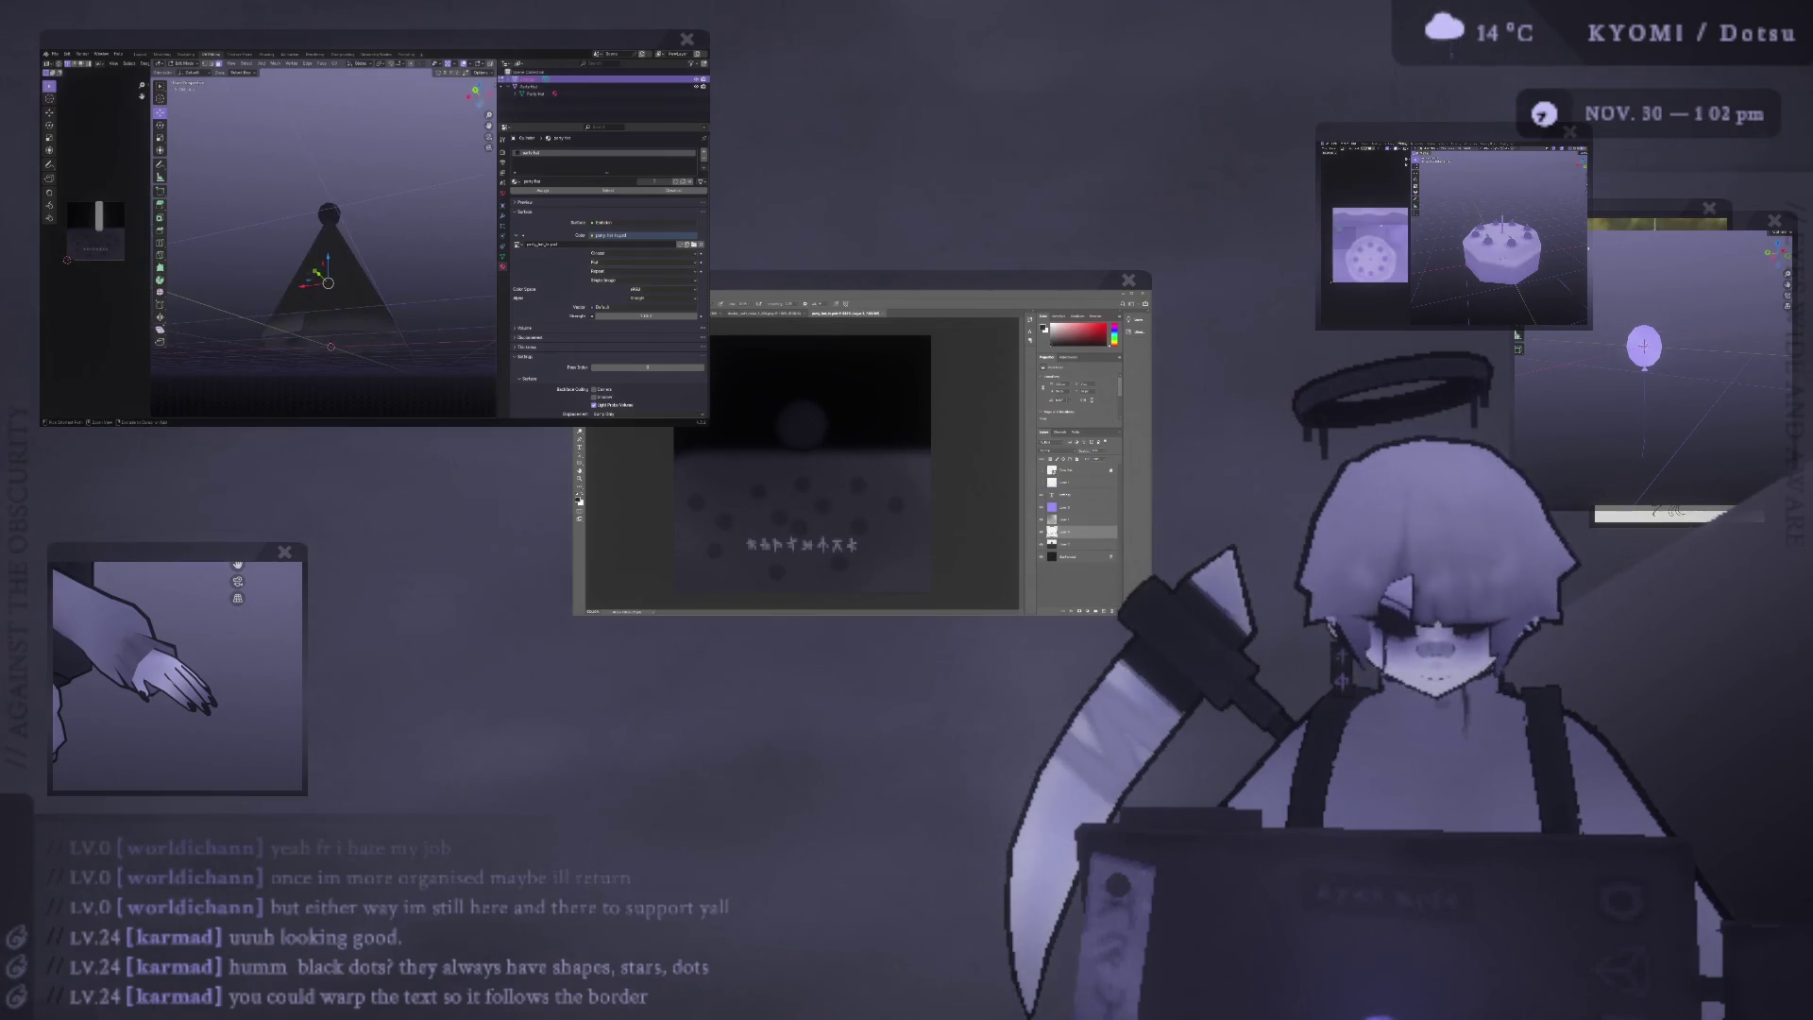
key(ctrl+l)
key(a)
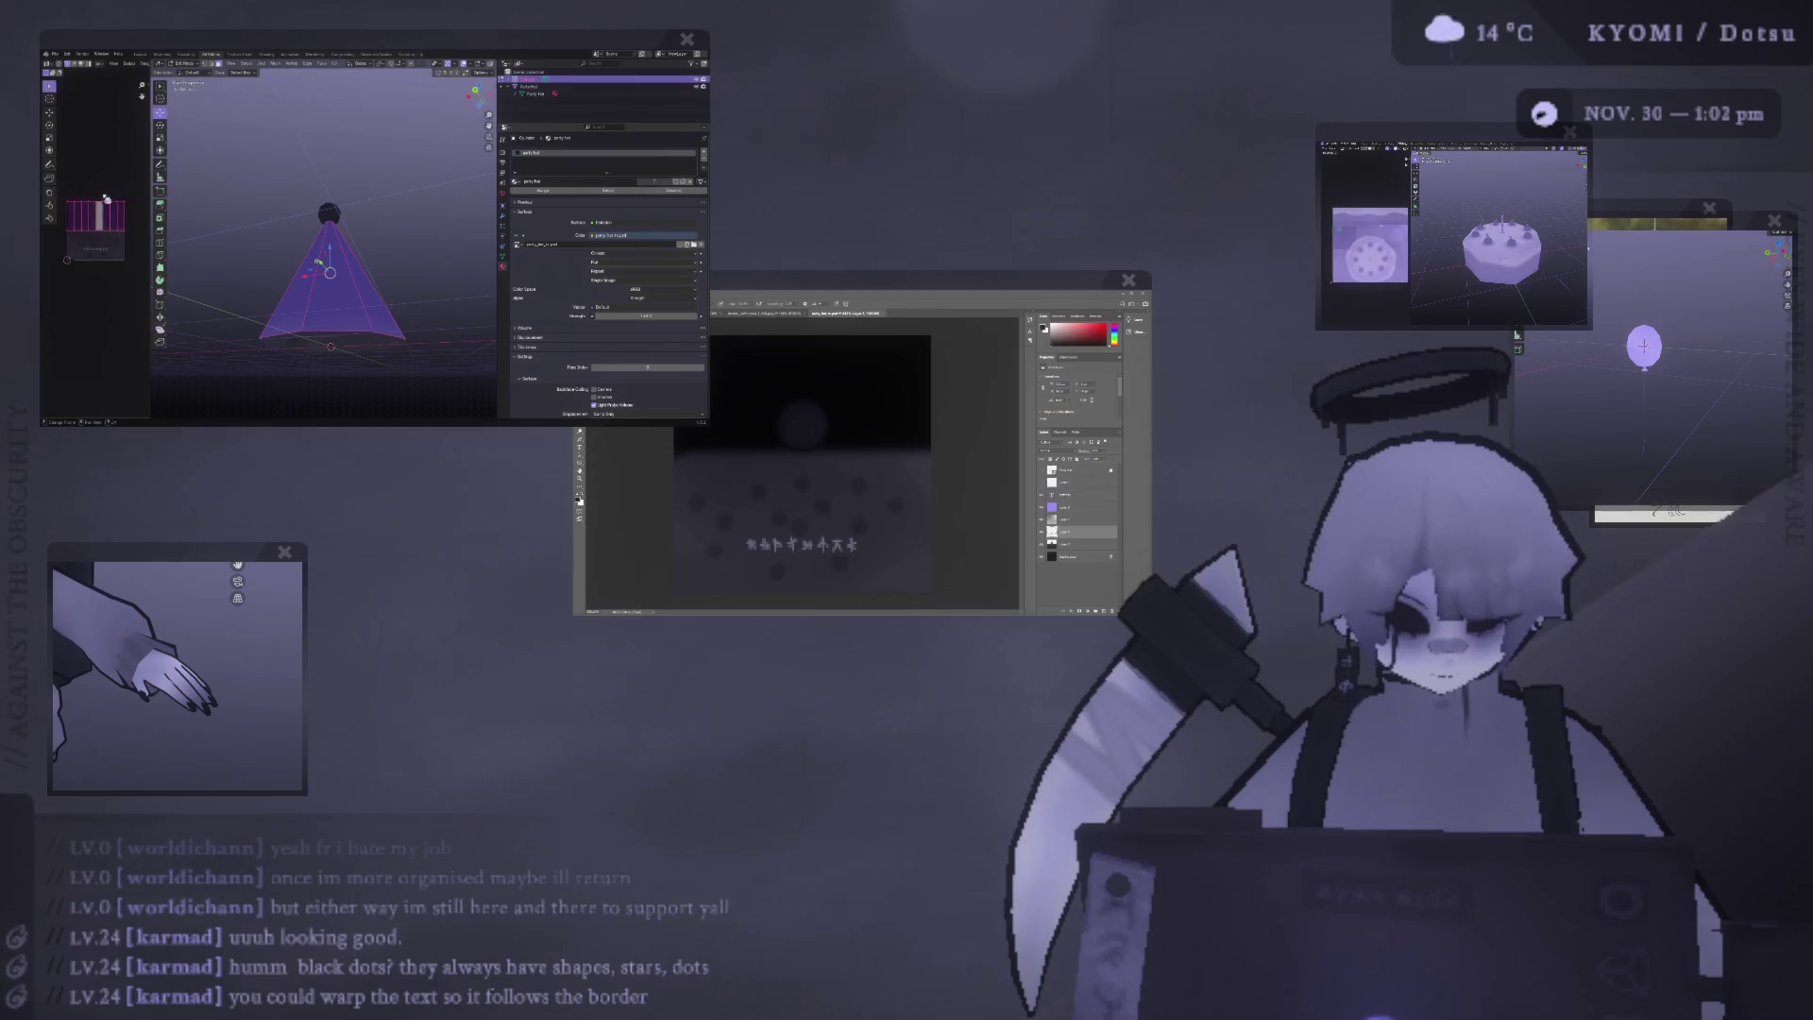
drag(97, 193, 95, 203)
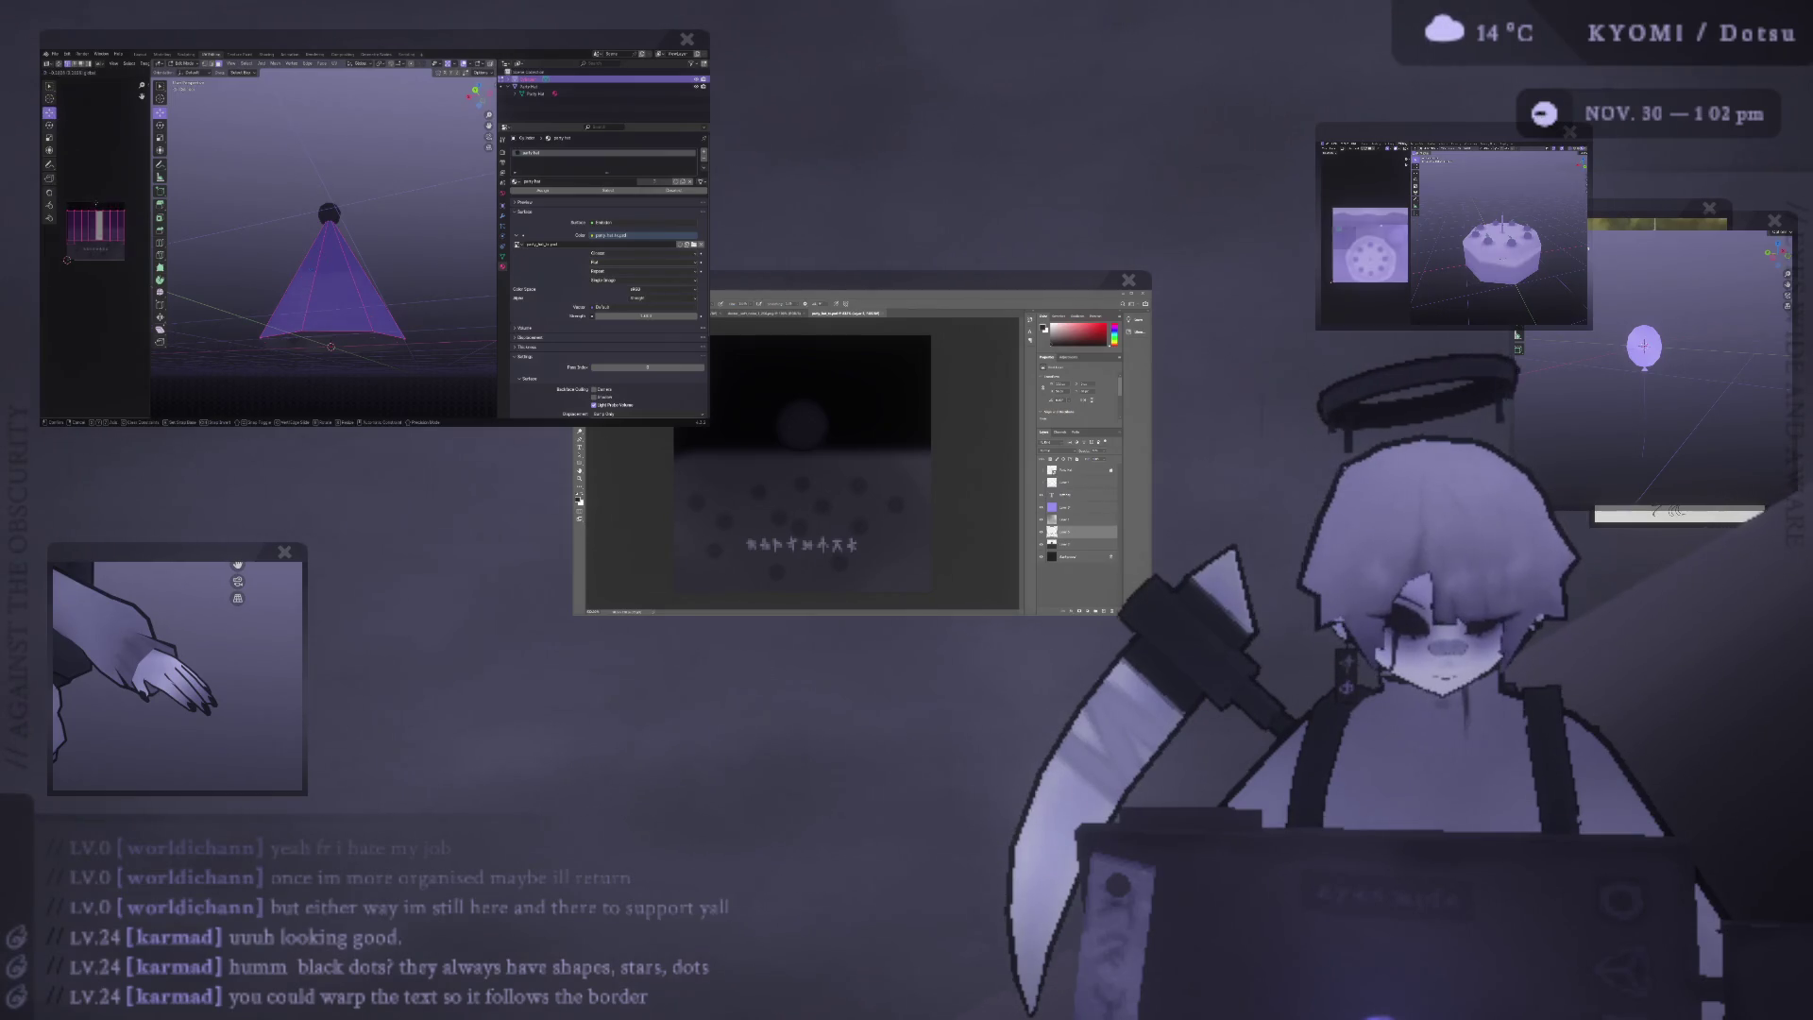
key(Return)
Preview the textured cone, nudge its UVs again, then remove the material from it.
key(Tab)
middle_drag(283, 312, 345, 321)
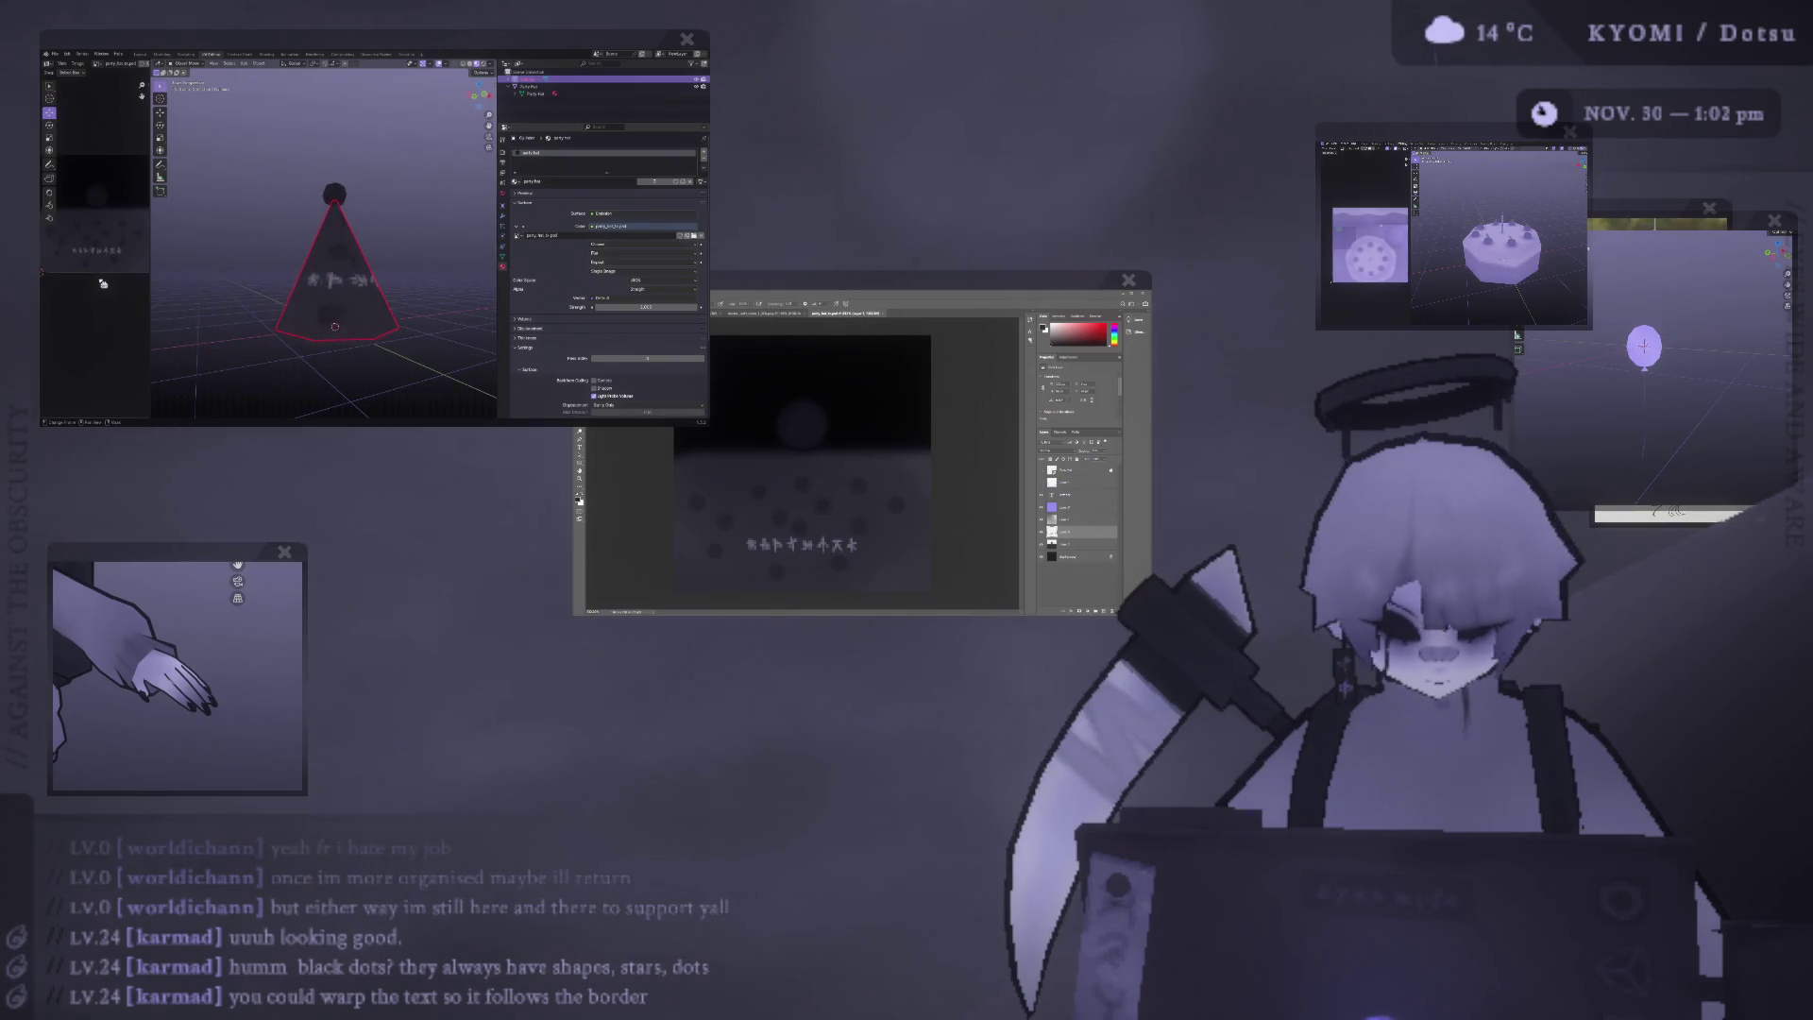
key(Tab)
key(g)
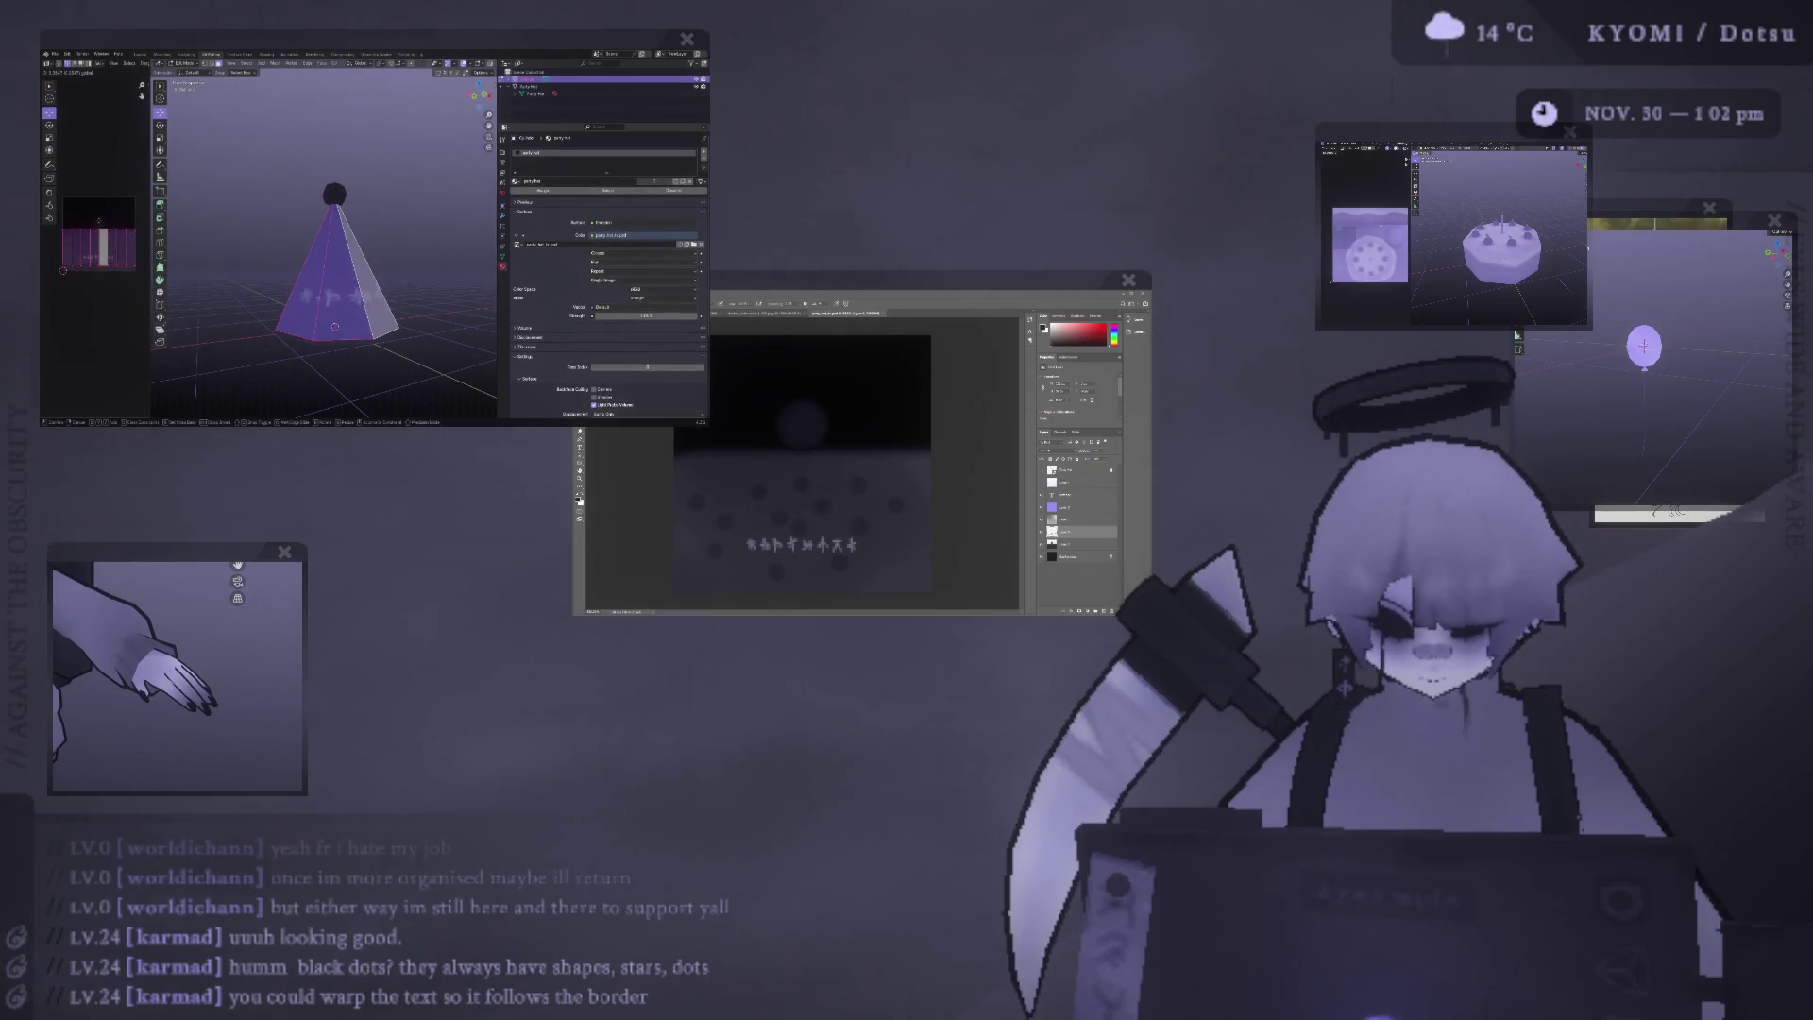
key(Return)
key(Tab)
mouse_move(274, 332)
middle_down()
mouse_move(295, 347)
mouse_move(315, 308)
mouse_move(301, 275)
middle_up()
key(Tab)
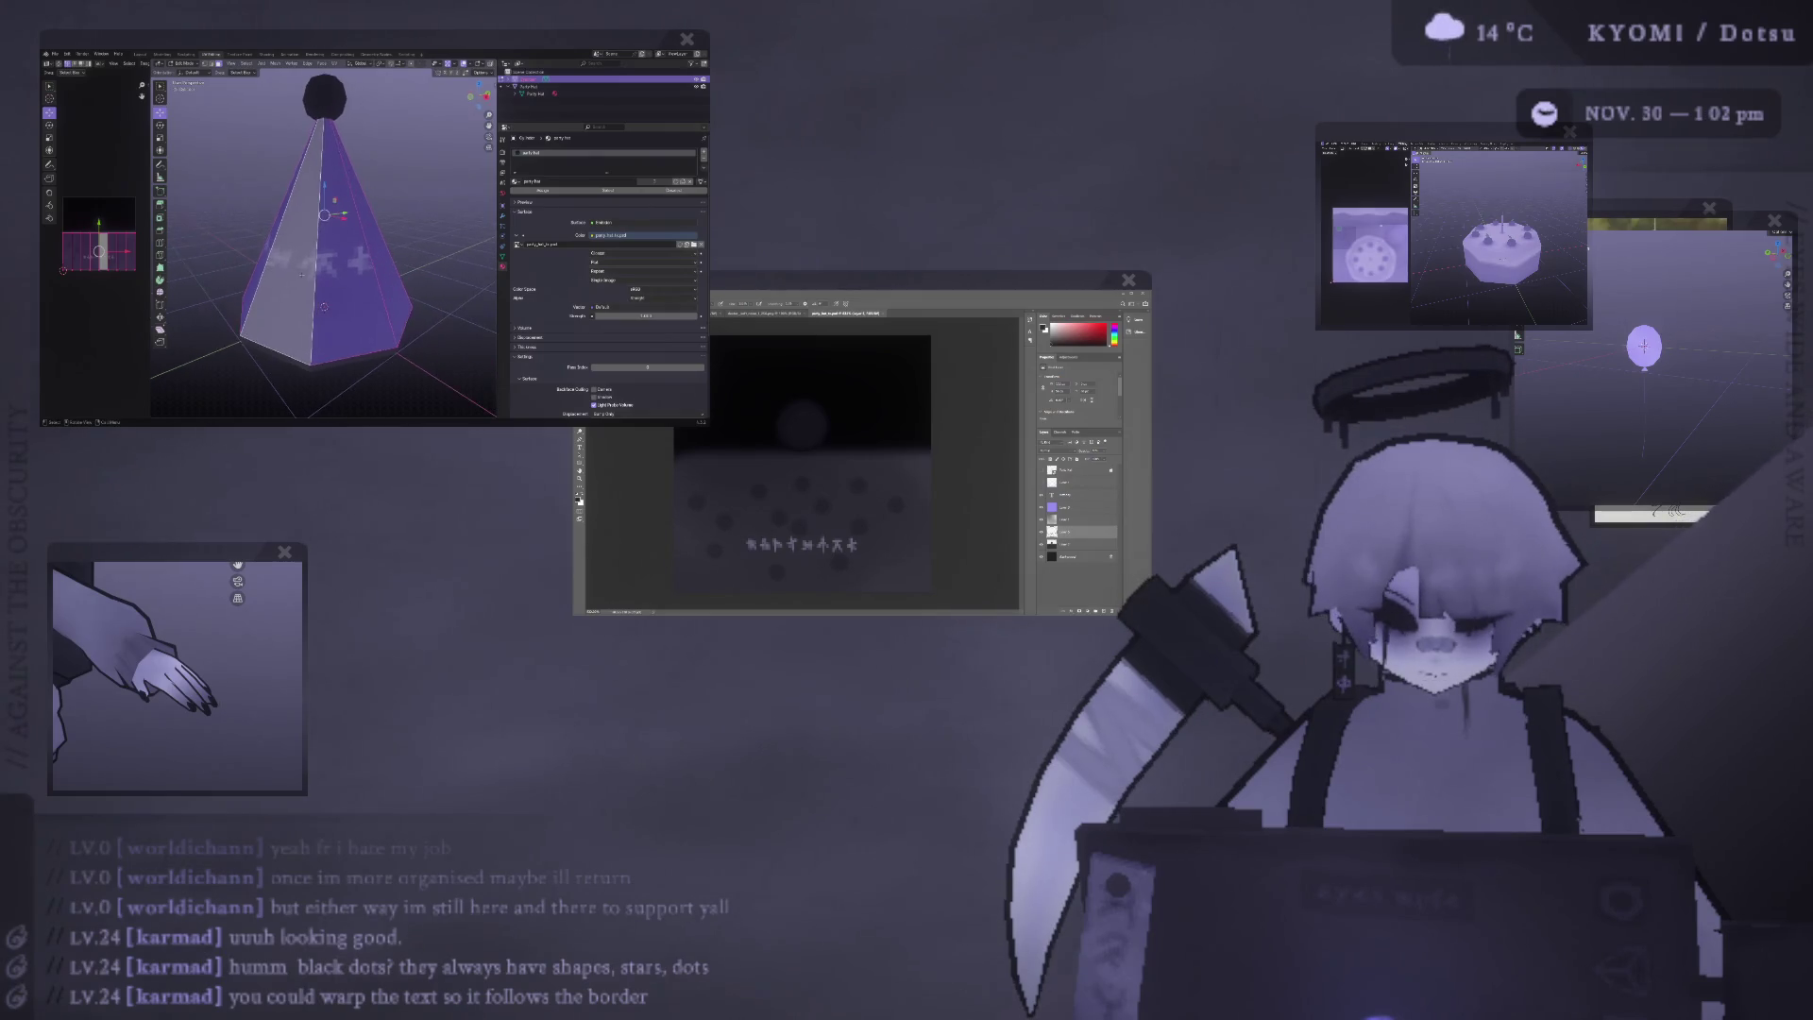
key(Tab)
key(Tab)
key(Tab)
key(Tab)
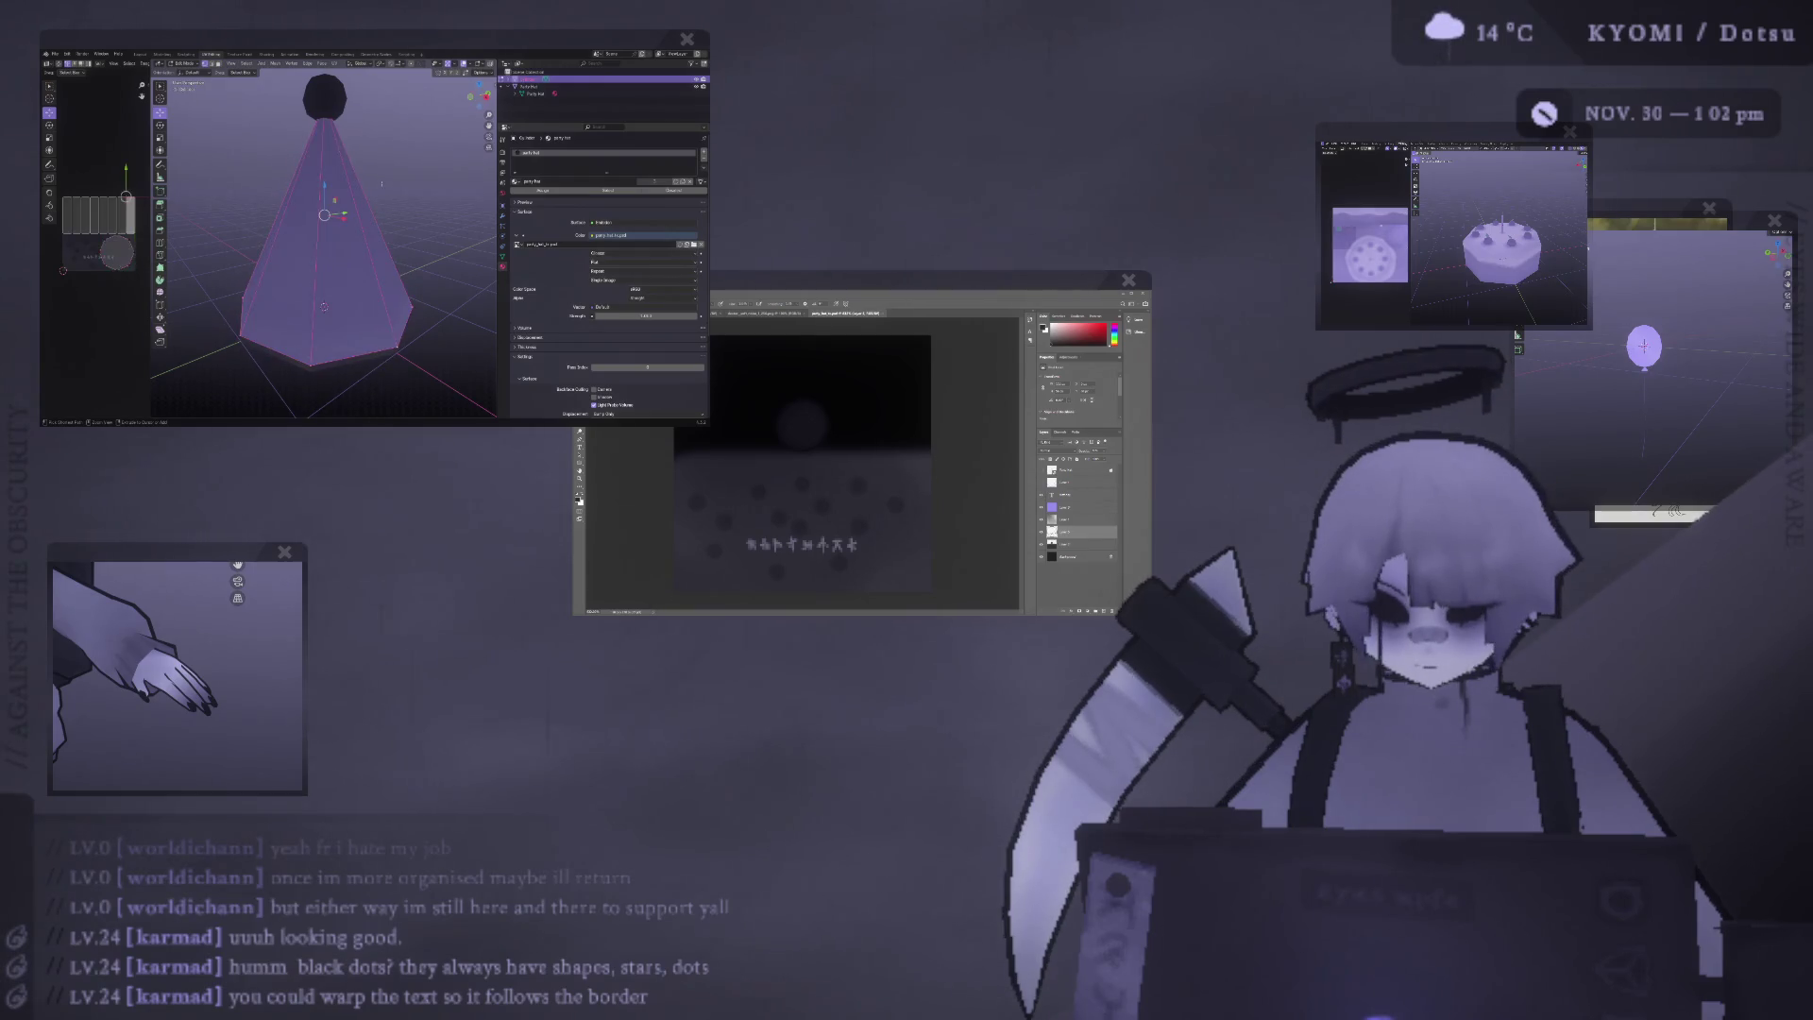
key(ctrl+z)
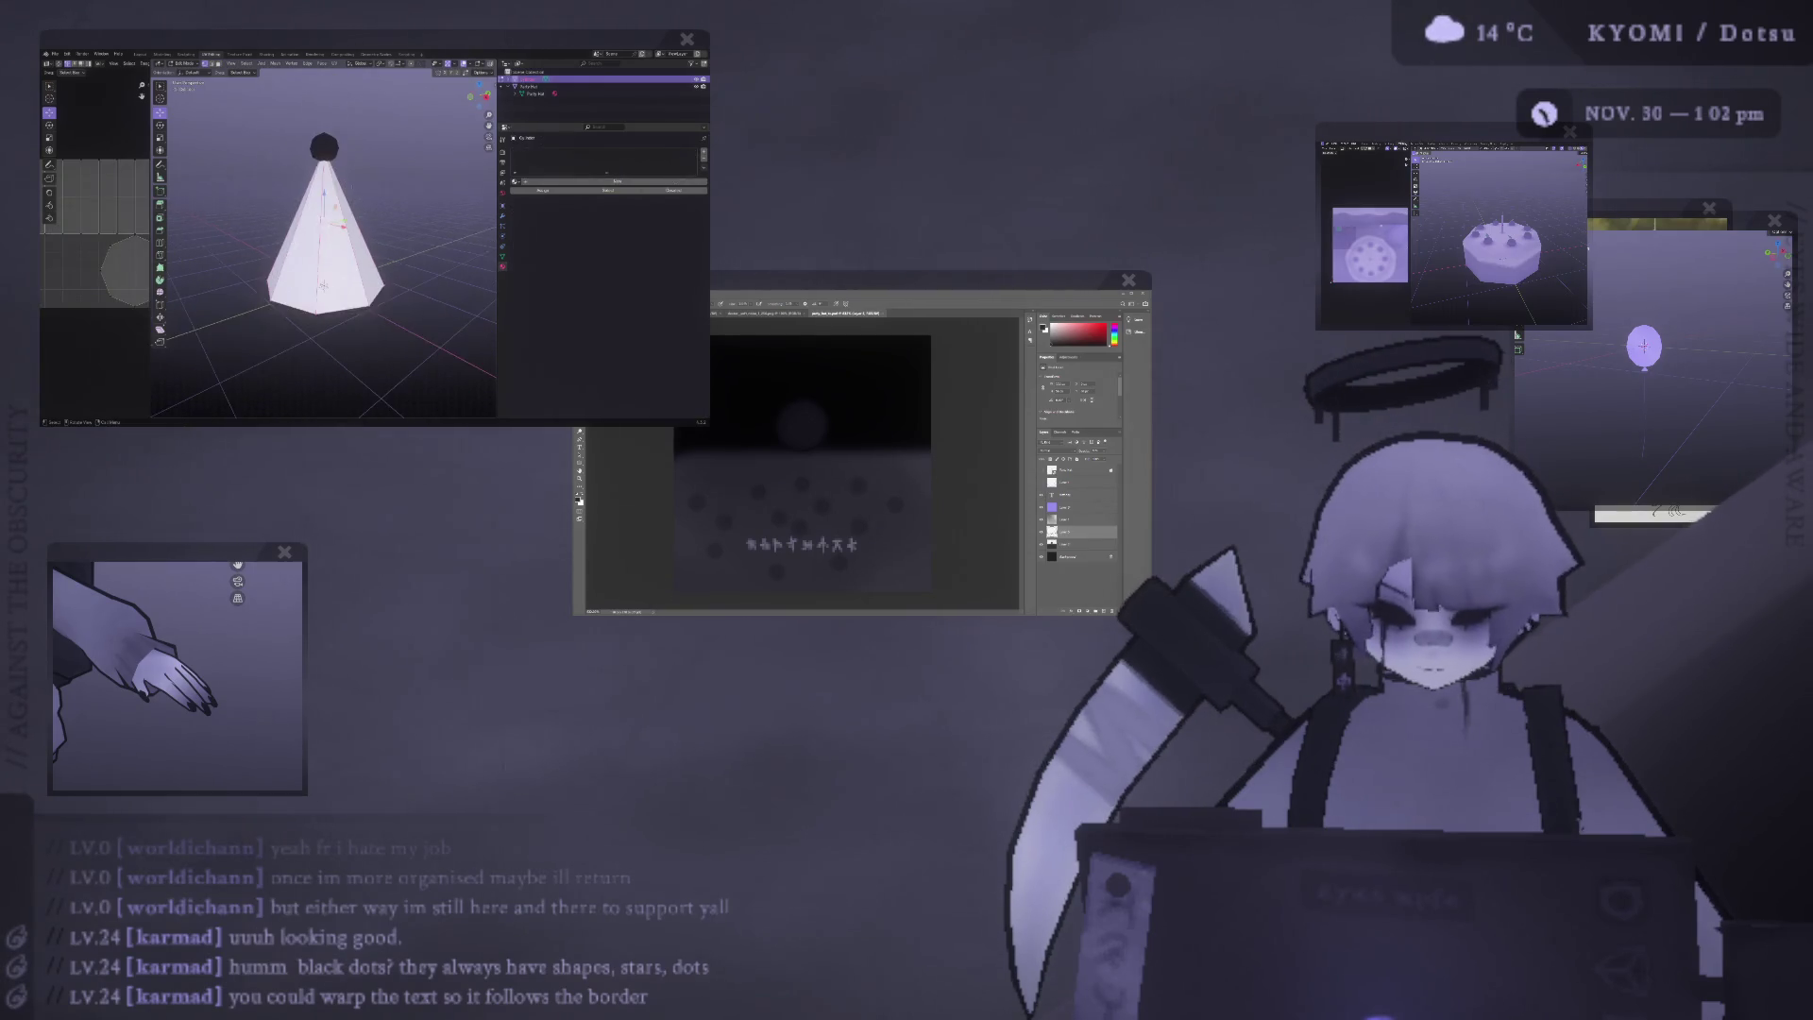
Undo the recent changes and orbit to look down on the cone and base.
key(ctrl+z)
key(ctrl+z)
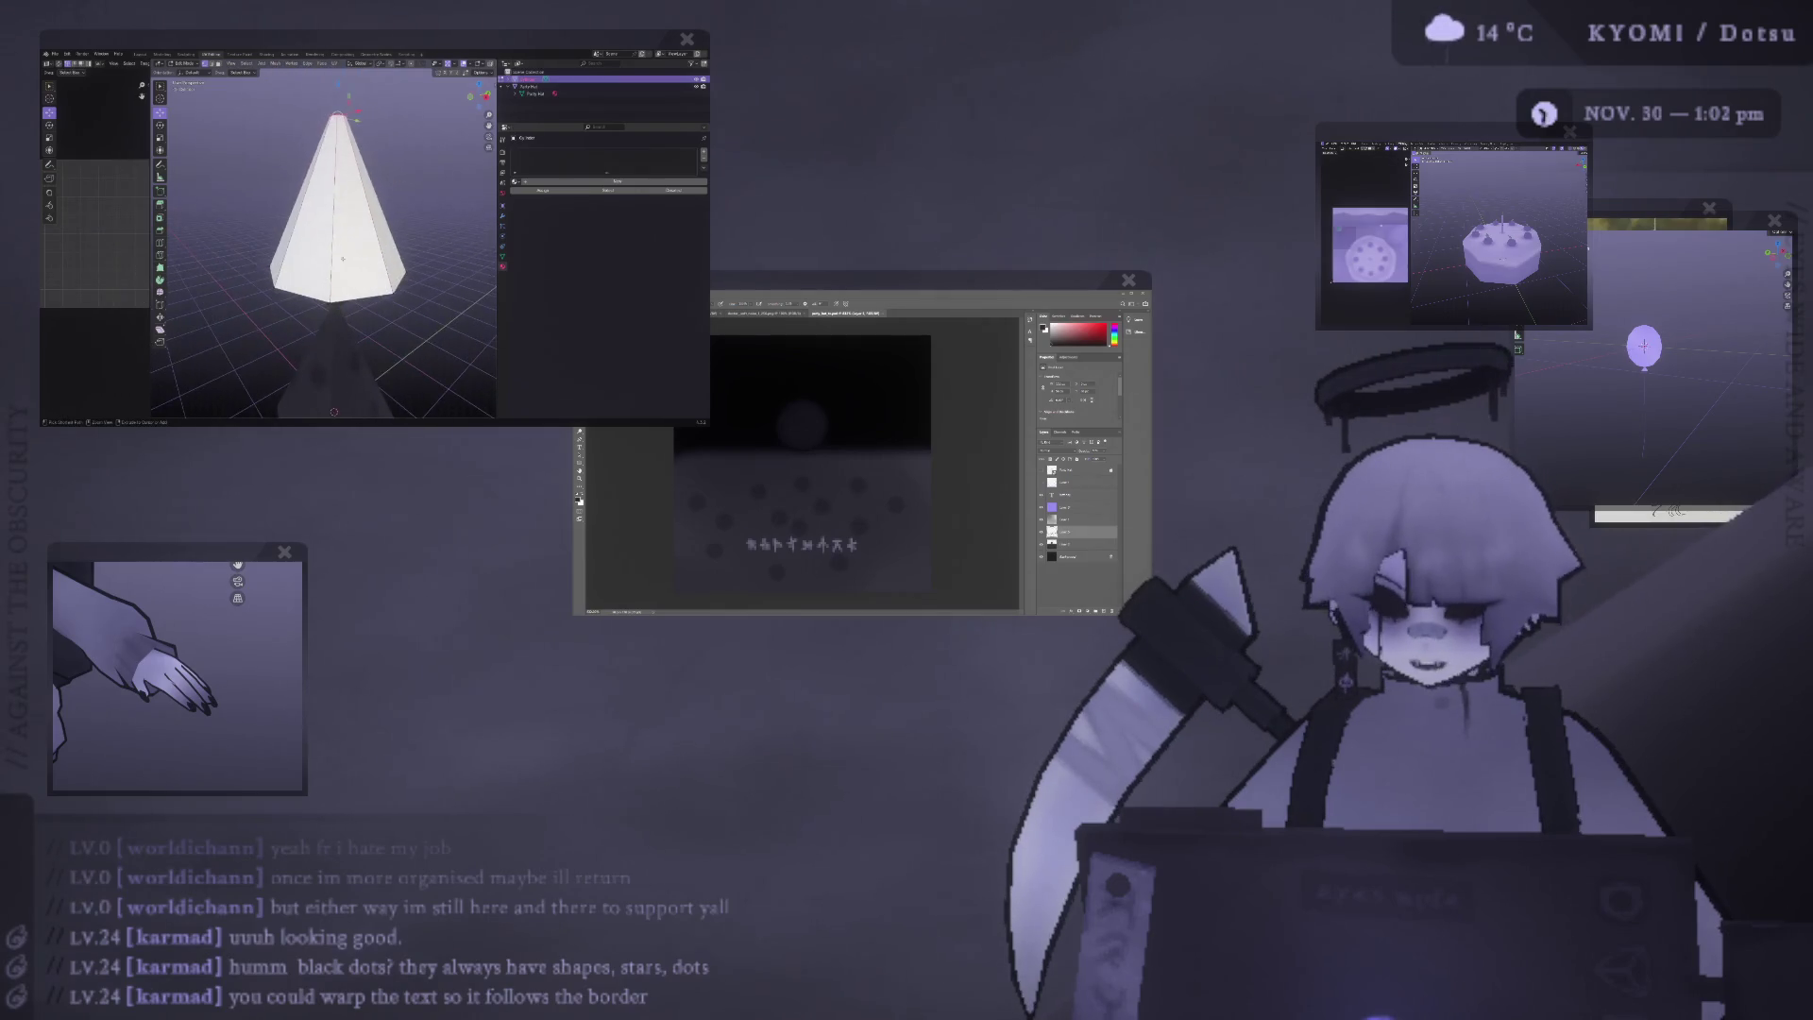
key(ctrl+z)
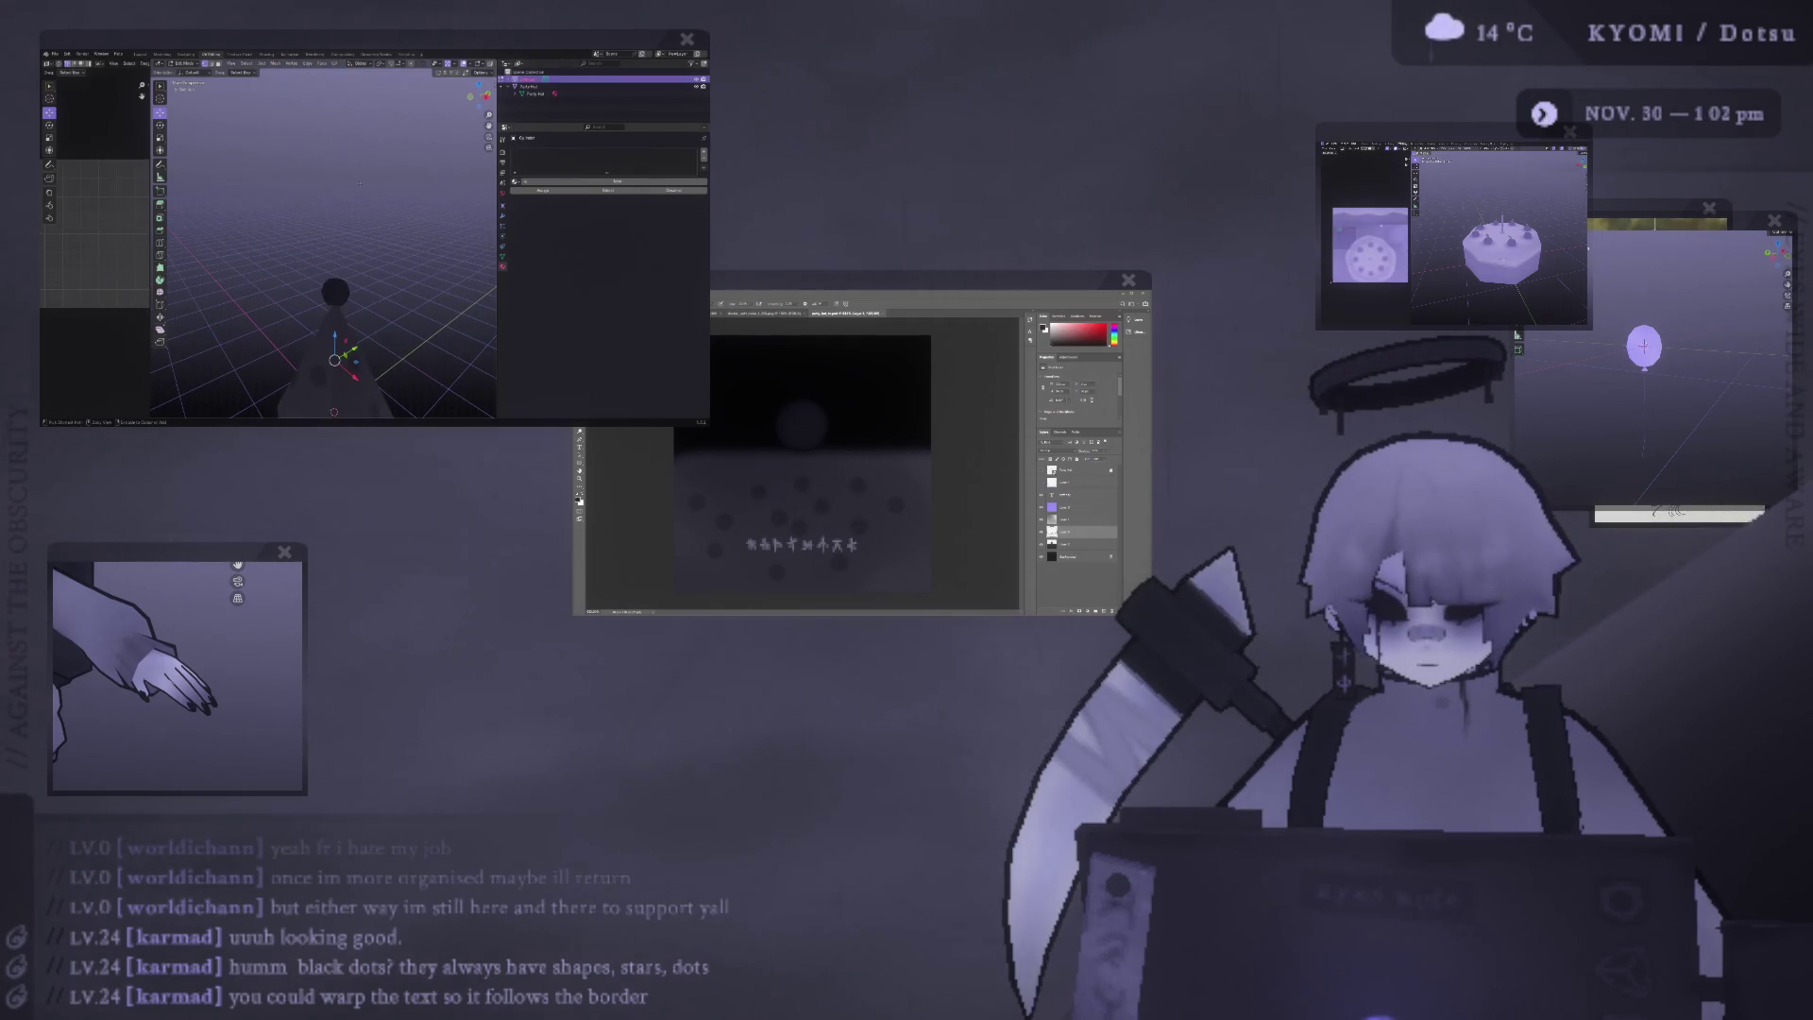
key(ctrl+z)
key(ctrl+z)
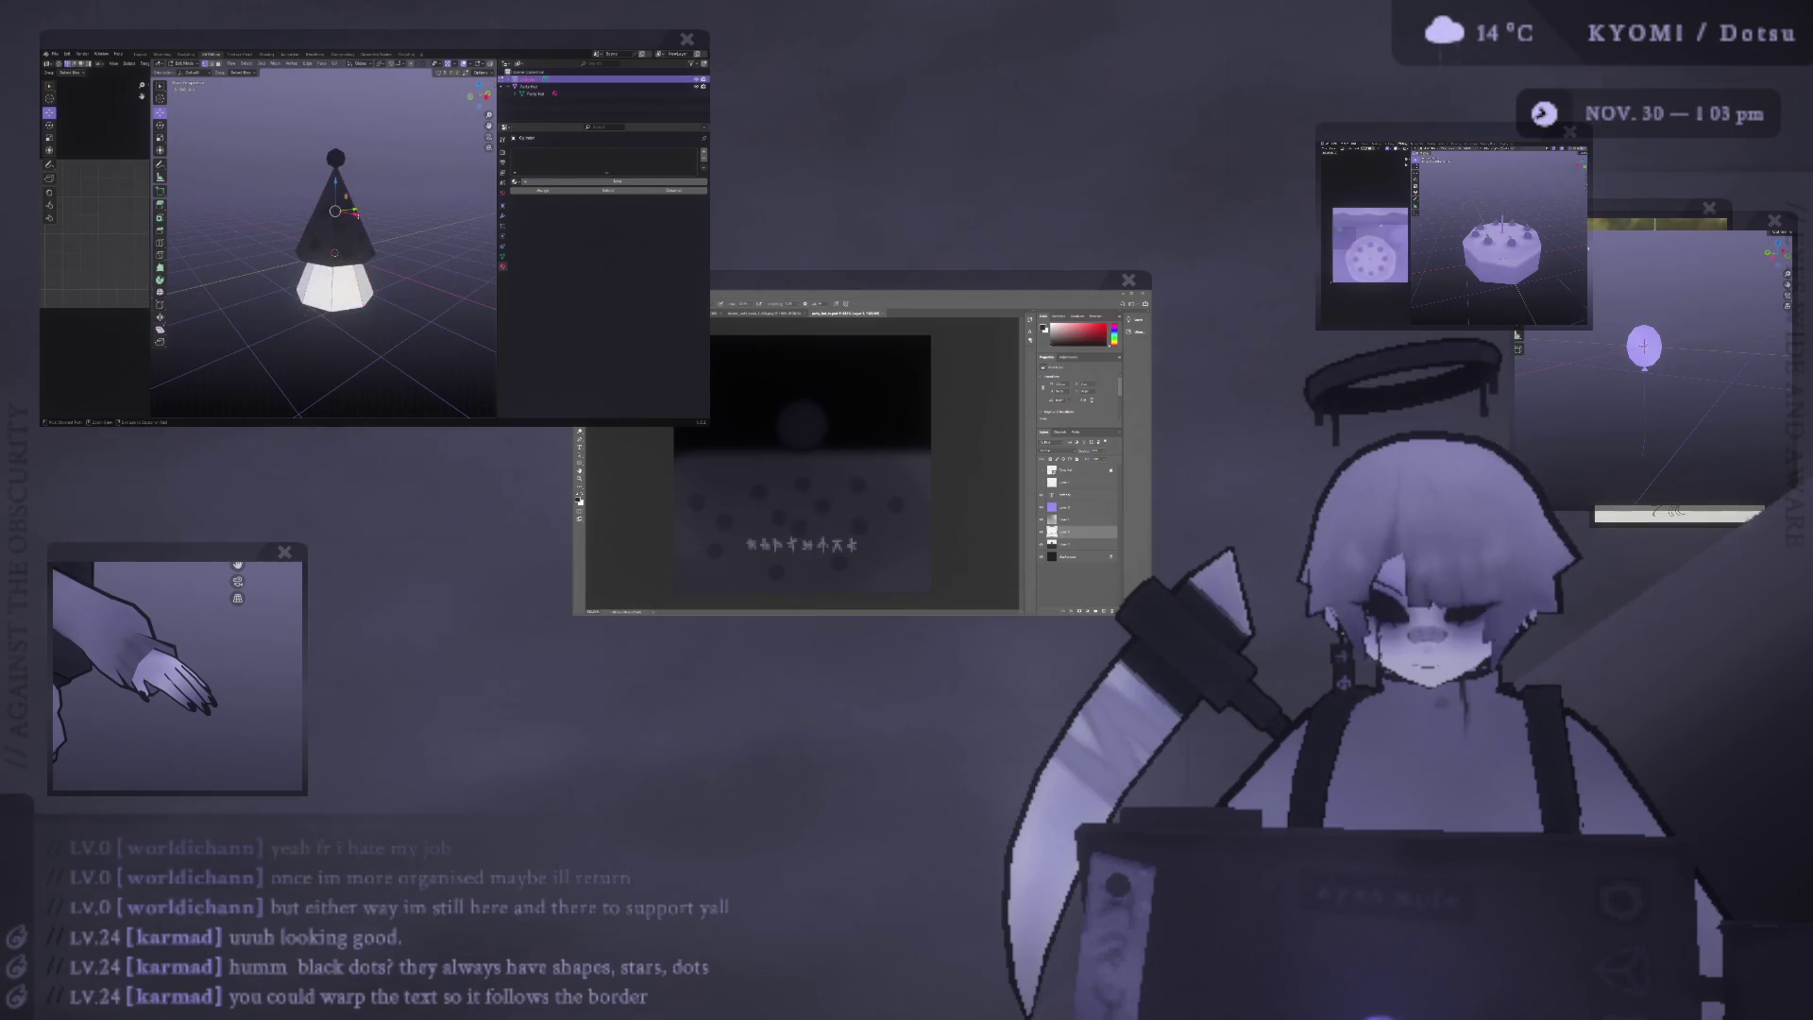
mouse_move(331, 217)
middle_down()
mouse_move(335, 276)
mouse_move(333, 184)
mouse_move(382, 194)
middle_up()
click(486, 73)
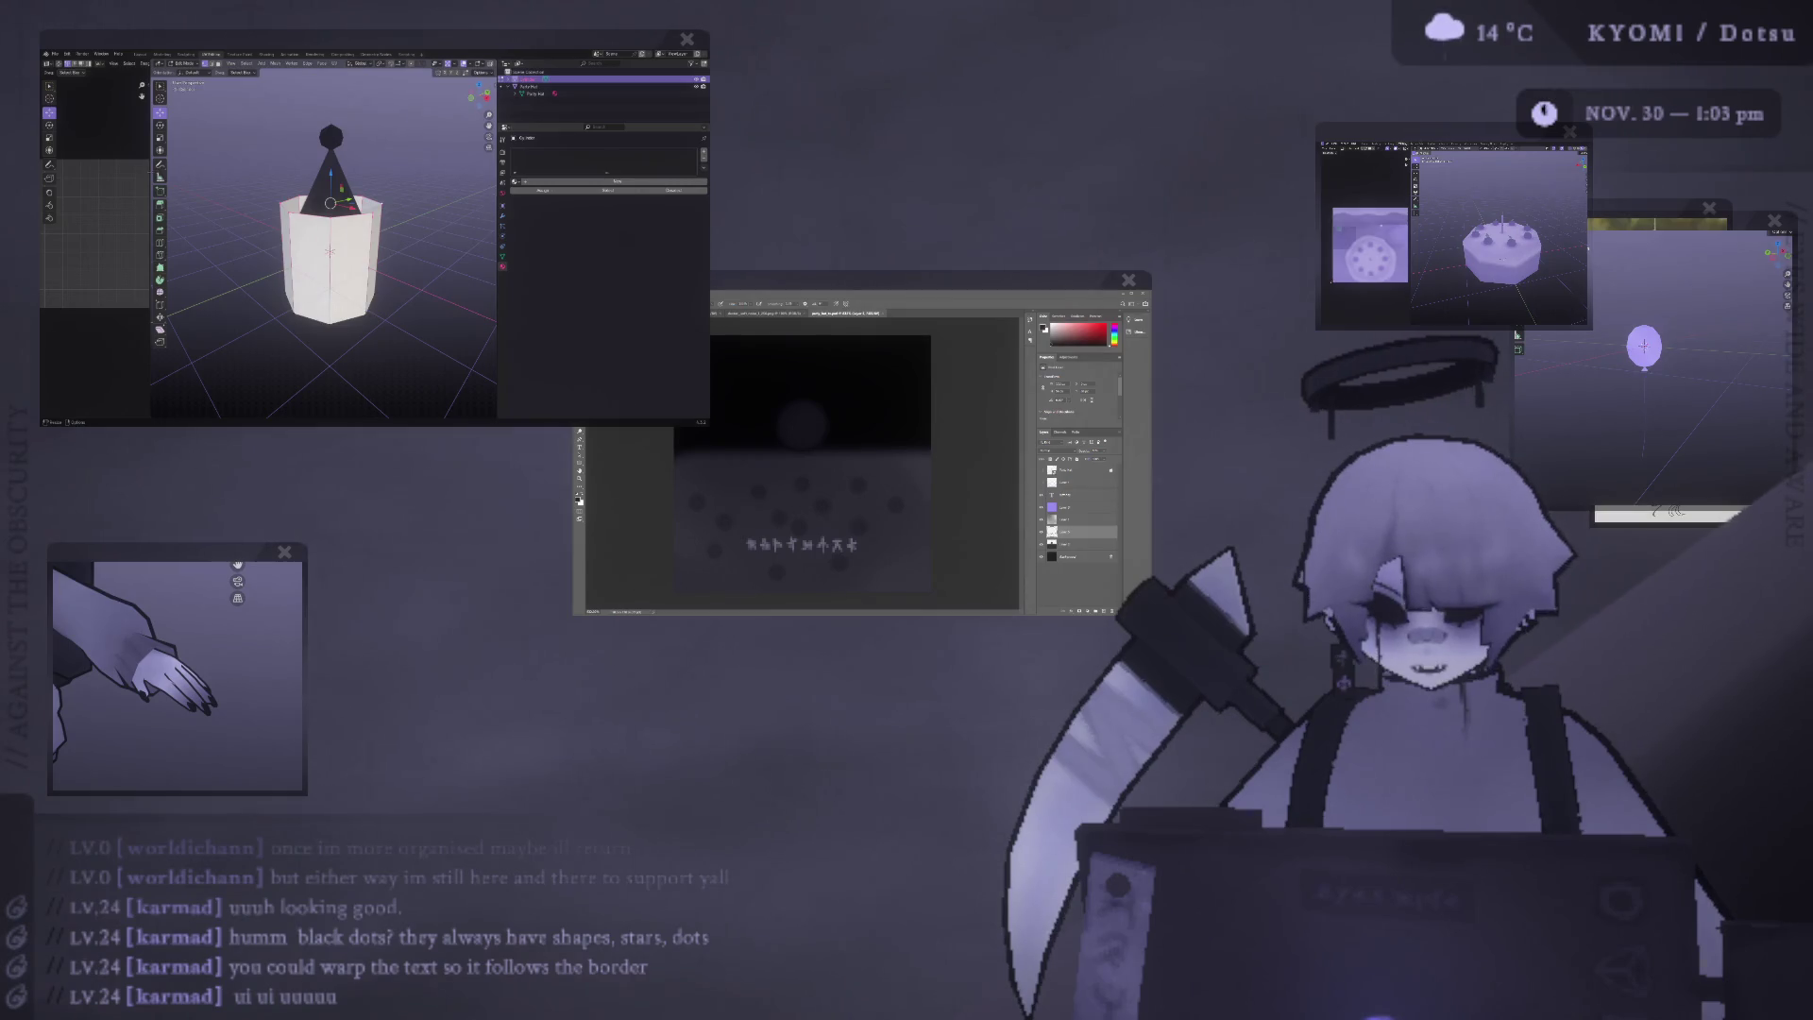
Resize the selected loop to widen the hat cone, retrying until the size fits.
drag(151, 236, 233, 236)
key(s)
click(416, 213)
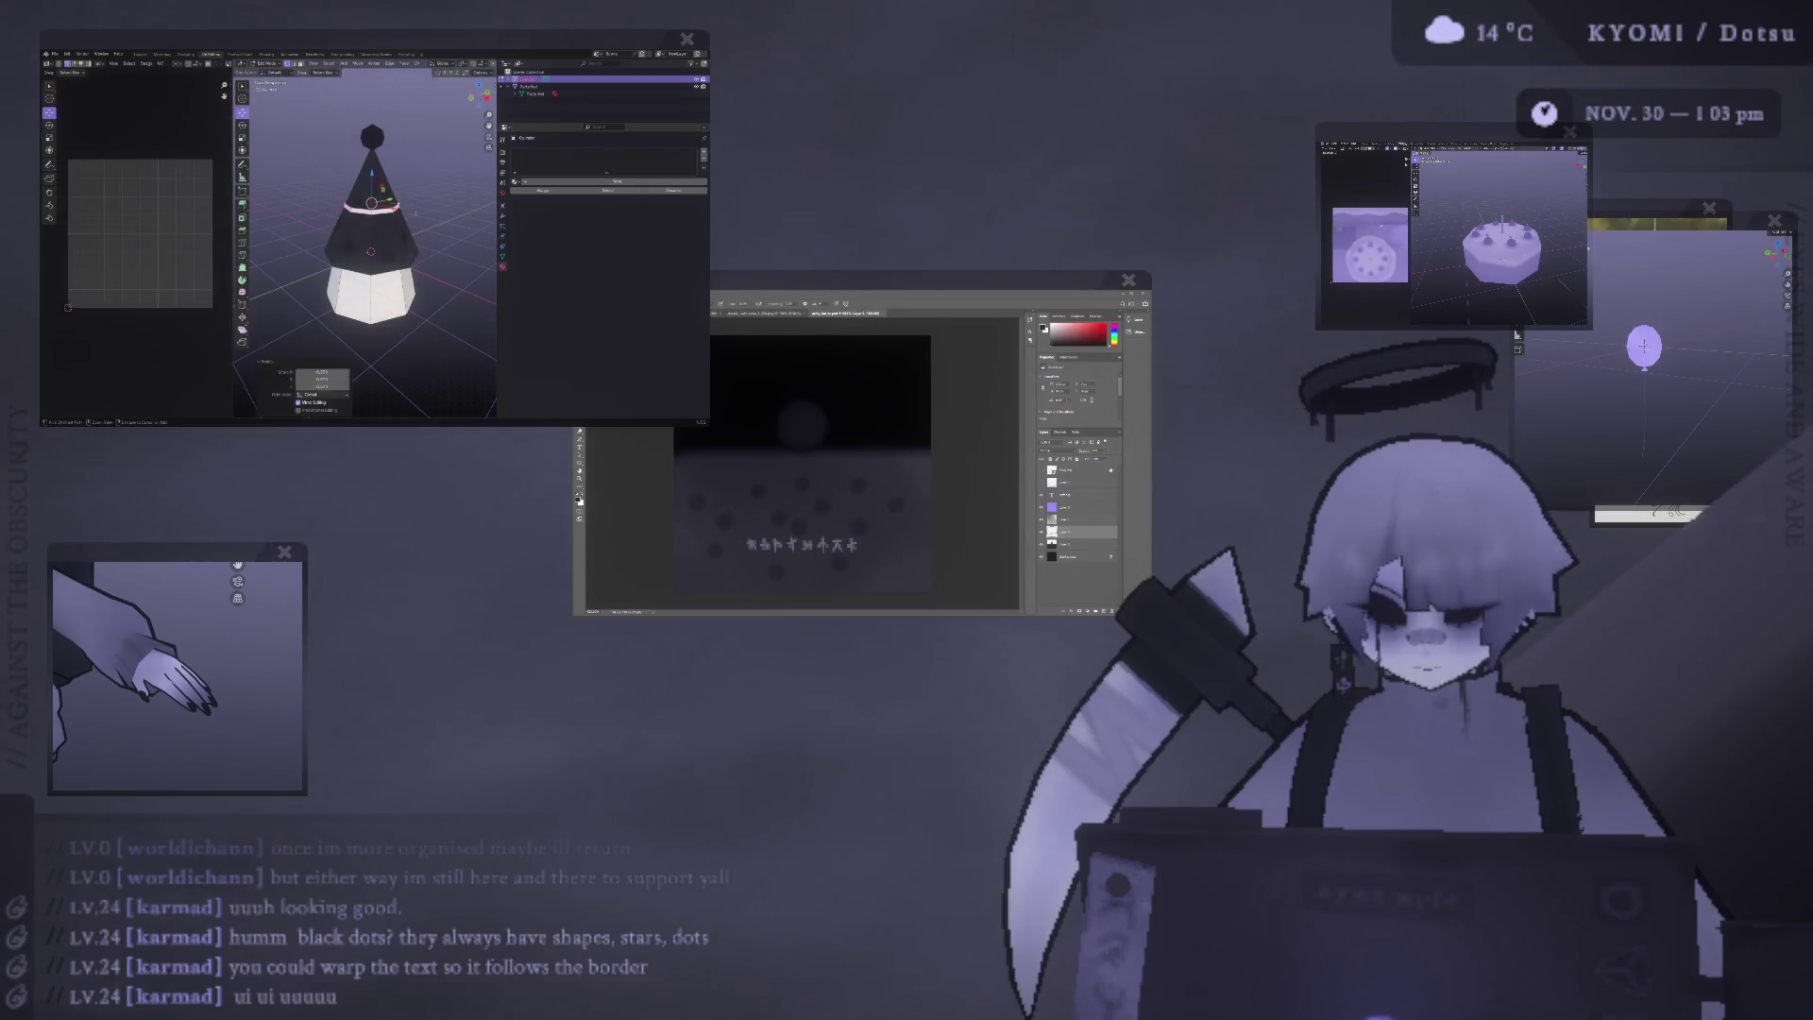
key(ctrl+z)
key(ctrl+z)
key(ctrl+z)
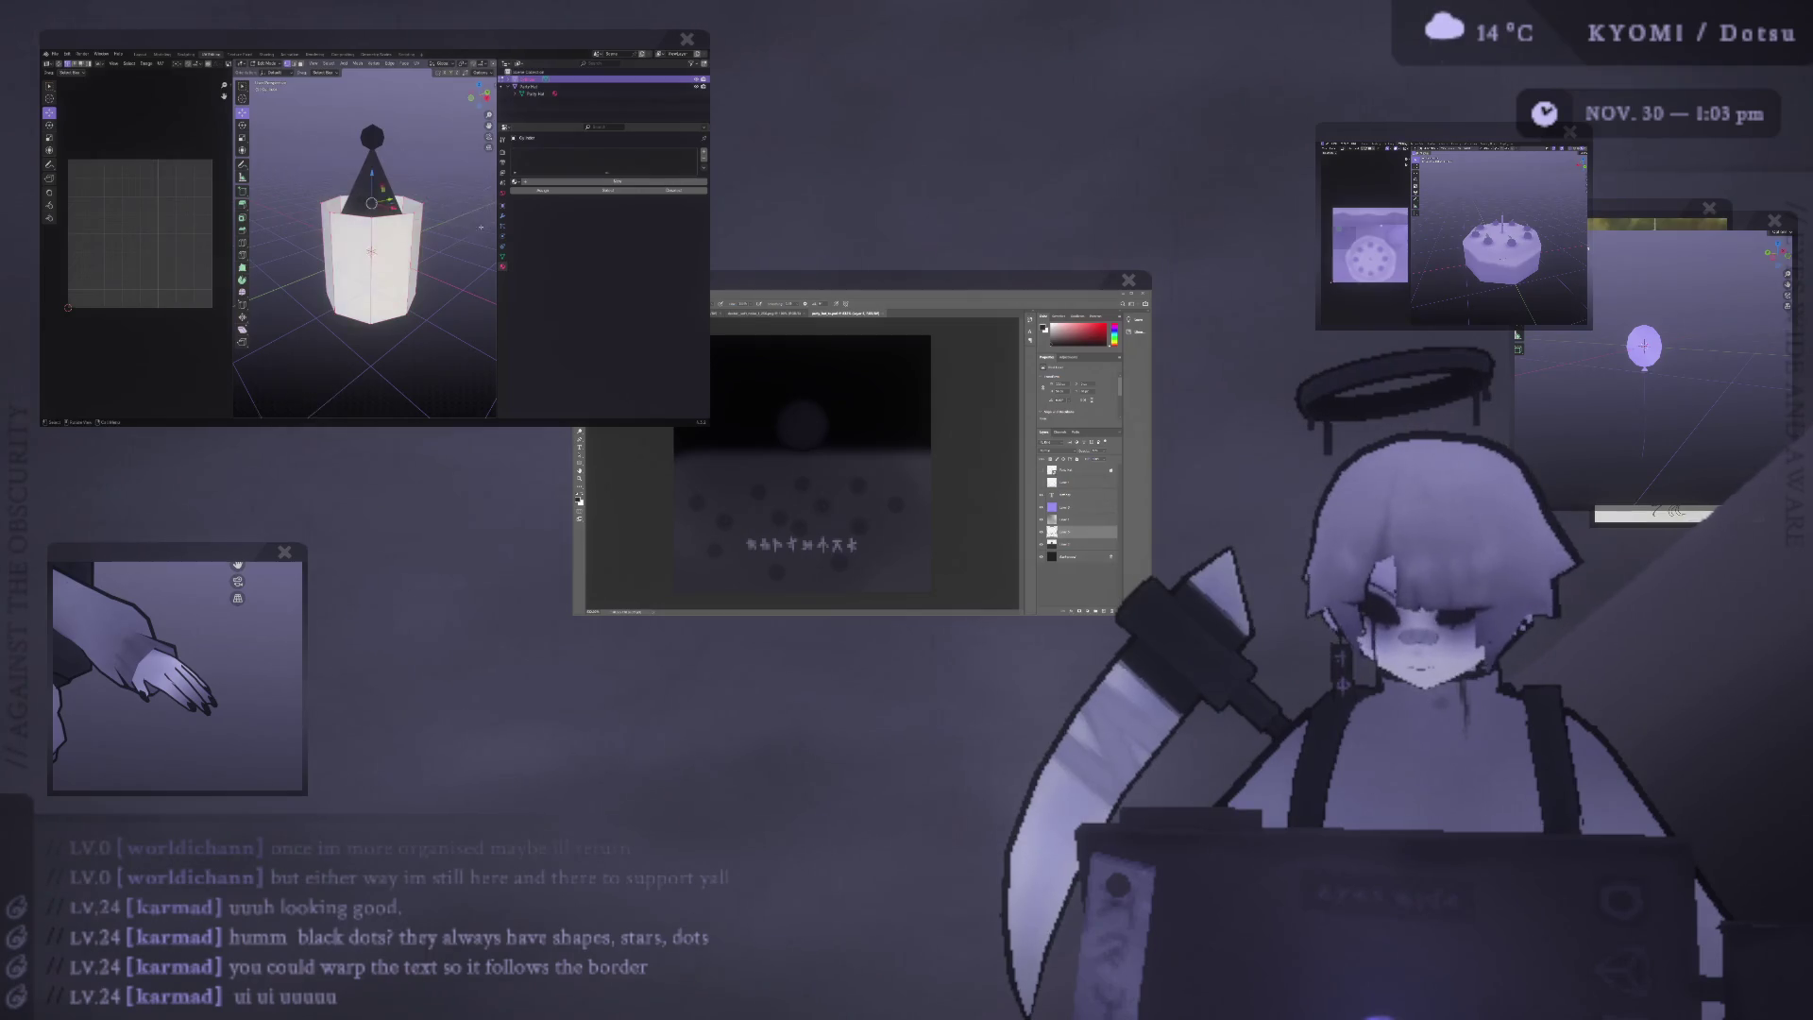
key(s)
click(396, 212)
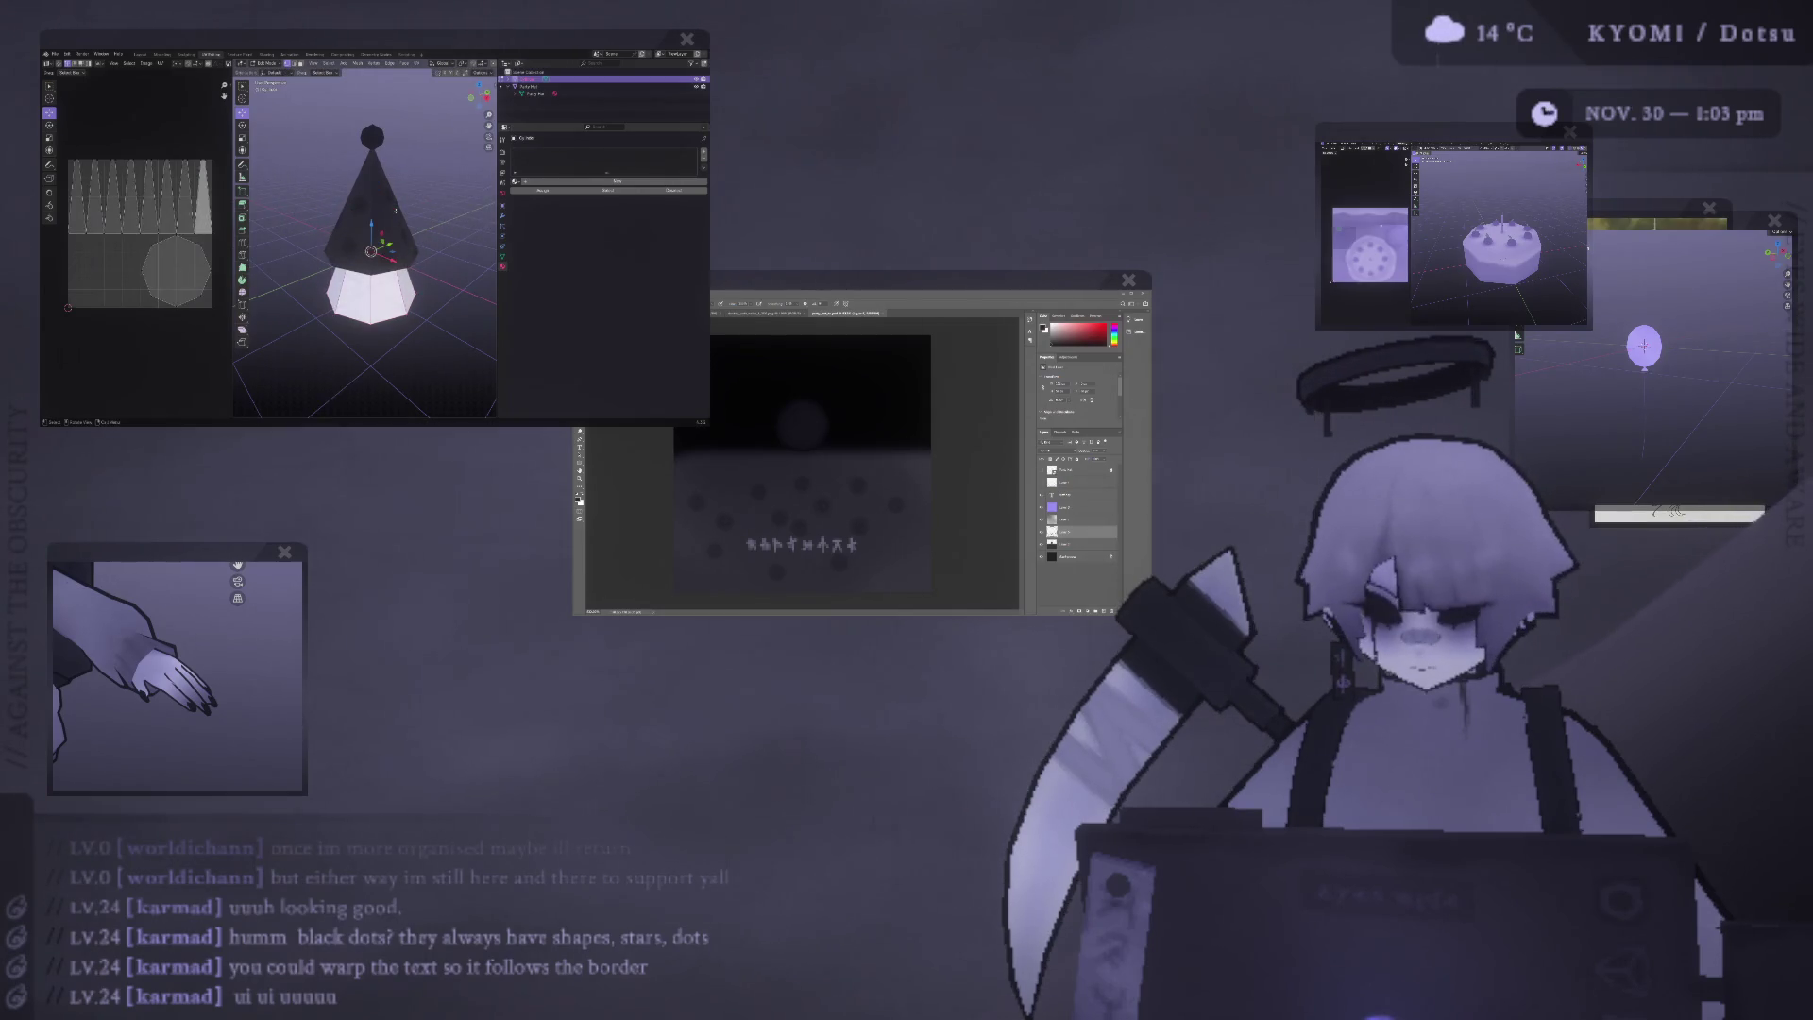
key(ctrl+z)
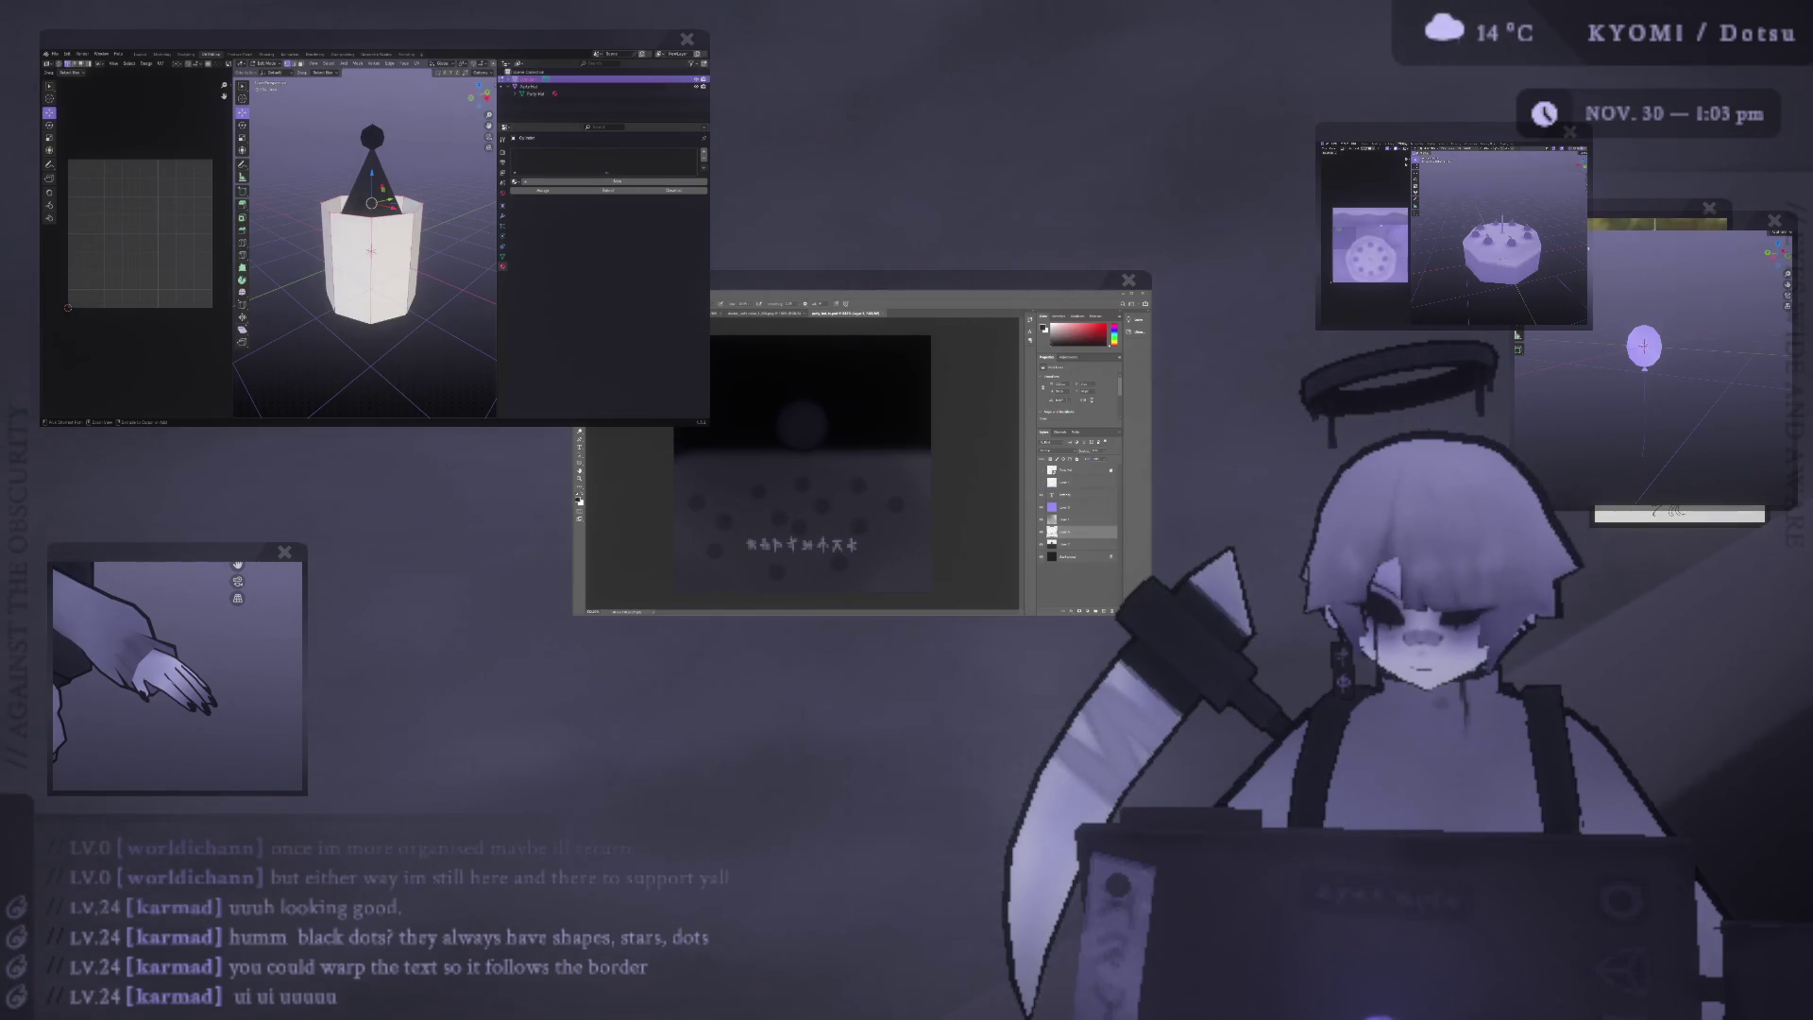
key(s)
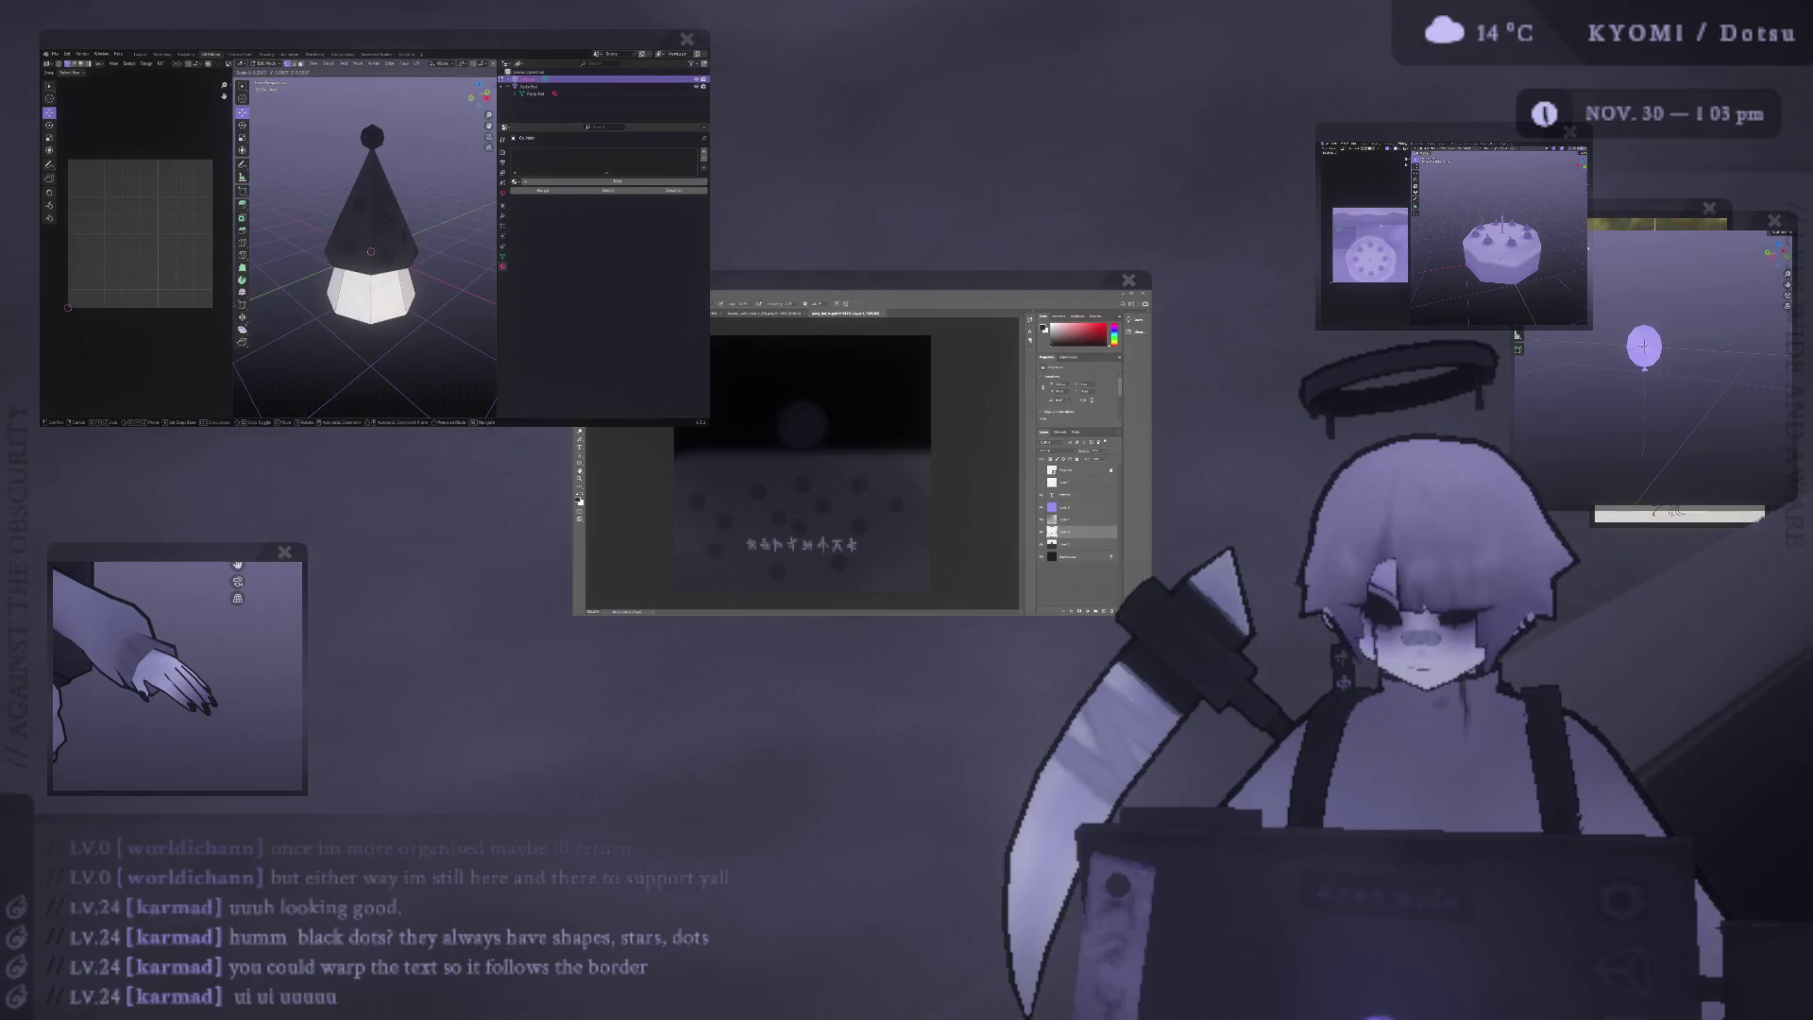
click(424, 219)
Select the connected base piece and move it straight down along Z.
key(ctrl+l)
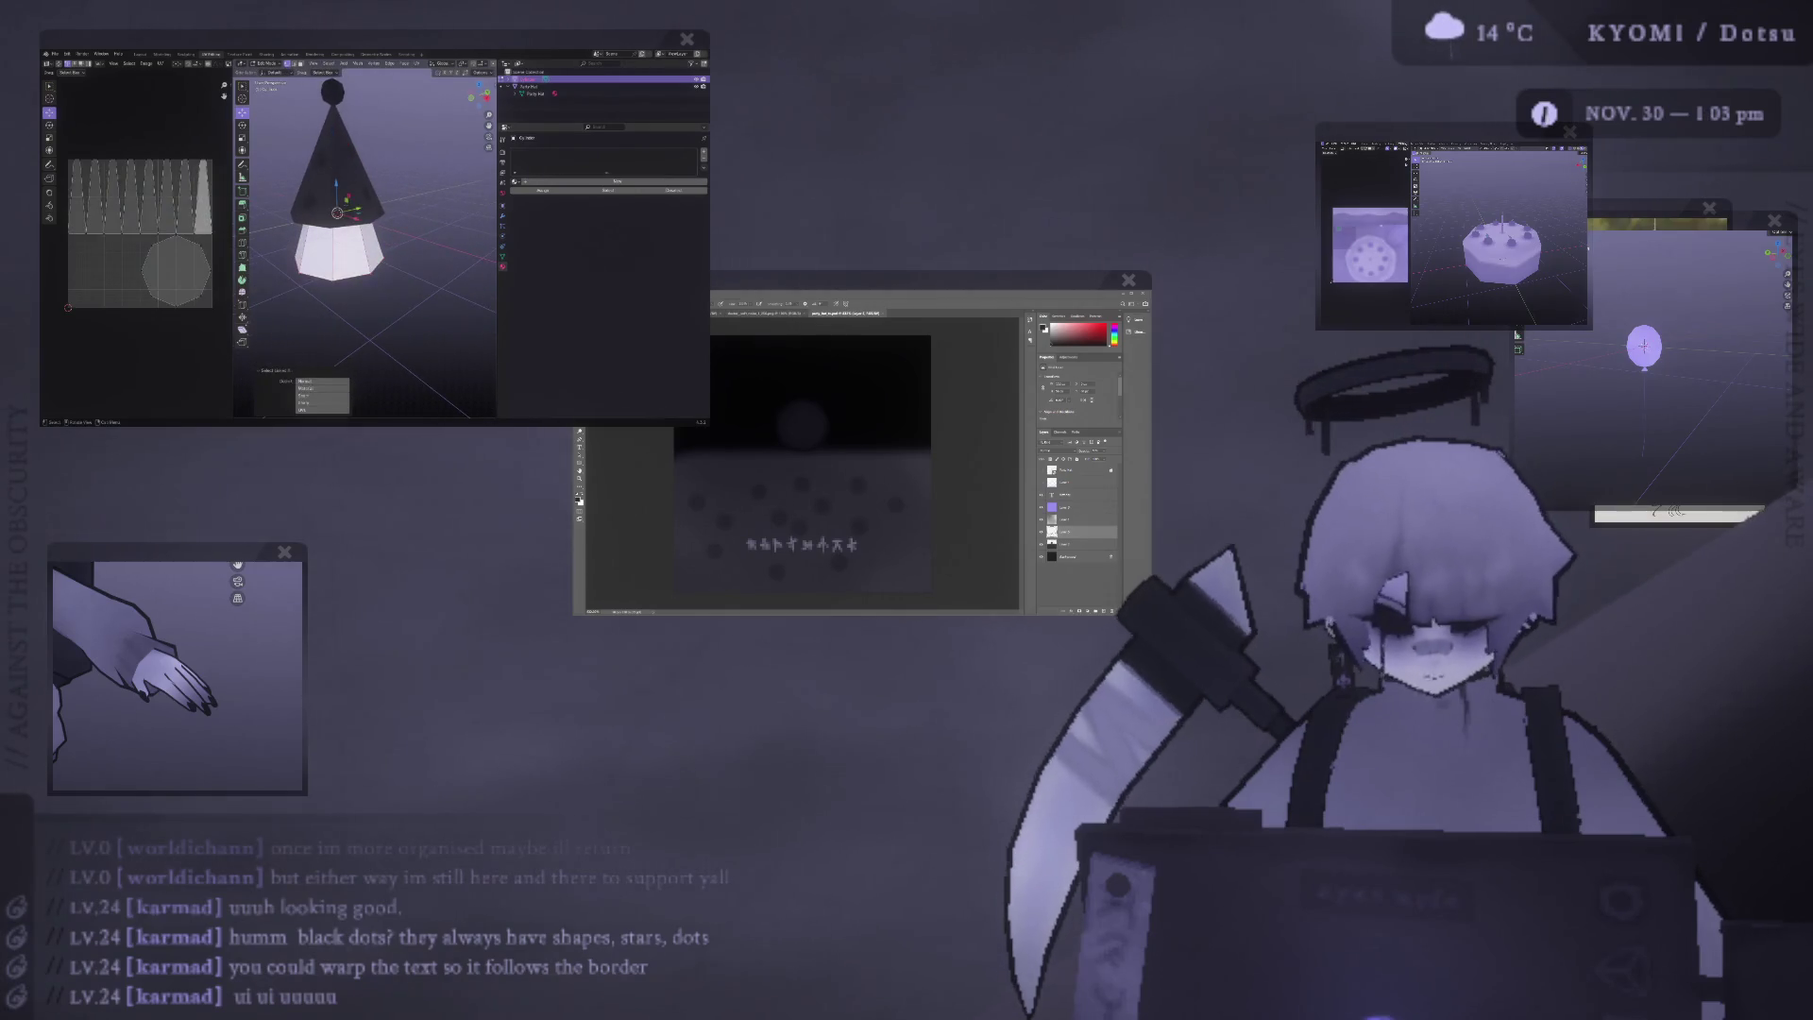
key(g)
key(z)
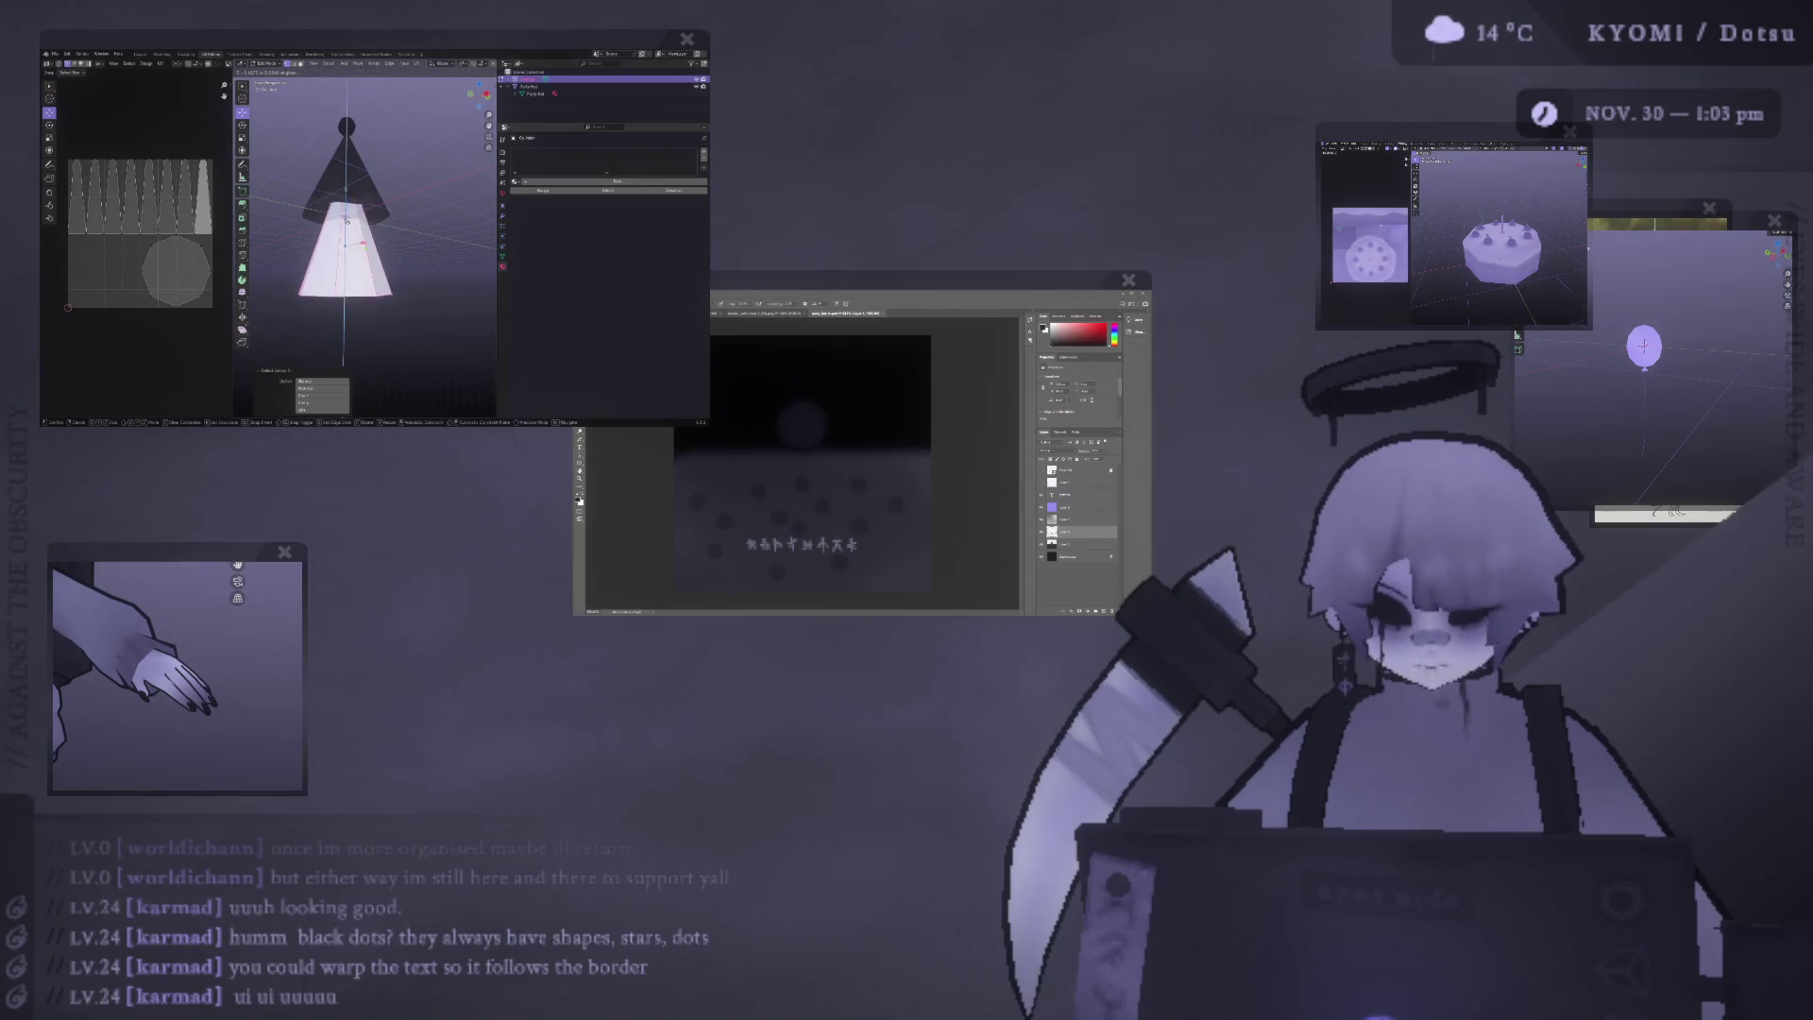
key(Return)
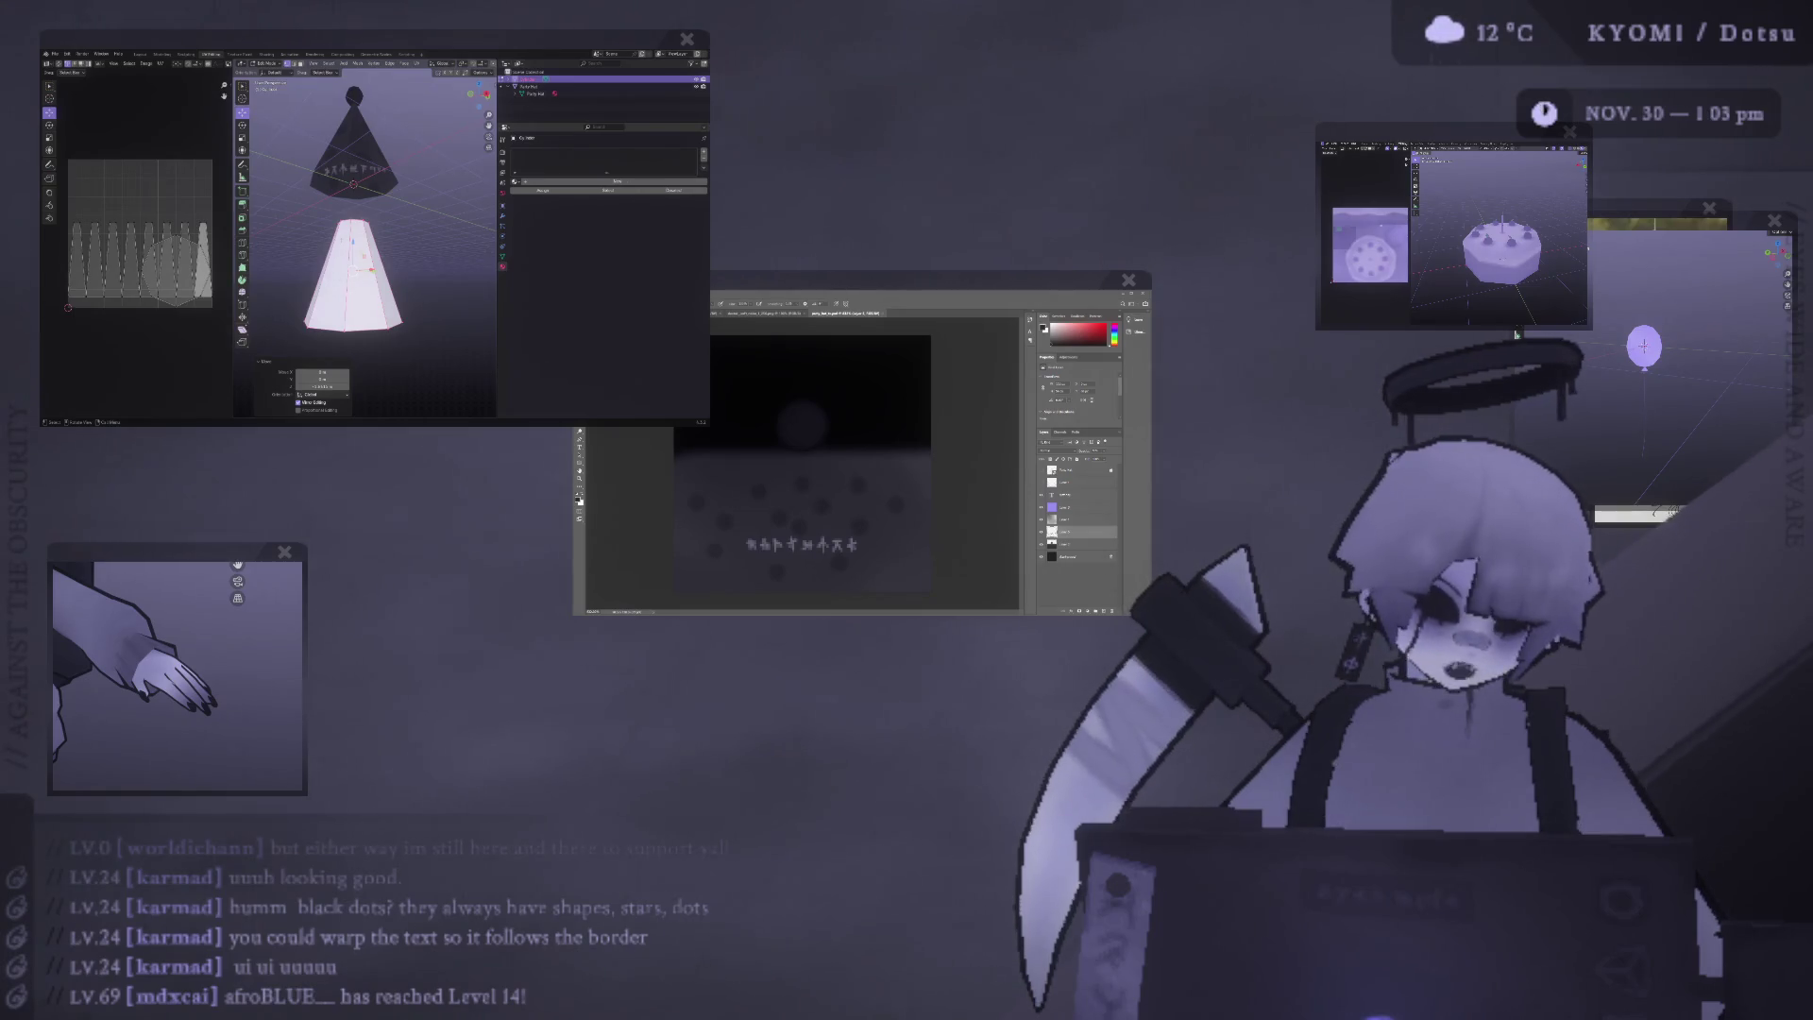
Resize the lower piece and narrow its top ring into a tapered cone.
key(s)
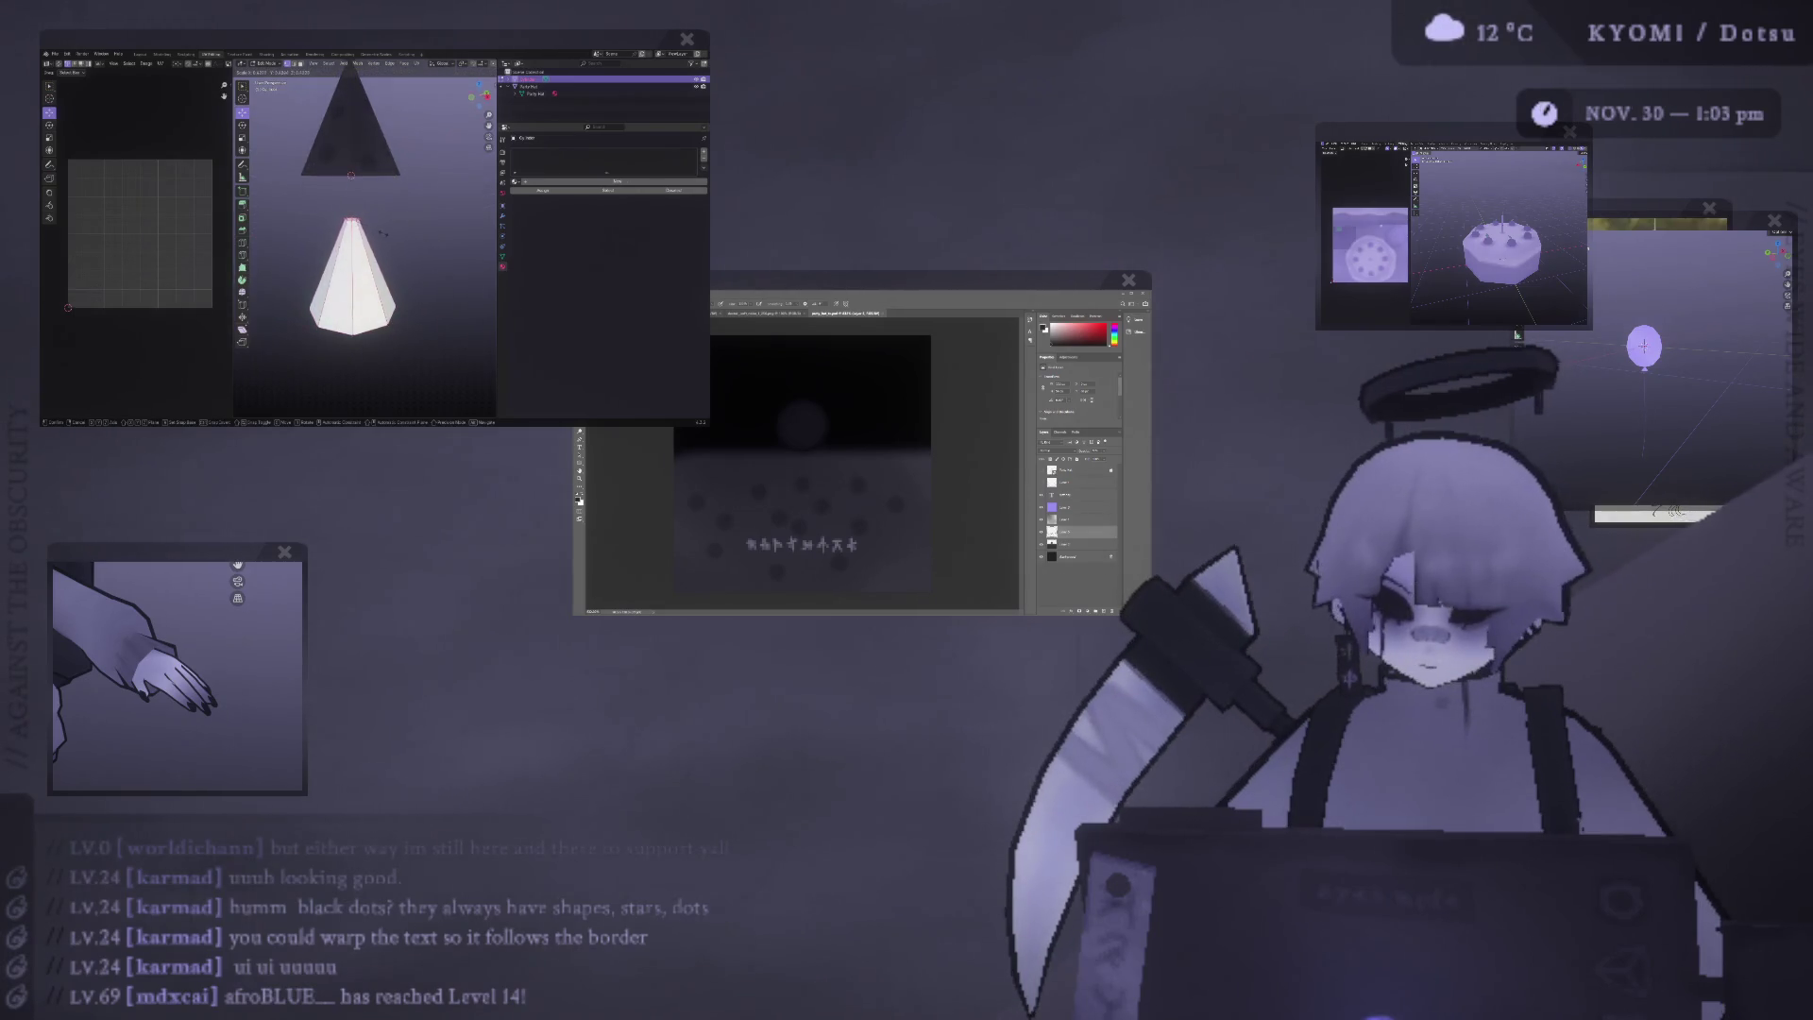
click(381, 232)
key(ctrl+l)
alt+middle_drag(305, 236, 388, 281)
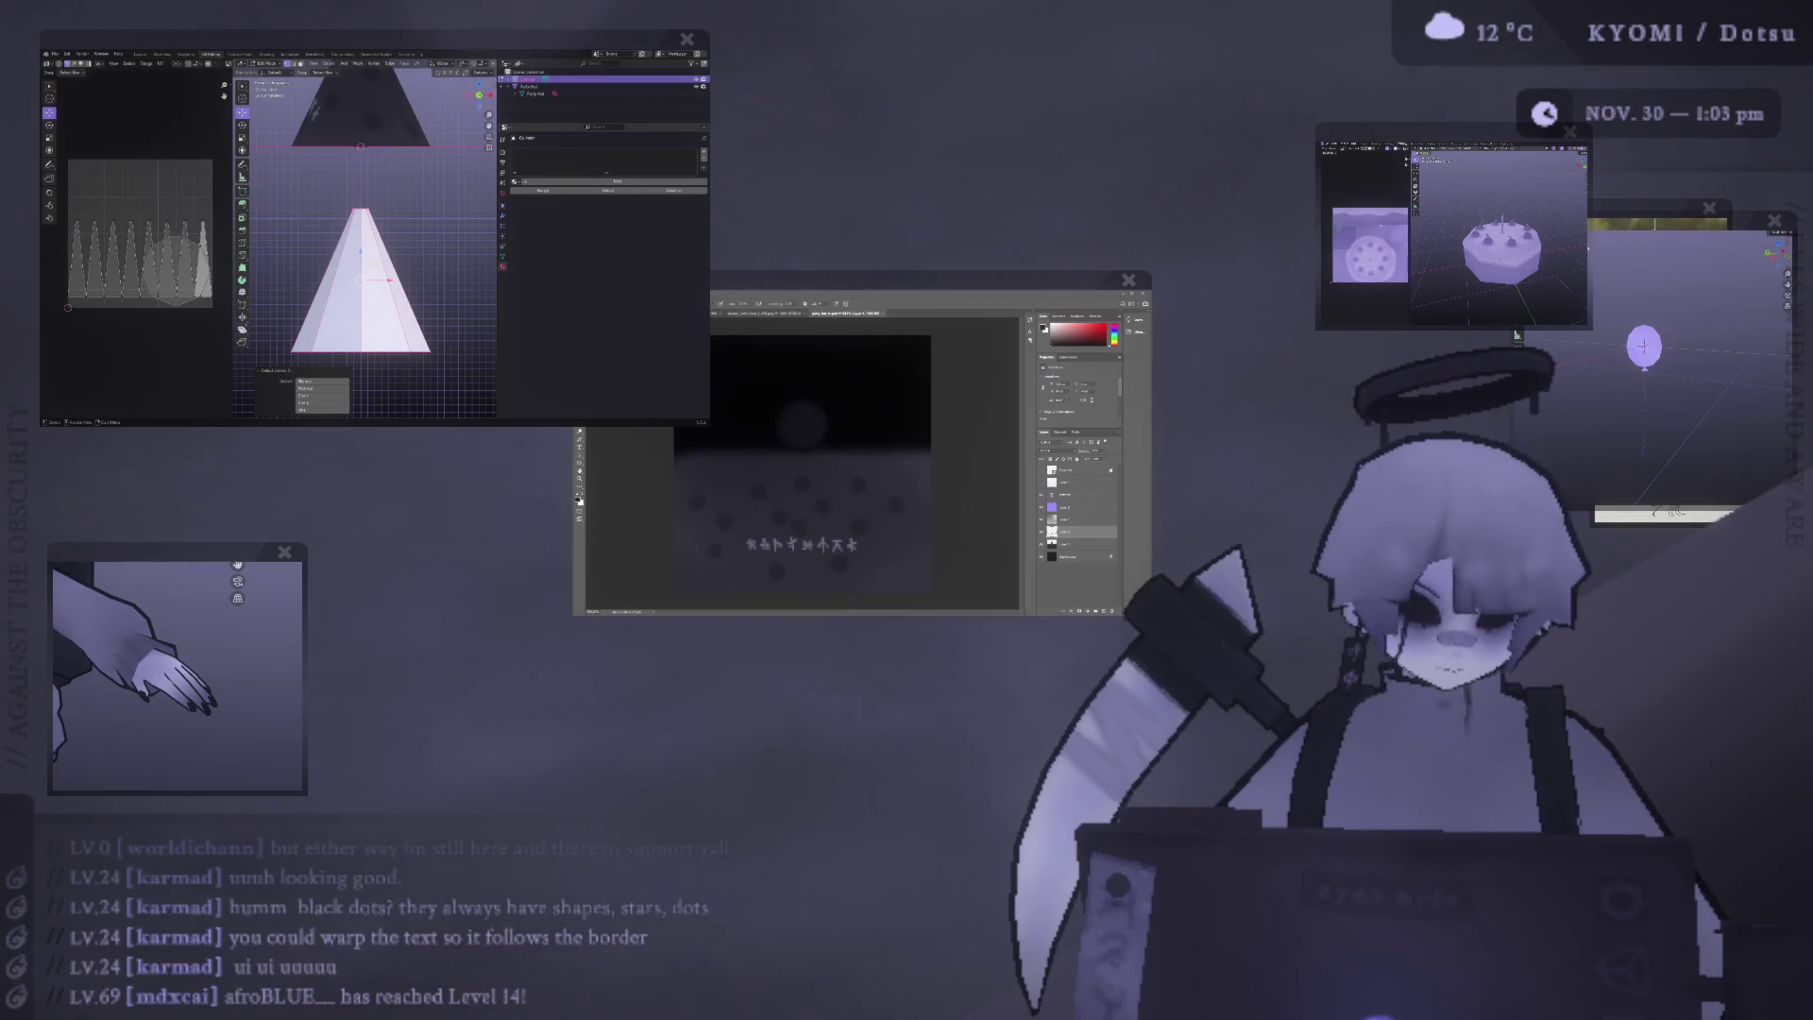
click(361, 207)
drag(361, 203, 361, 74)
key(Home)
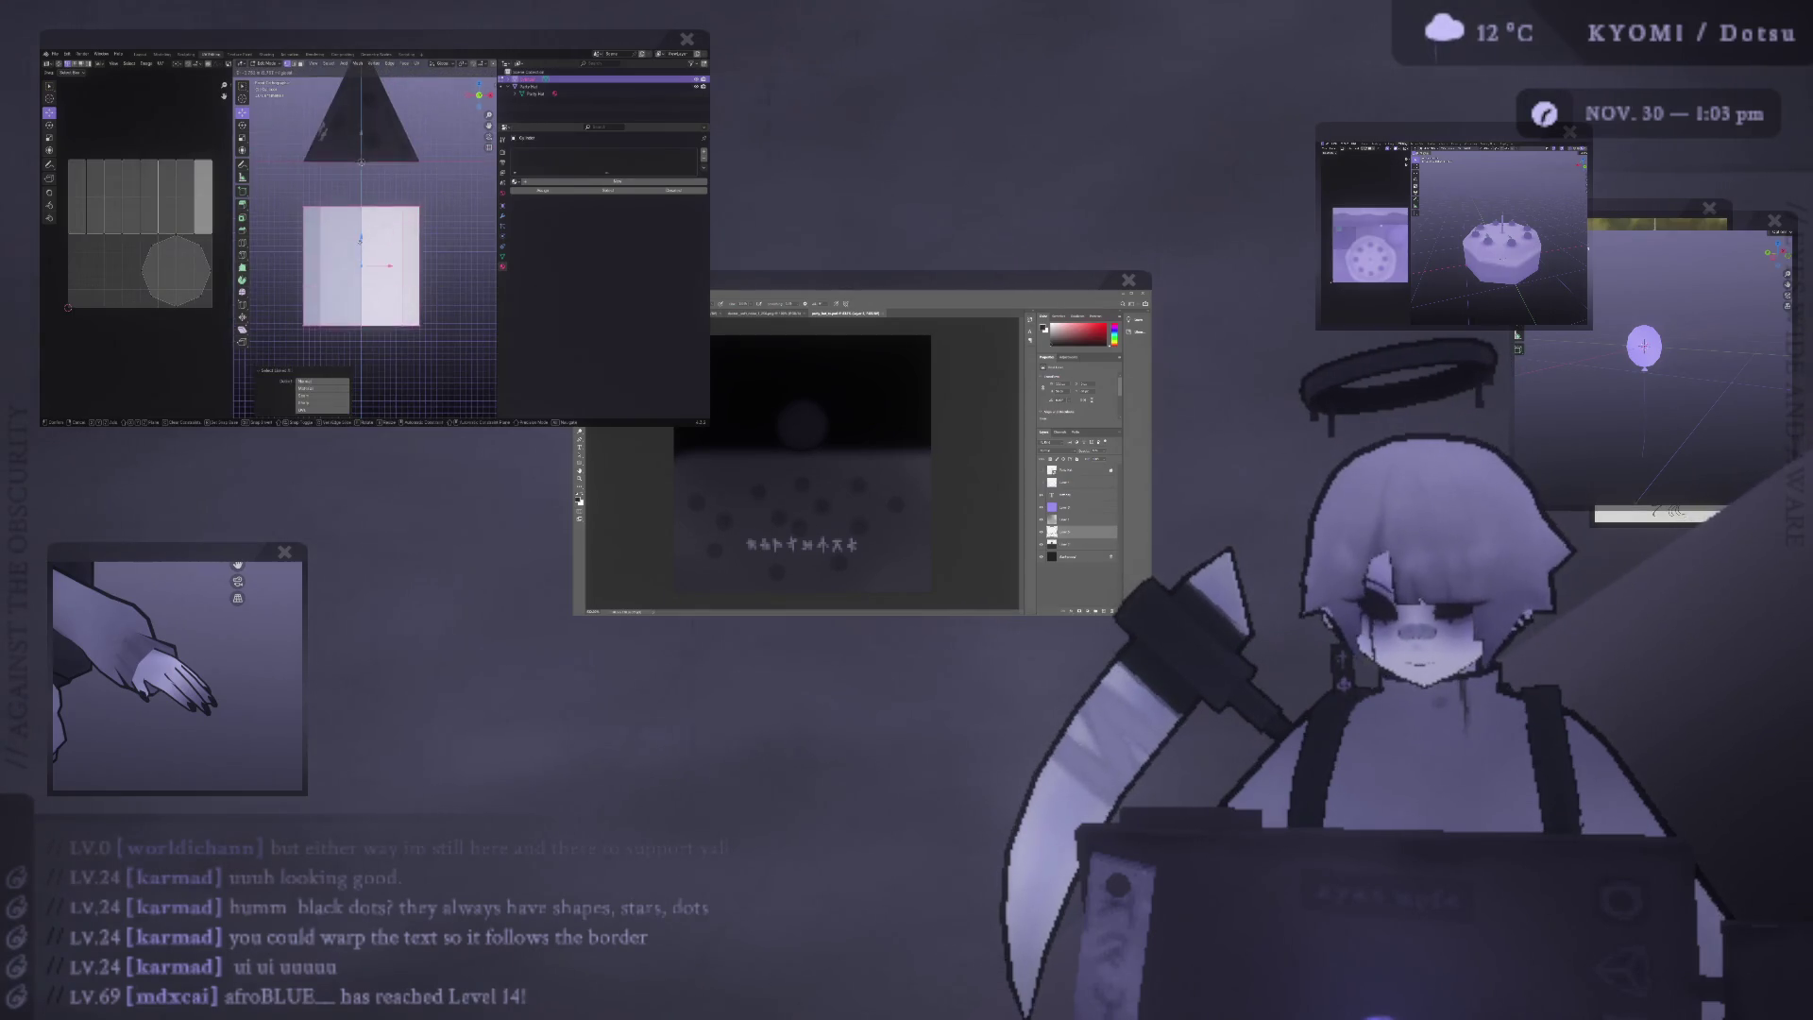
click(489, 74)
click(478, 94)
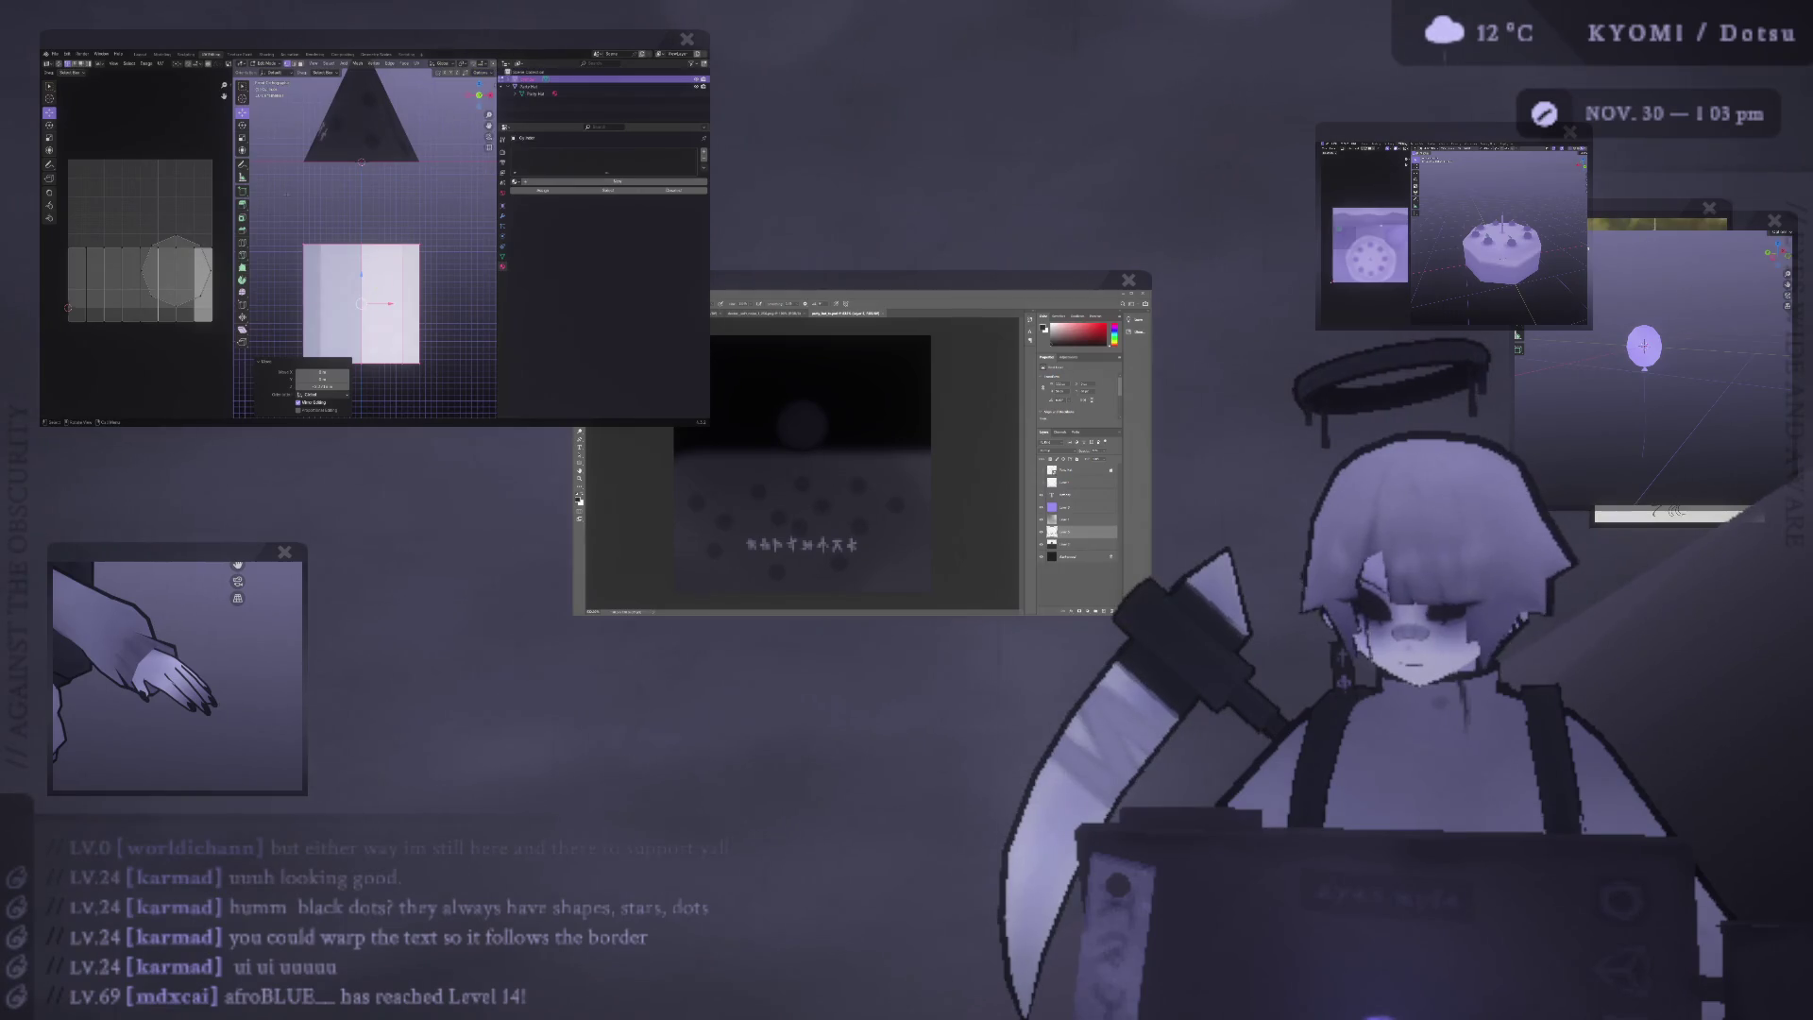
key(g)
key(Return)
middle_drag(383, 265, 385, 265)
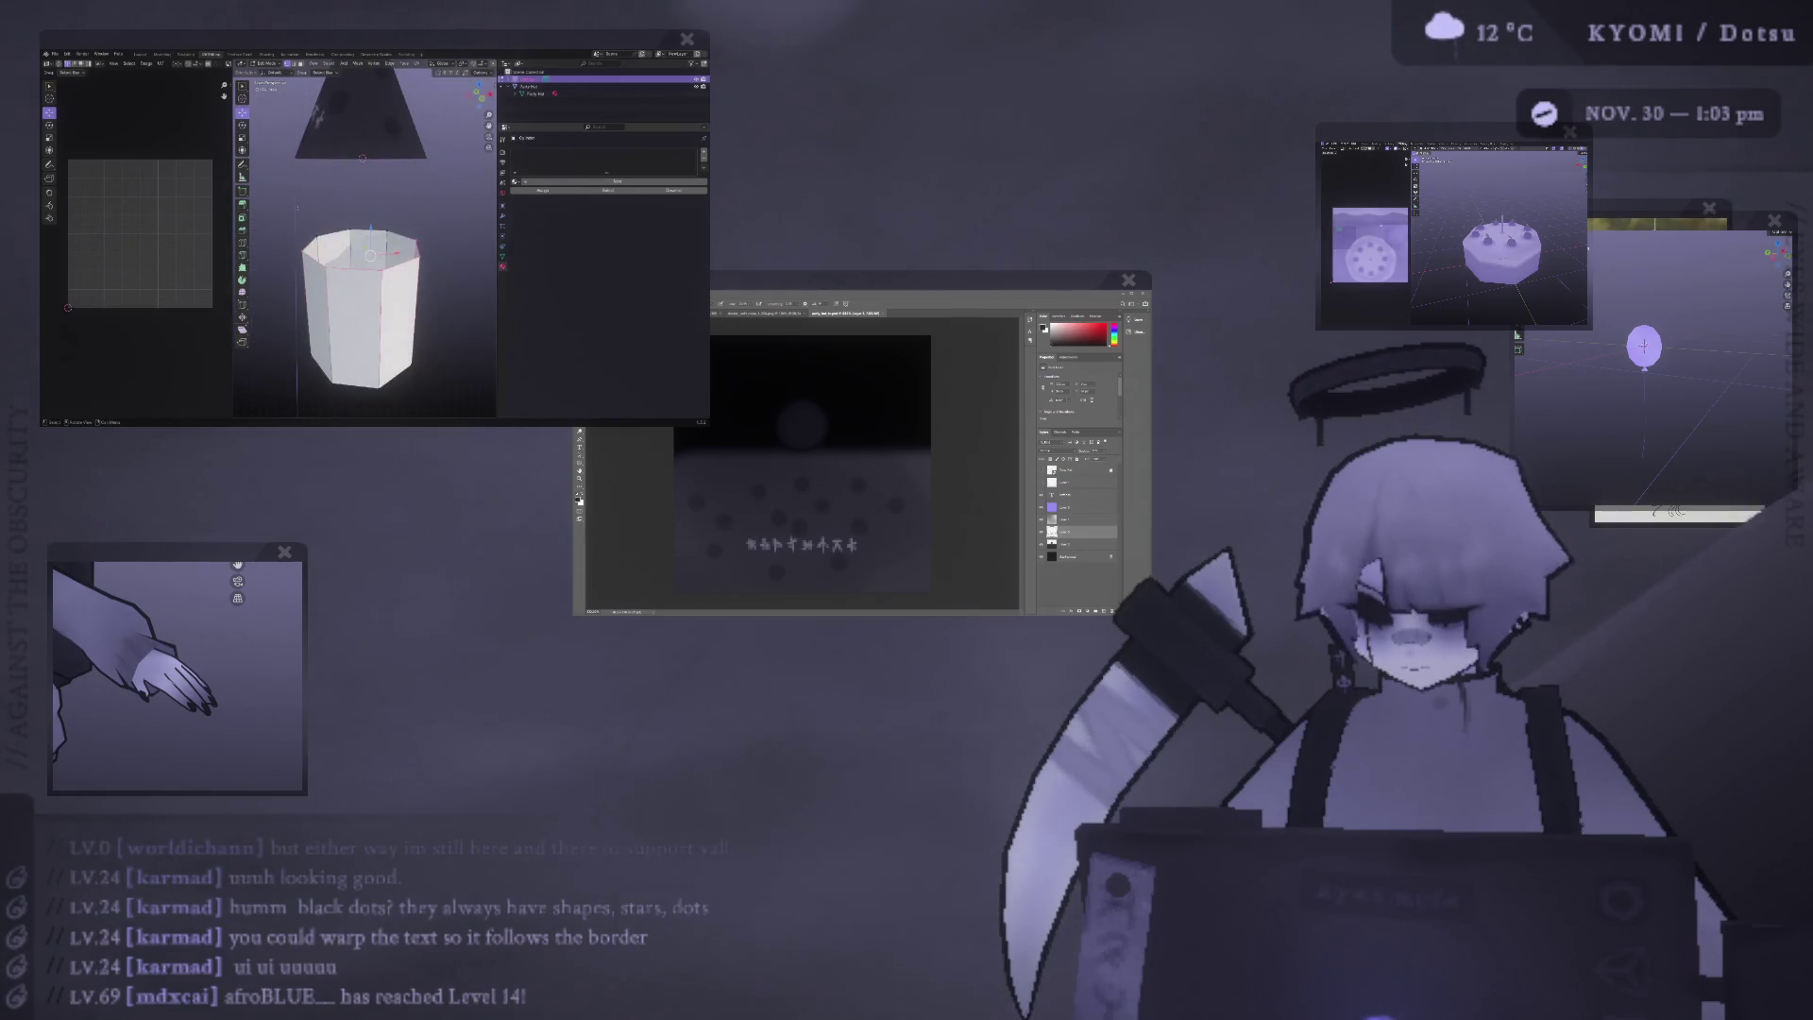
key(g)
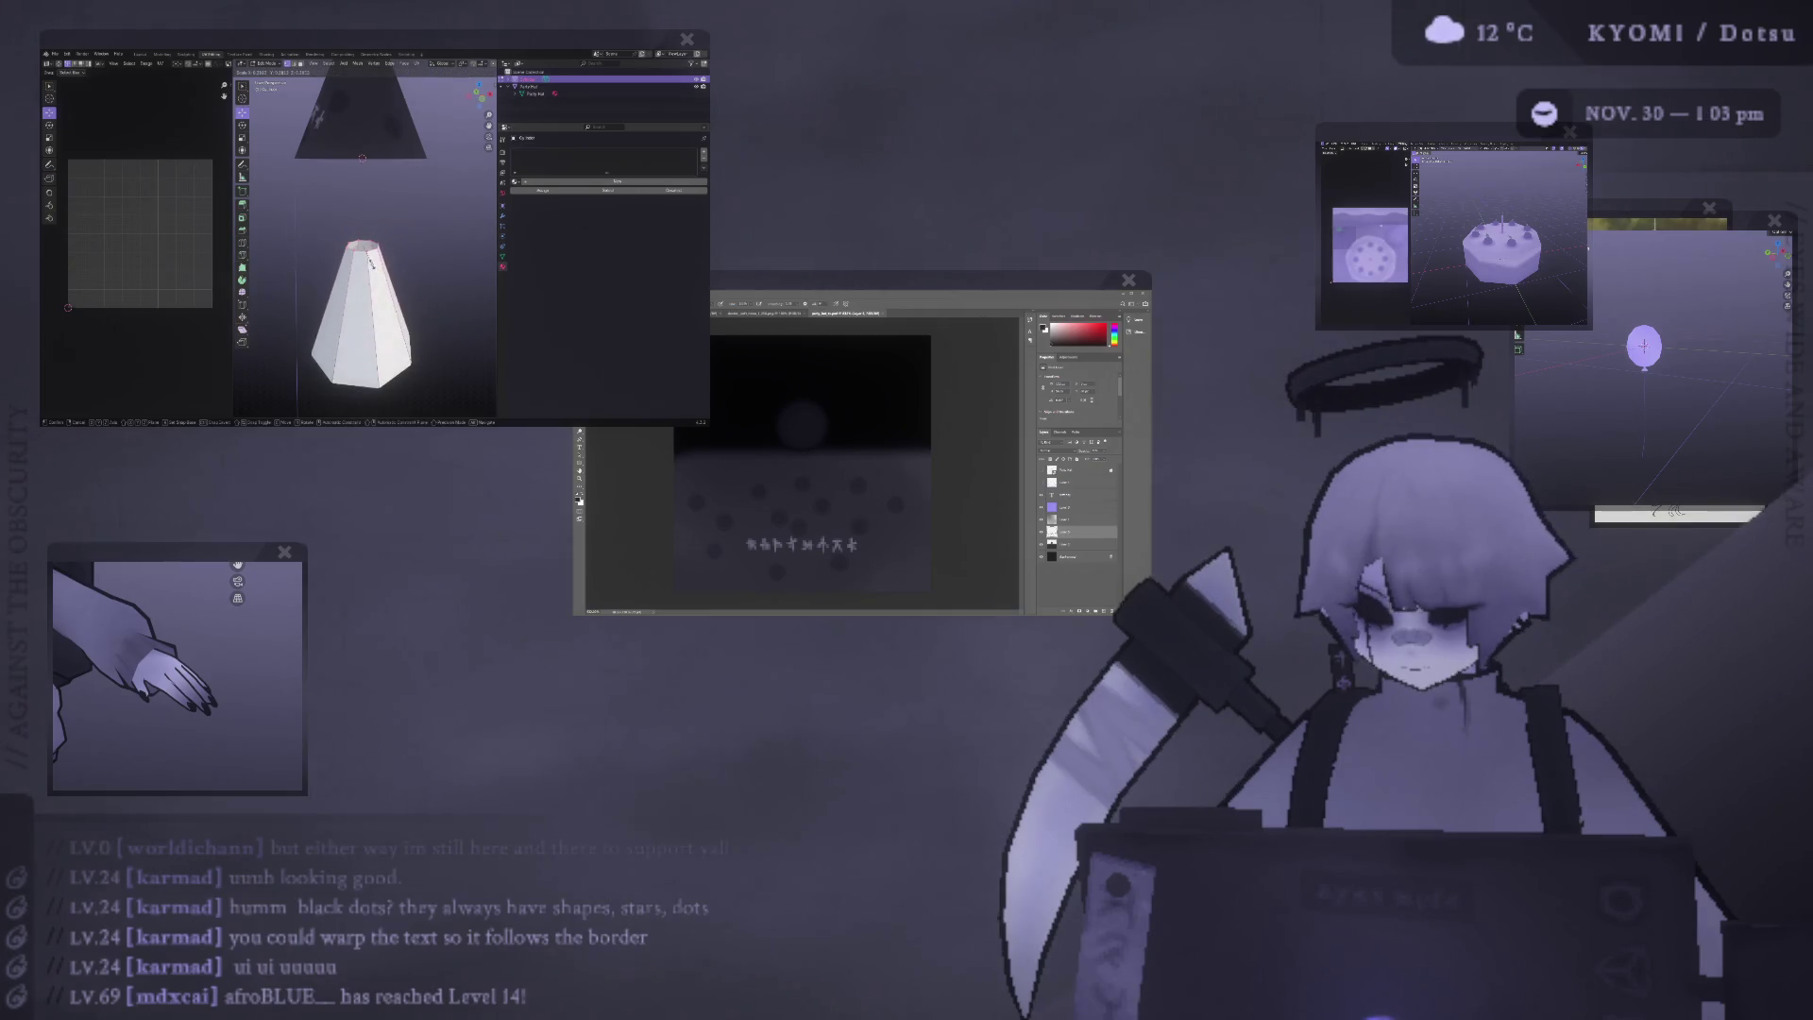
click(382, 264)
Assign the party hat material to the tapered cone and reposition its UVs over the texture.
click(519, 182)
click(543, 203)
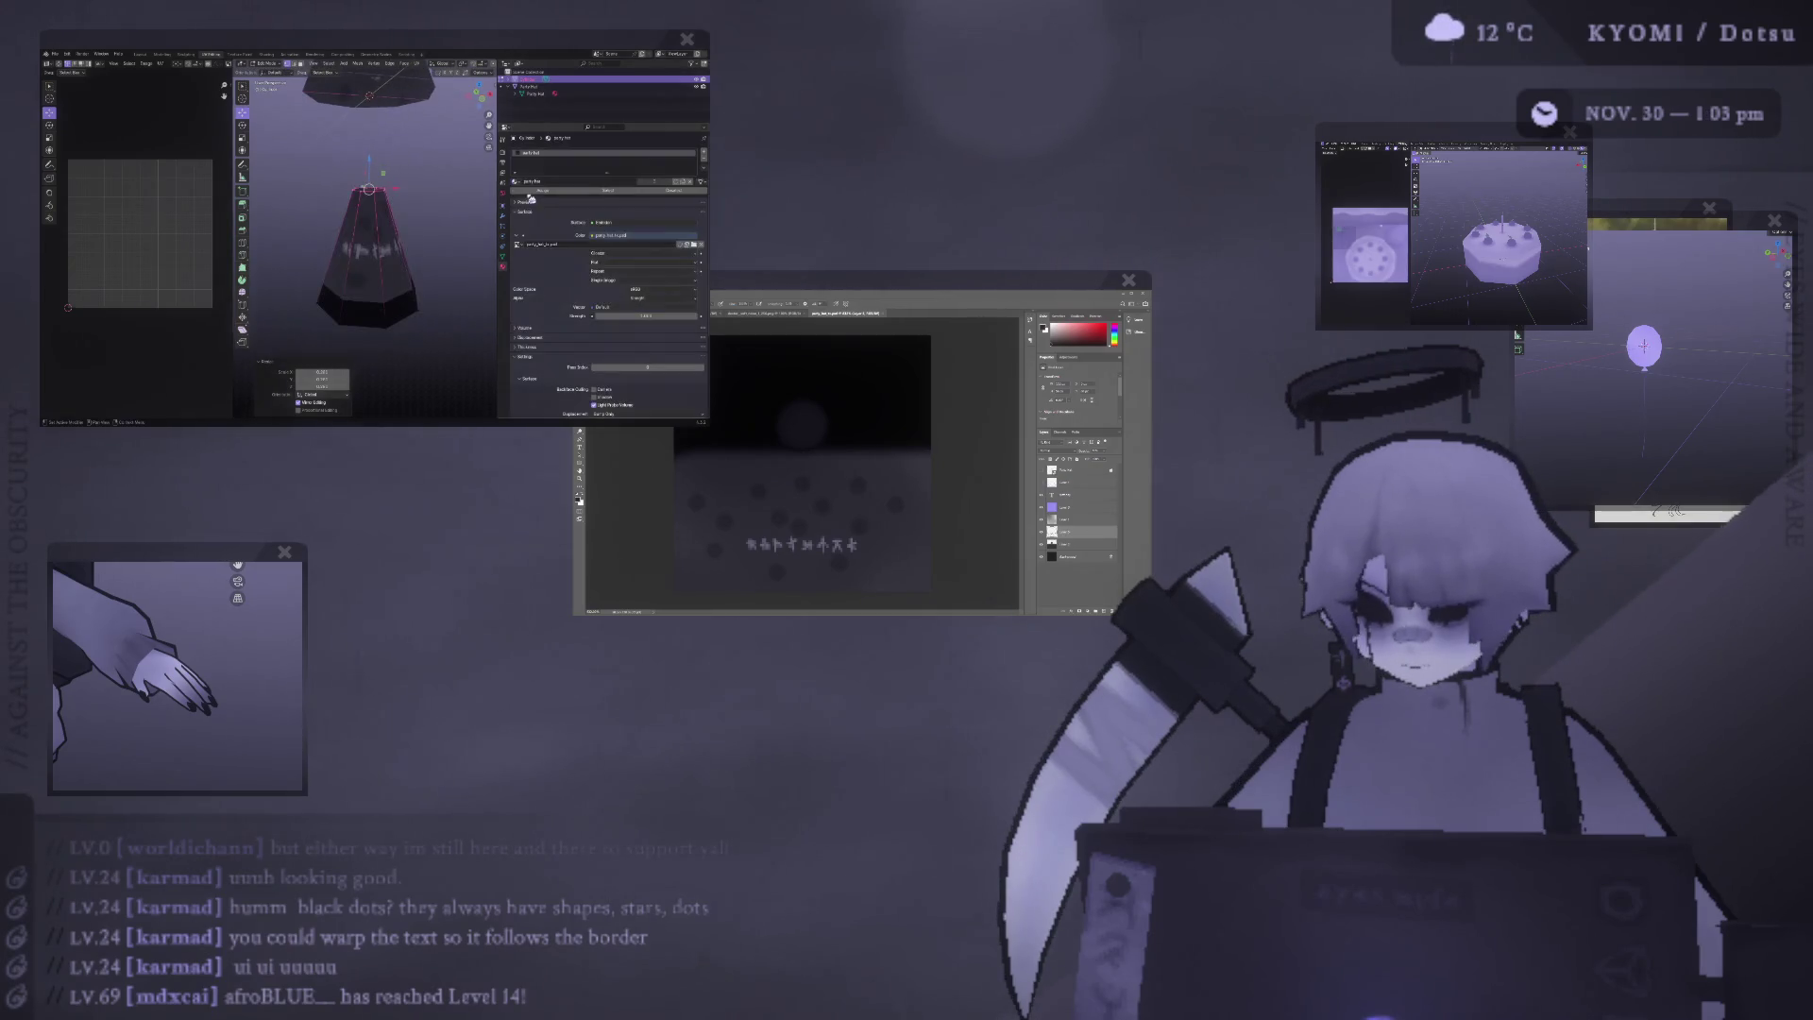
key(a)
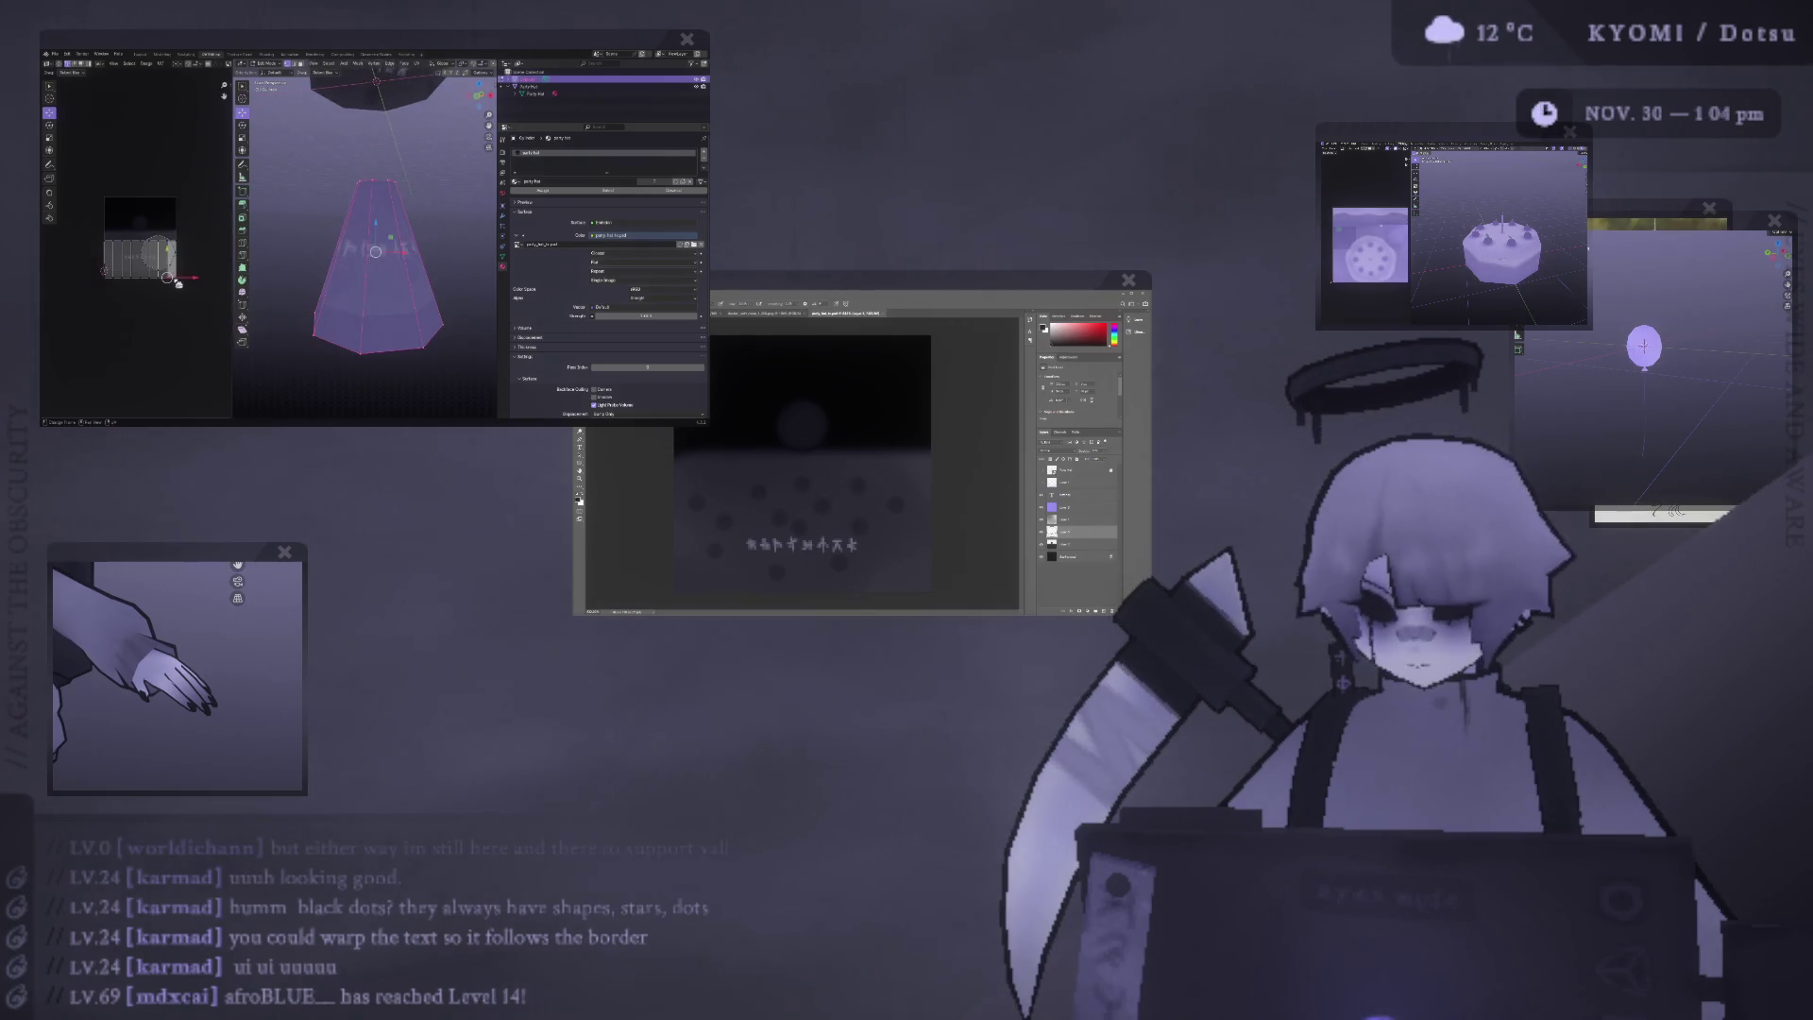
key(a)
key(g)
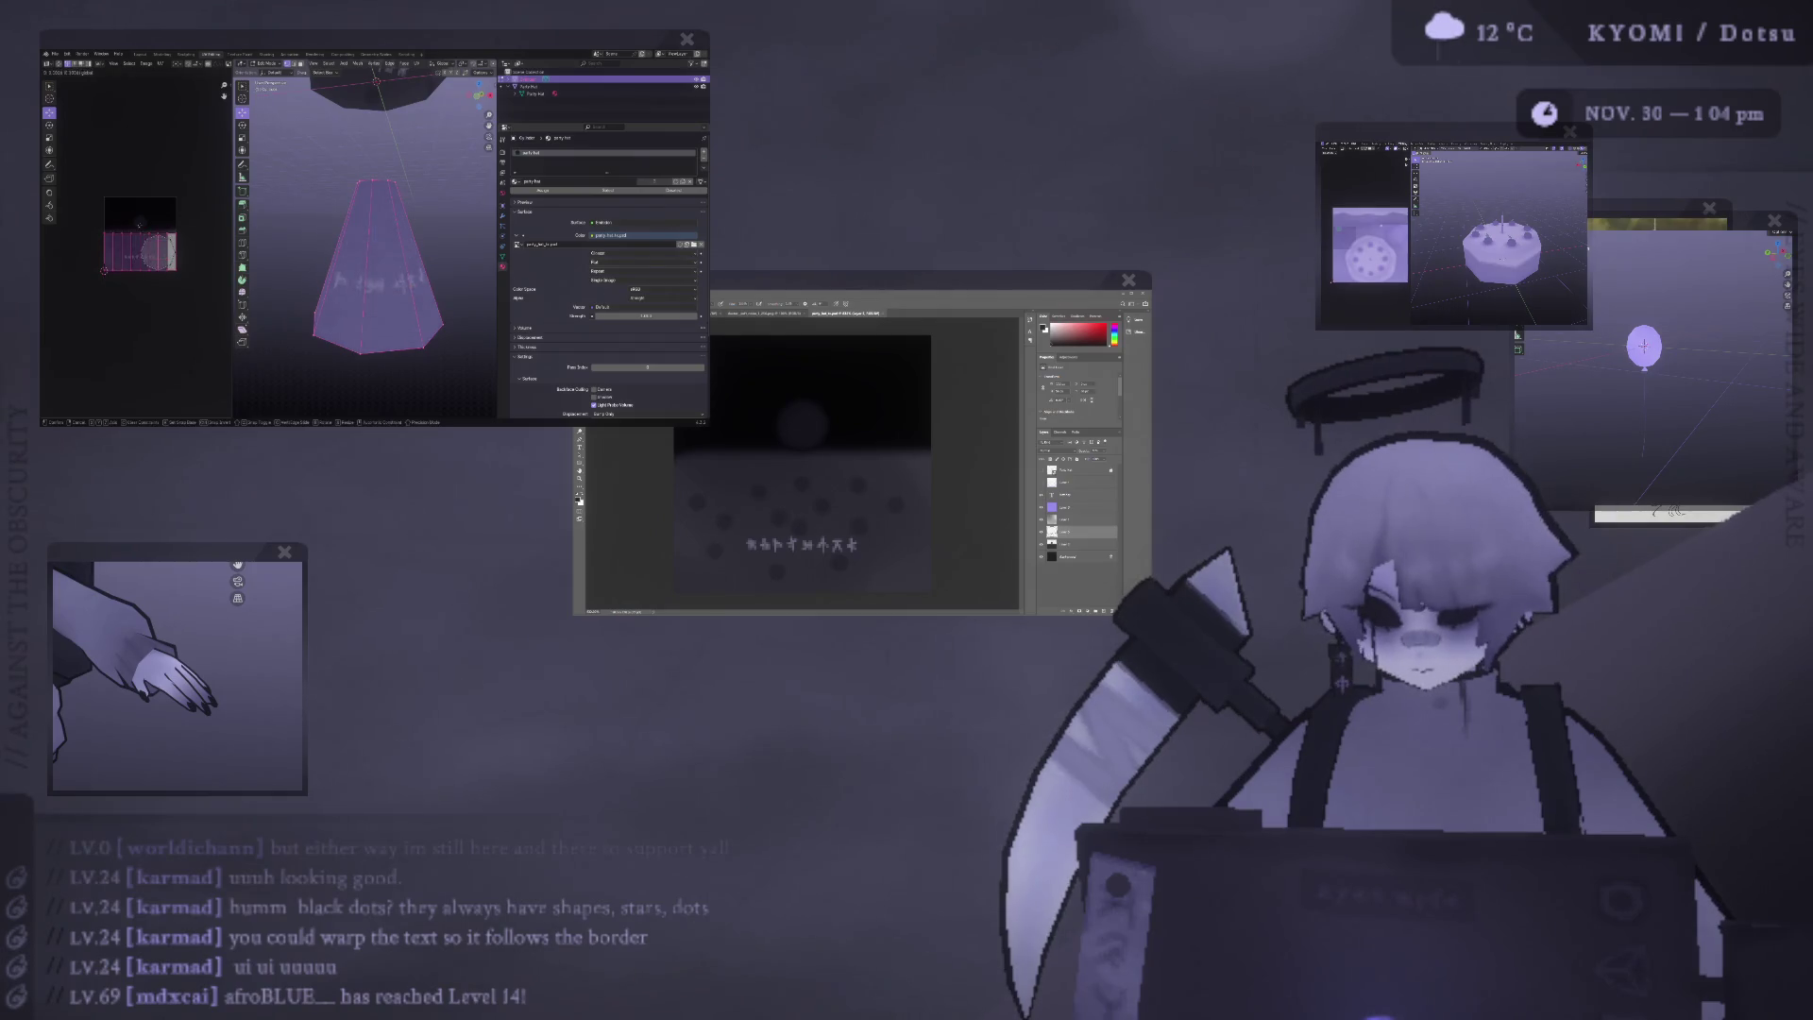
key(Return)
key(Tab)
mouse_move(354, 264)
middle_down()
mouse_move(366, 289)
mouse_move(332, 275)
middle_up()
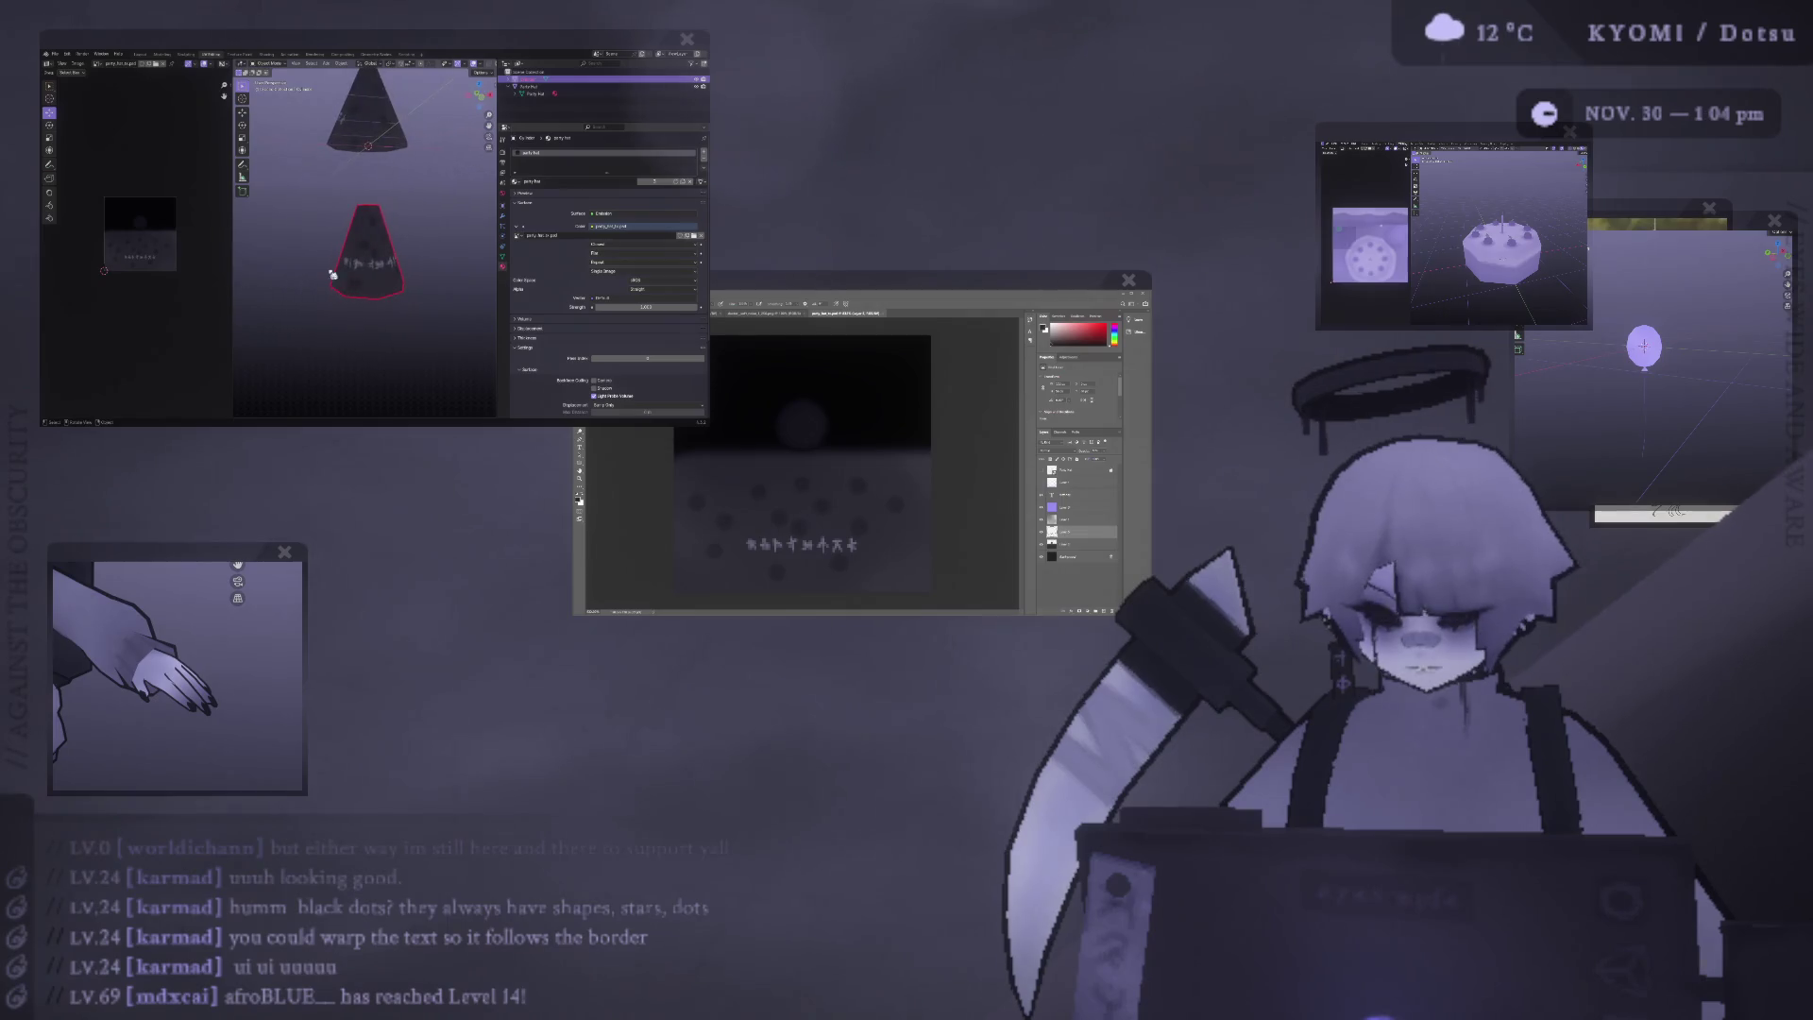
key(Tab)
Select all of the cone's faces and UV unwrap them.
right_click(400, 246)
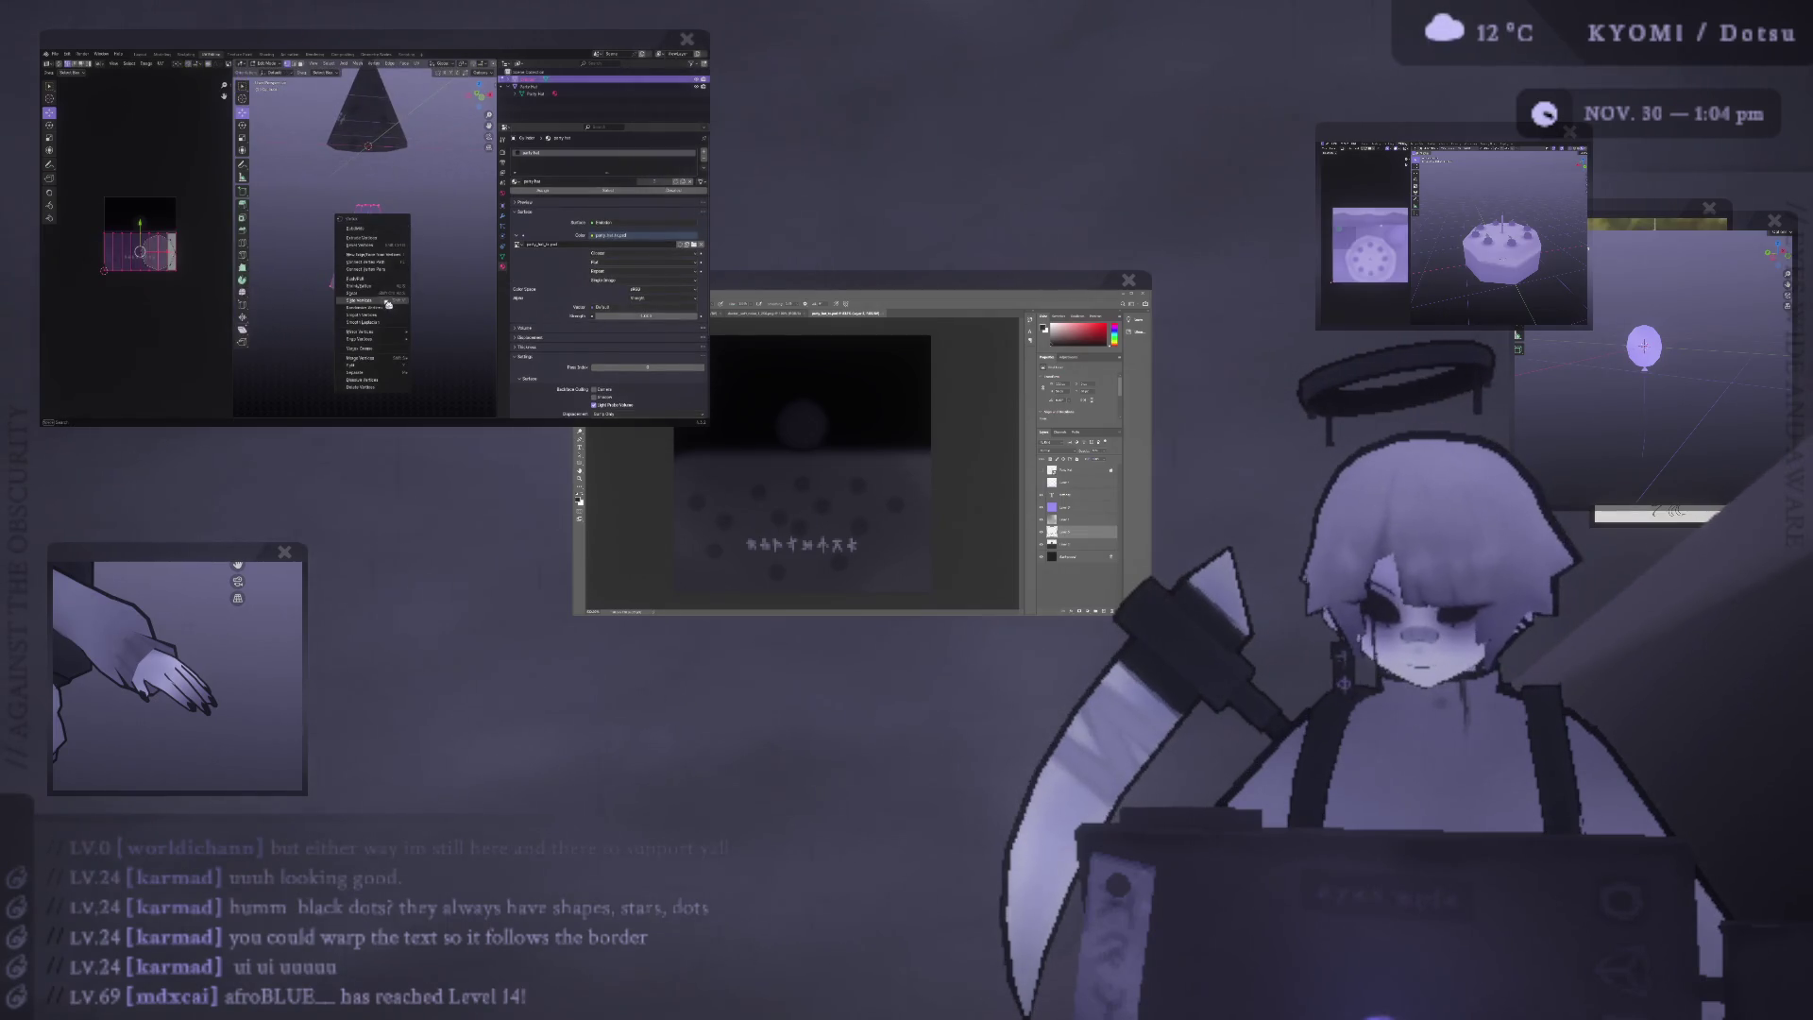
key(Escape)
key(3)
key(a)
right_click(307, 274)
mouse_move(321, 275)
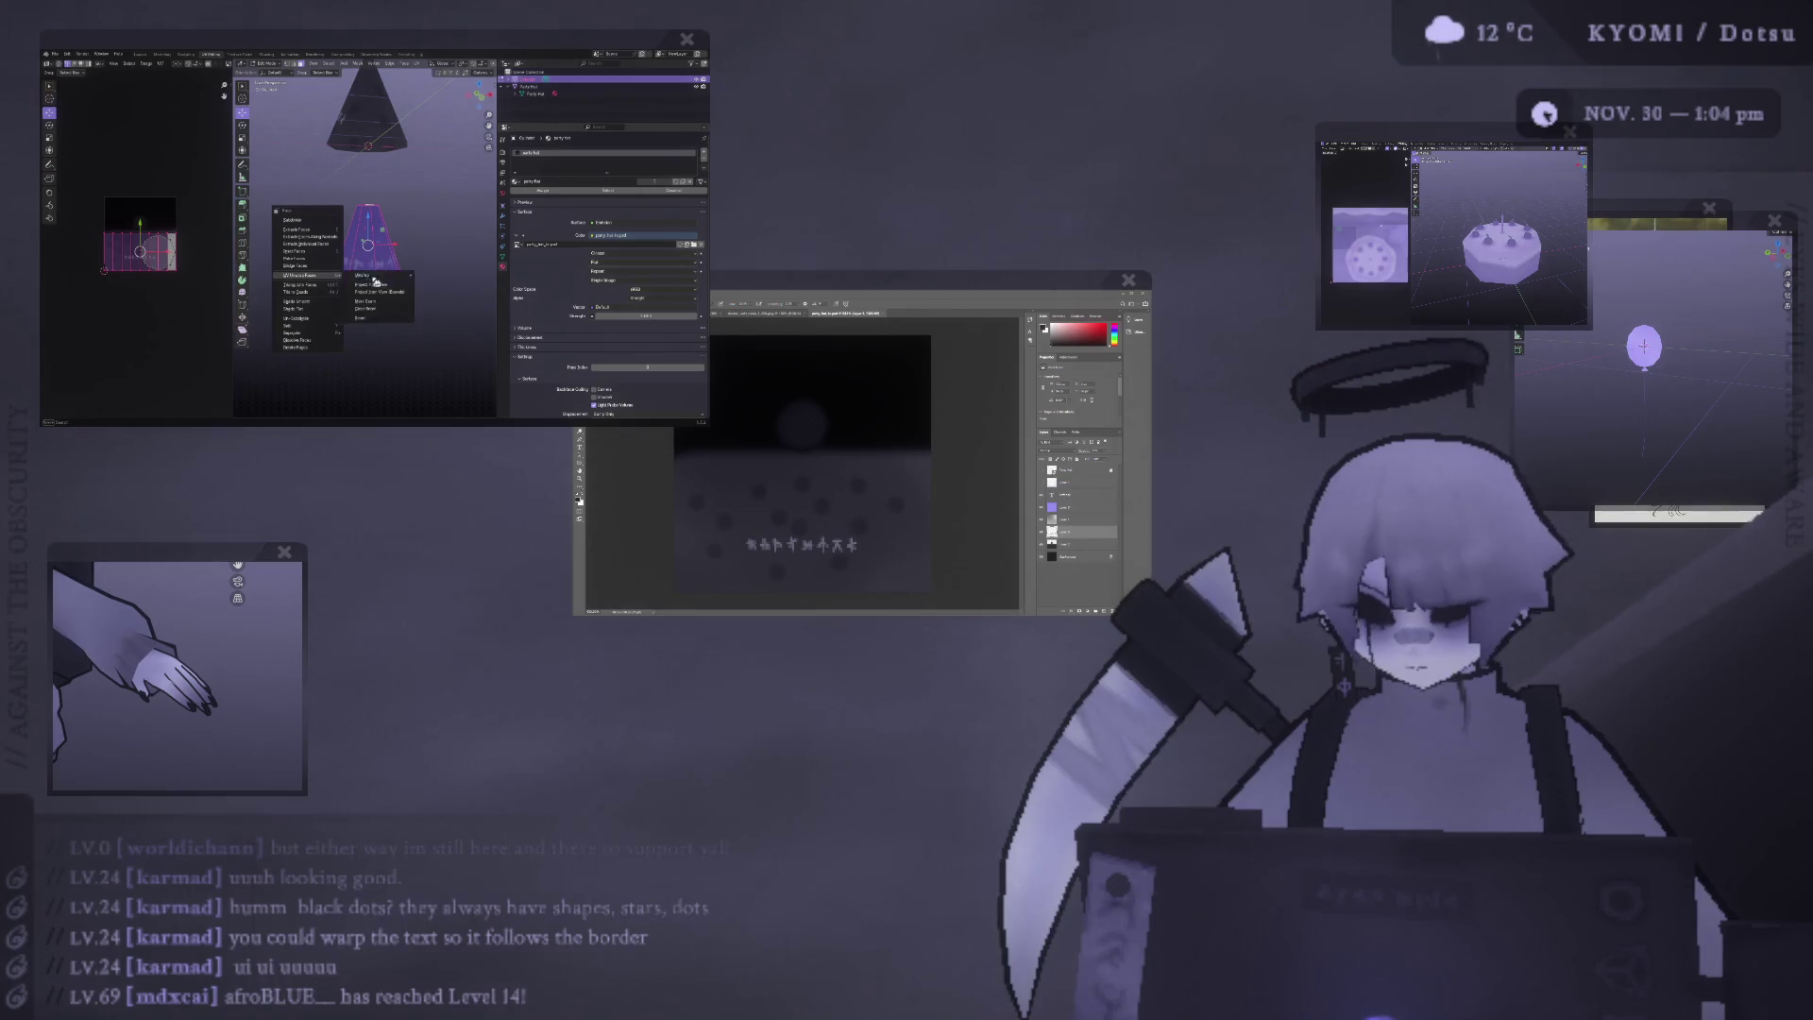
click(373, 276)
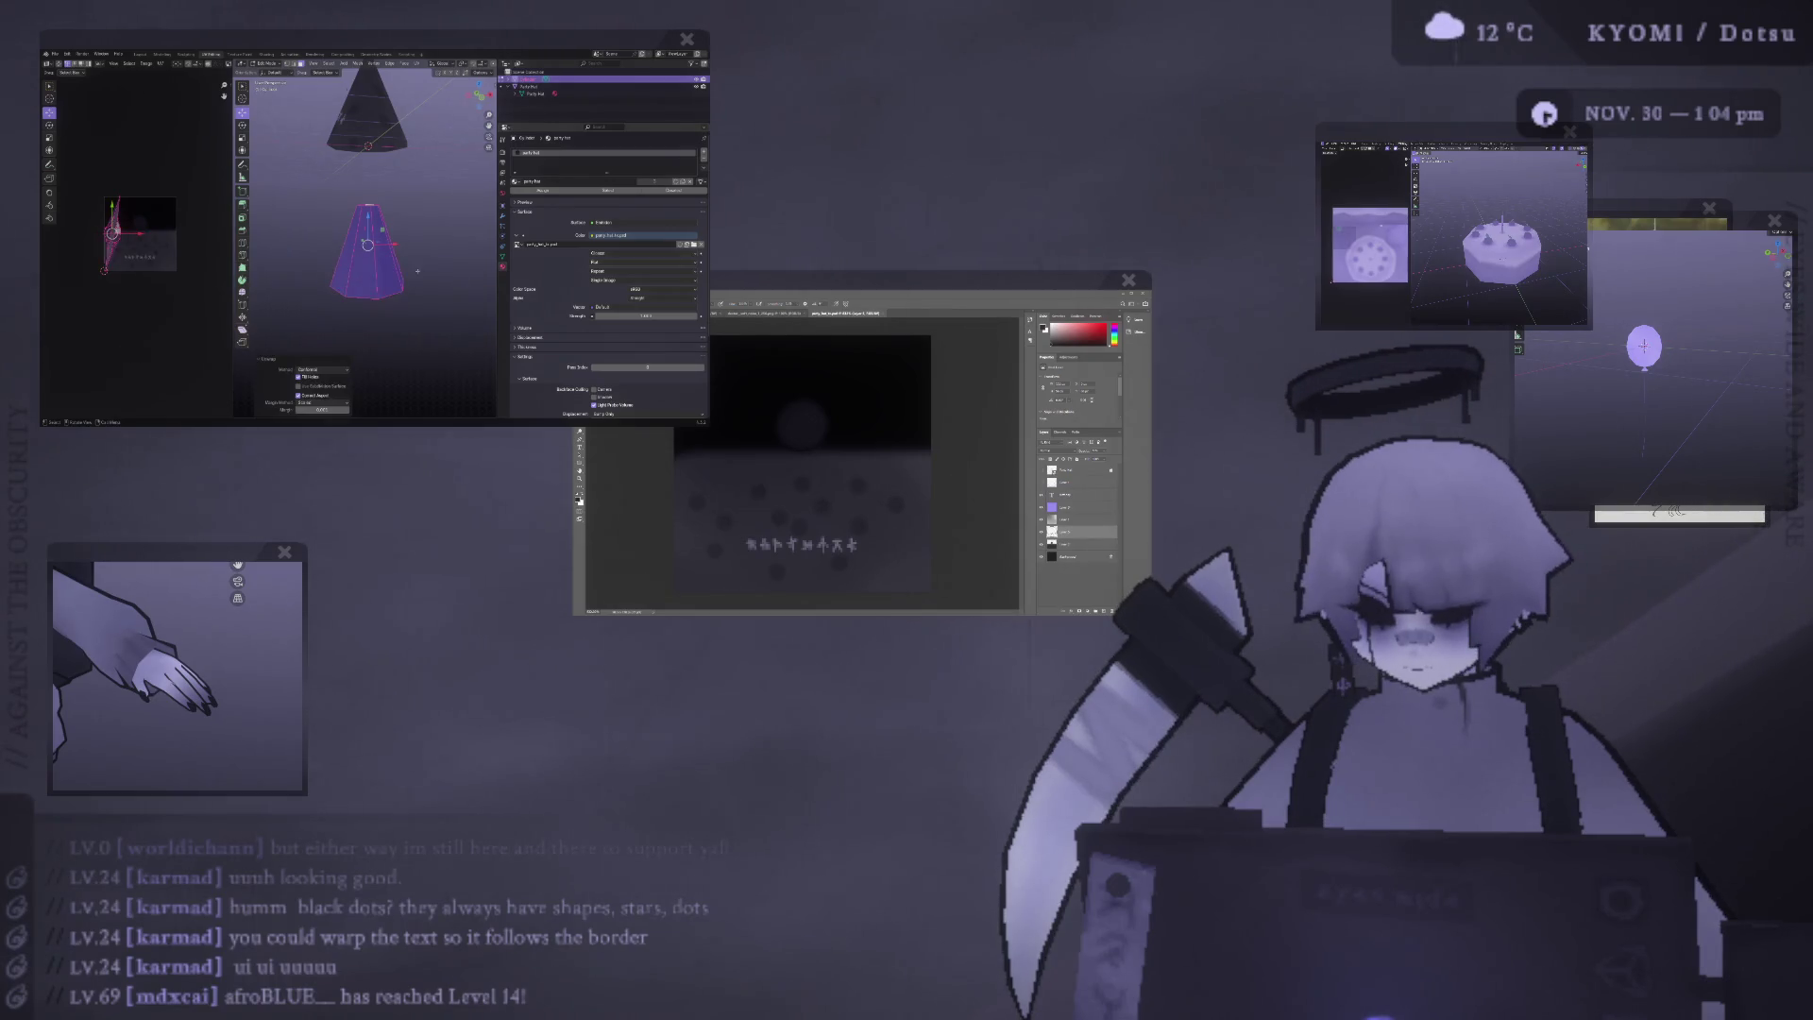
right_click(418, 271)
key(Escape)
key(Tab)
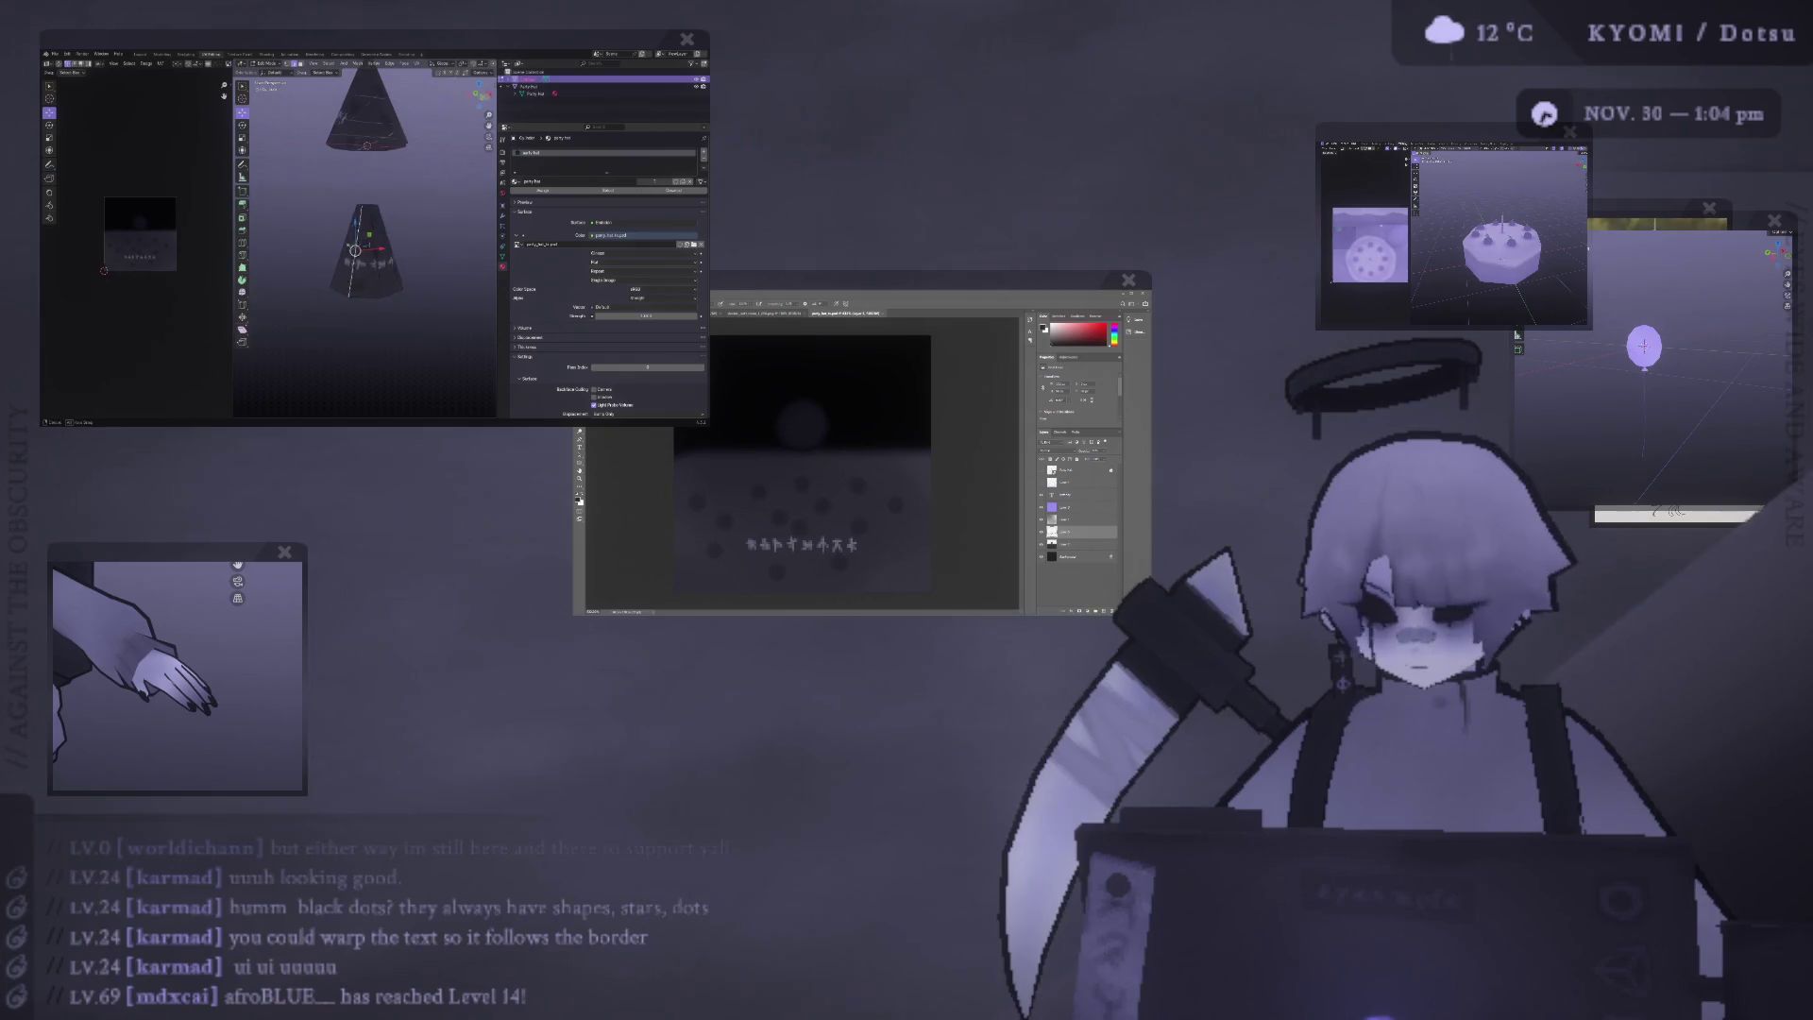
Mark the selected edges as a seam, undoing an accidental bevel afterwards.
key(ctrl+e)
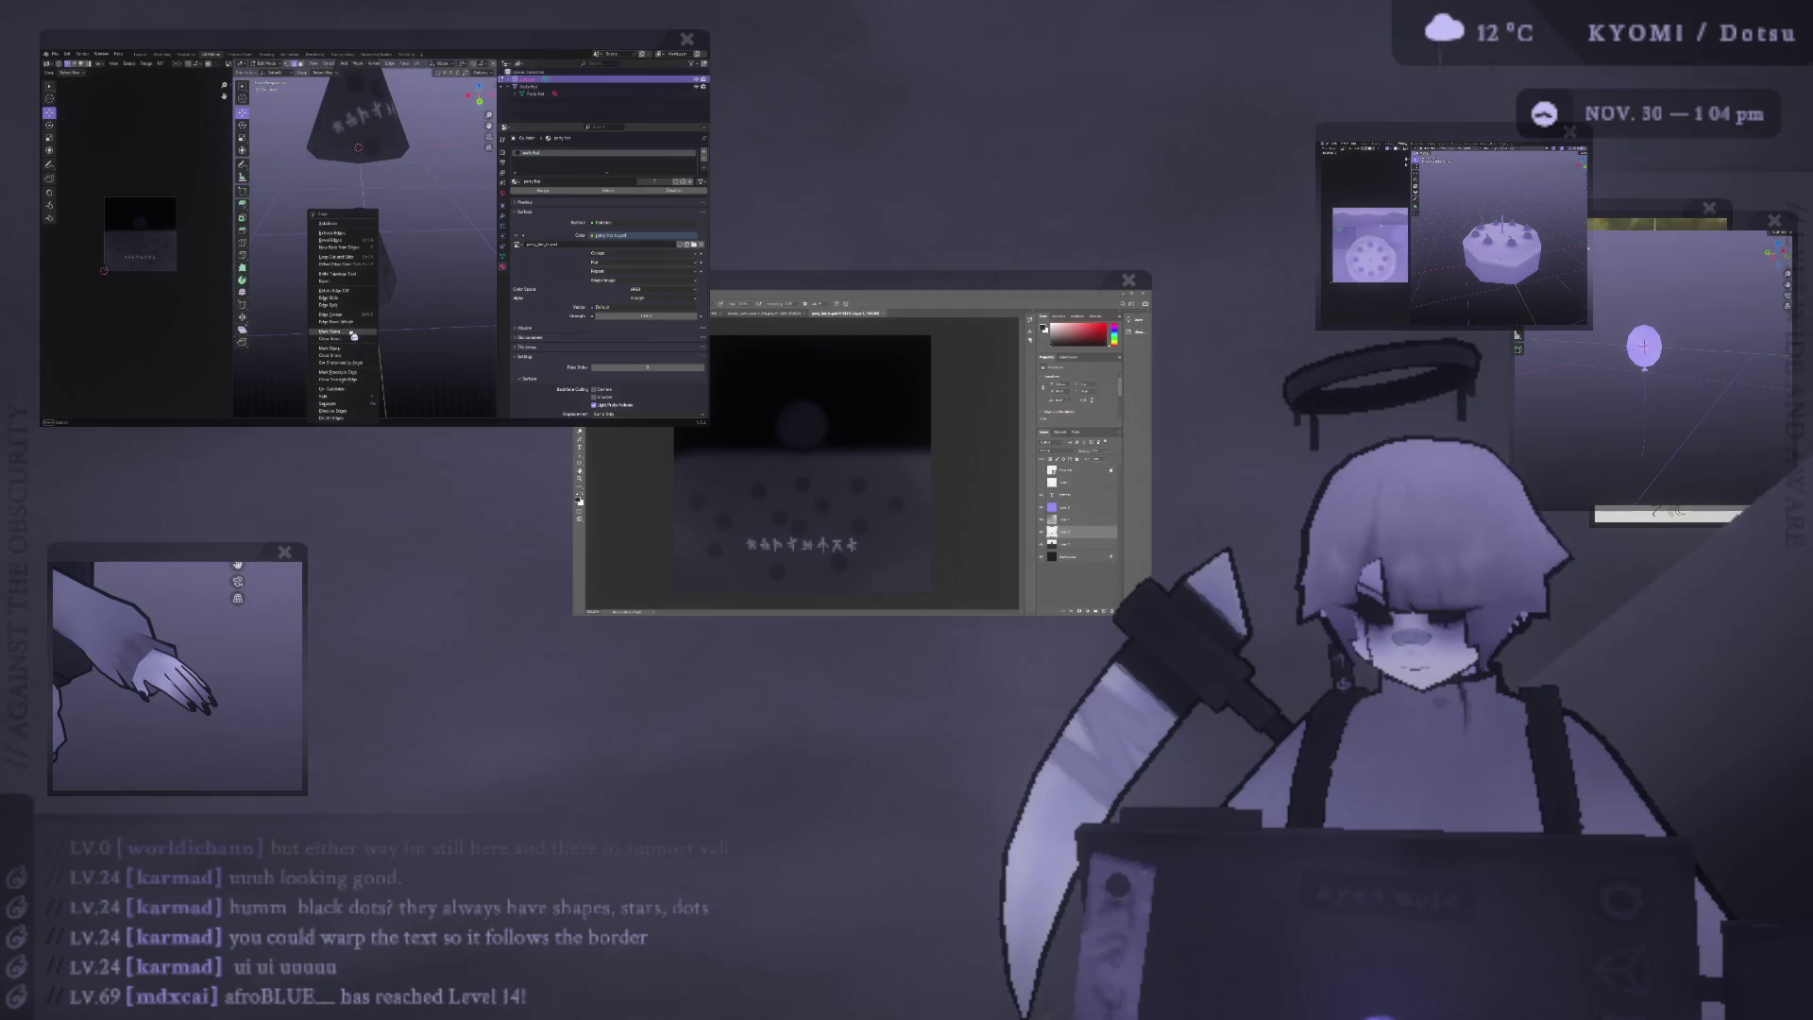
click(353, 335)
key(a)
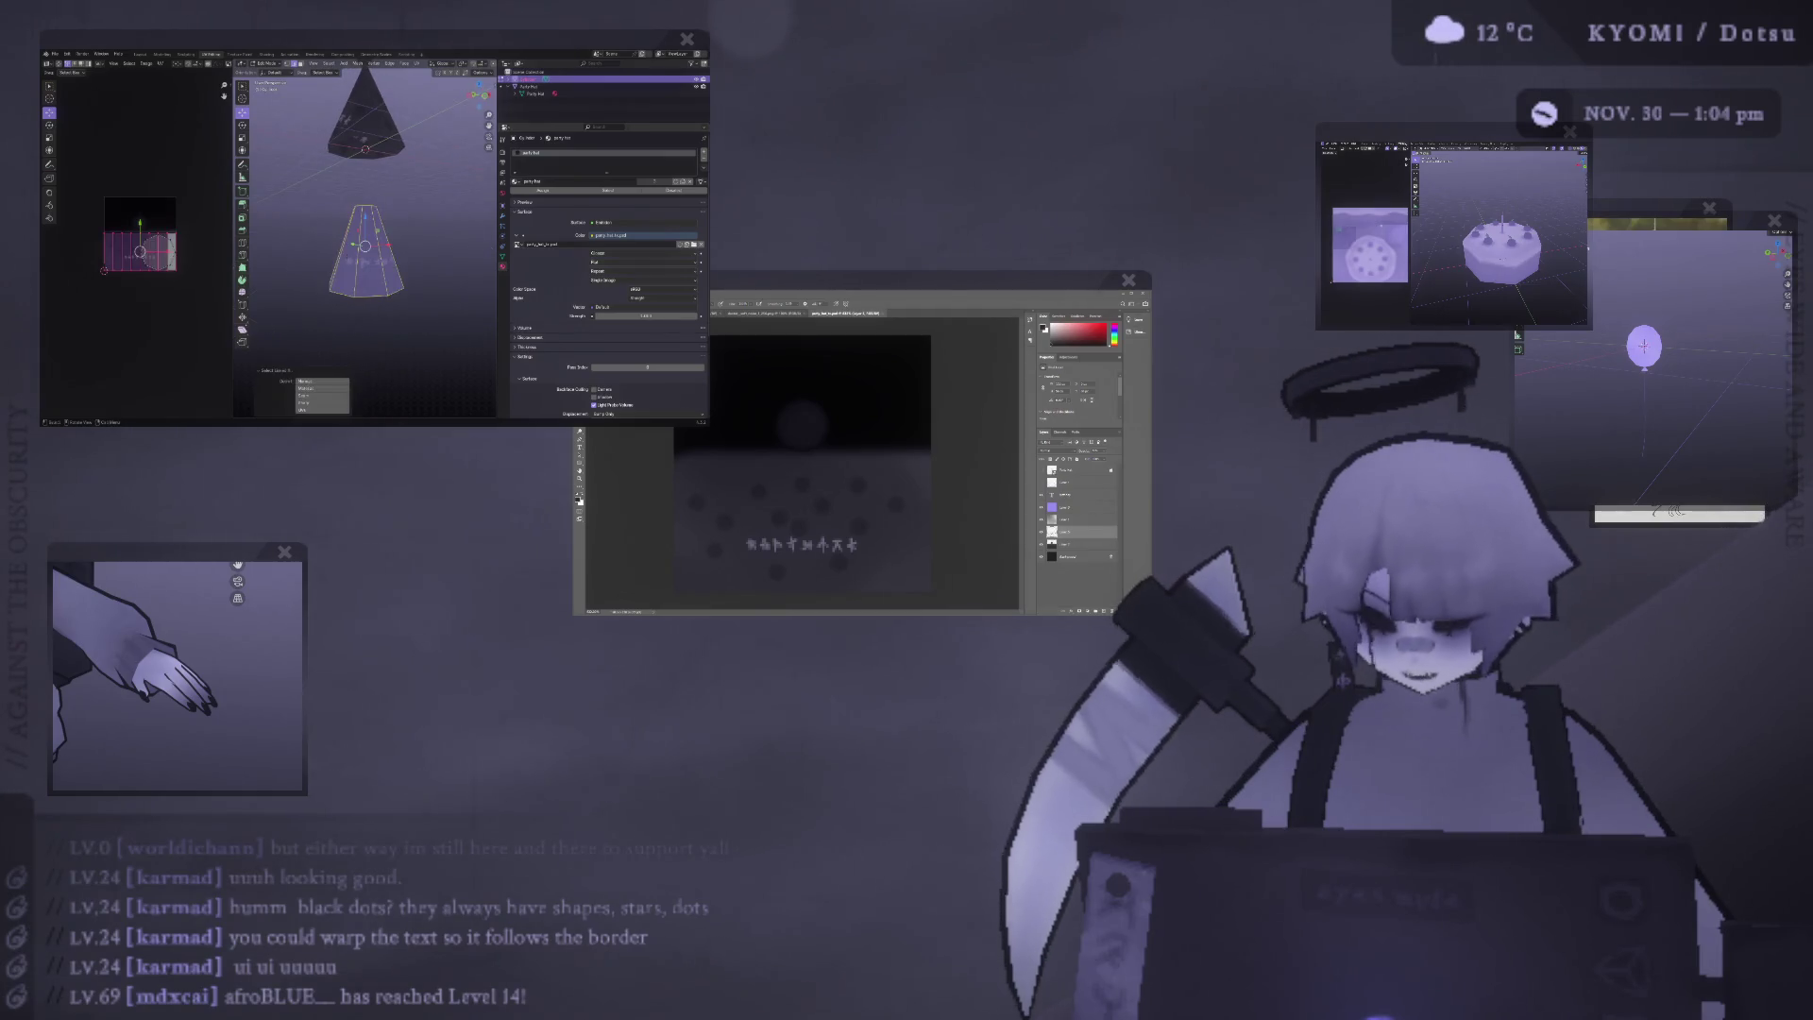
middle_drag(431, 239, 393, 232)
key(ctrl+b)
click(309, 246)
key(ctrl+z)
key(ctrl+z)
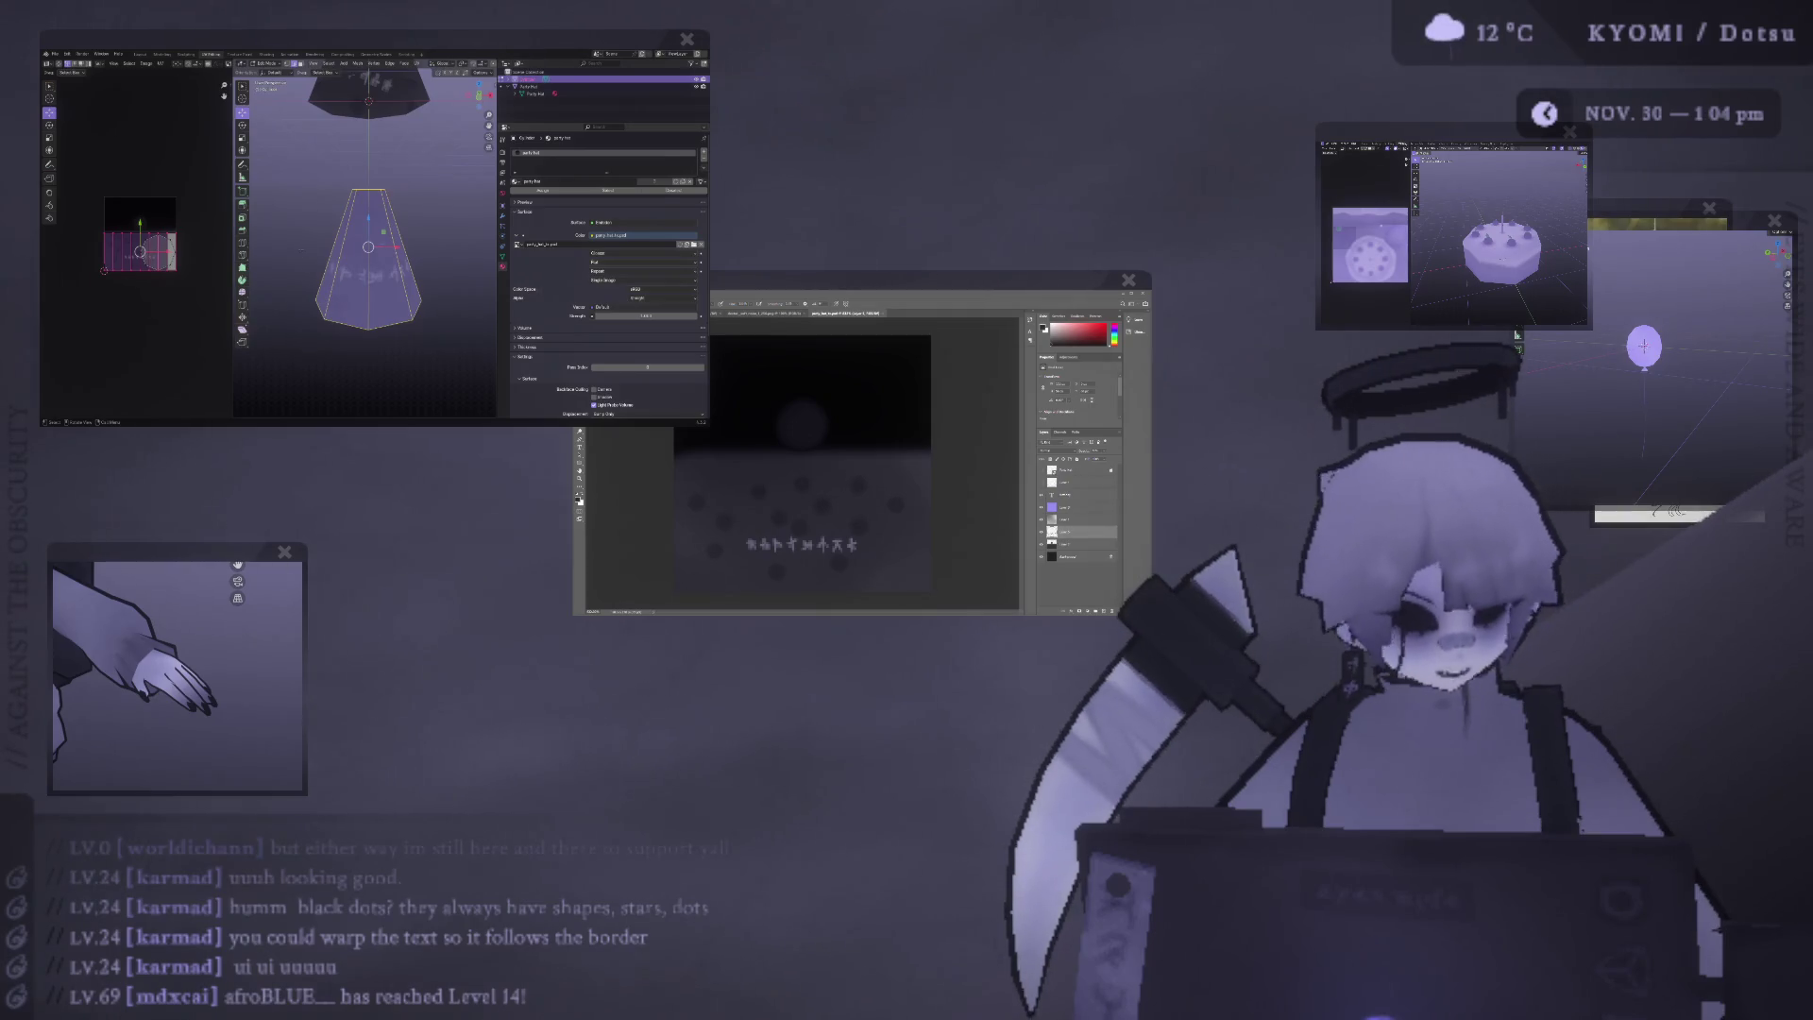
In front view, select all the cone's faces and project their UVs from view.
key(KP_1)
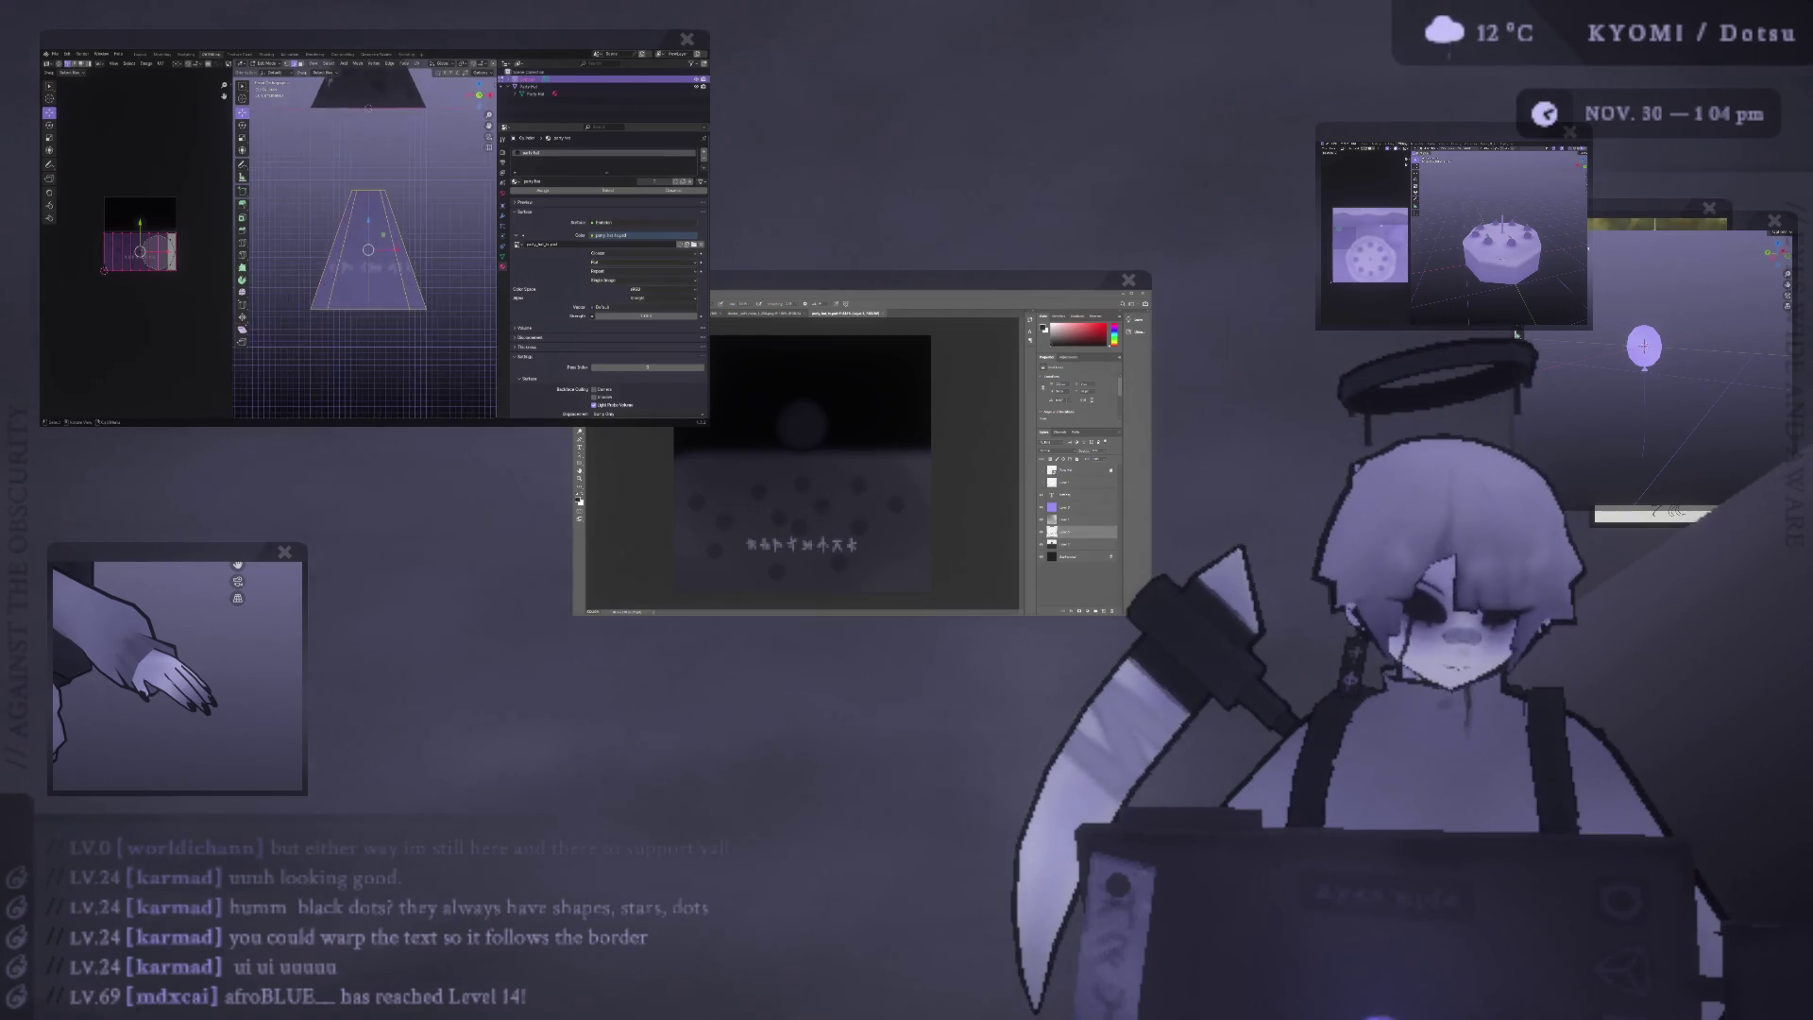
key(KP_5)
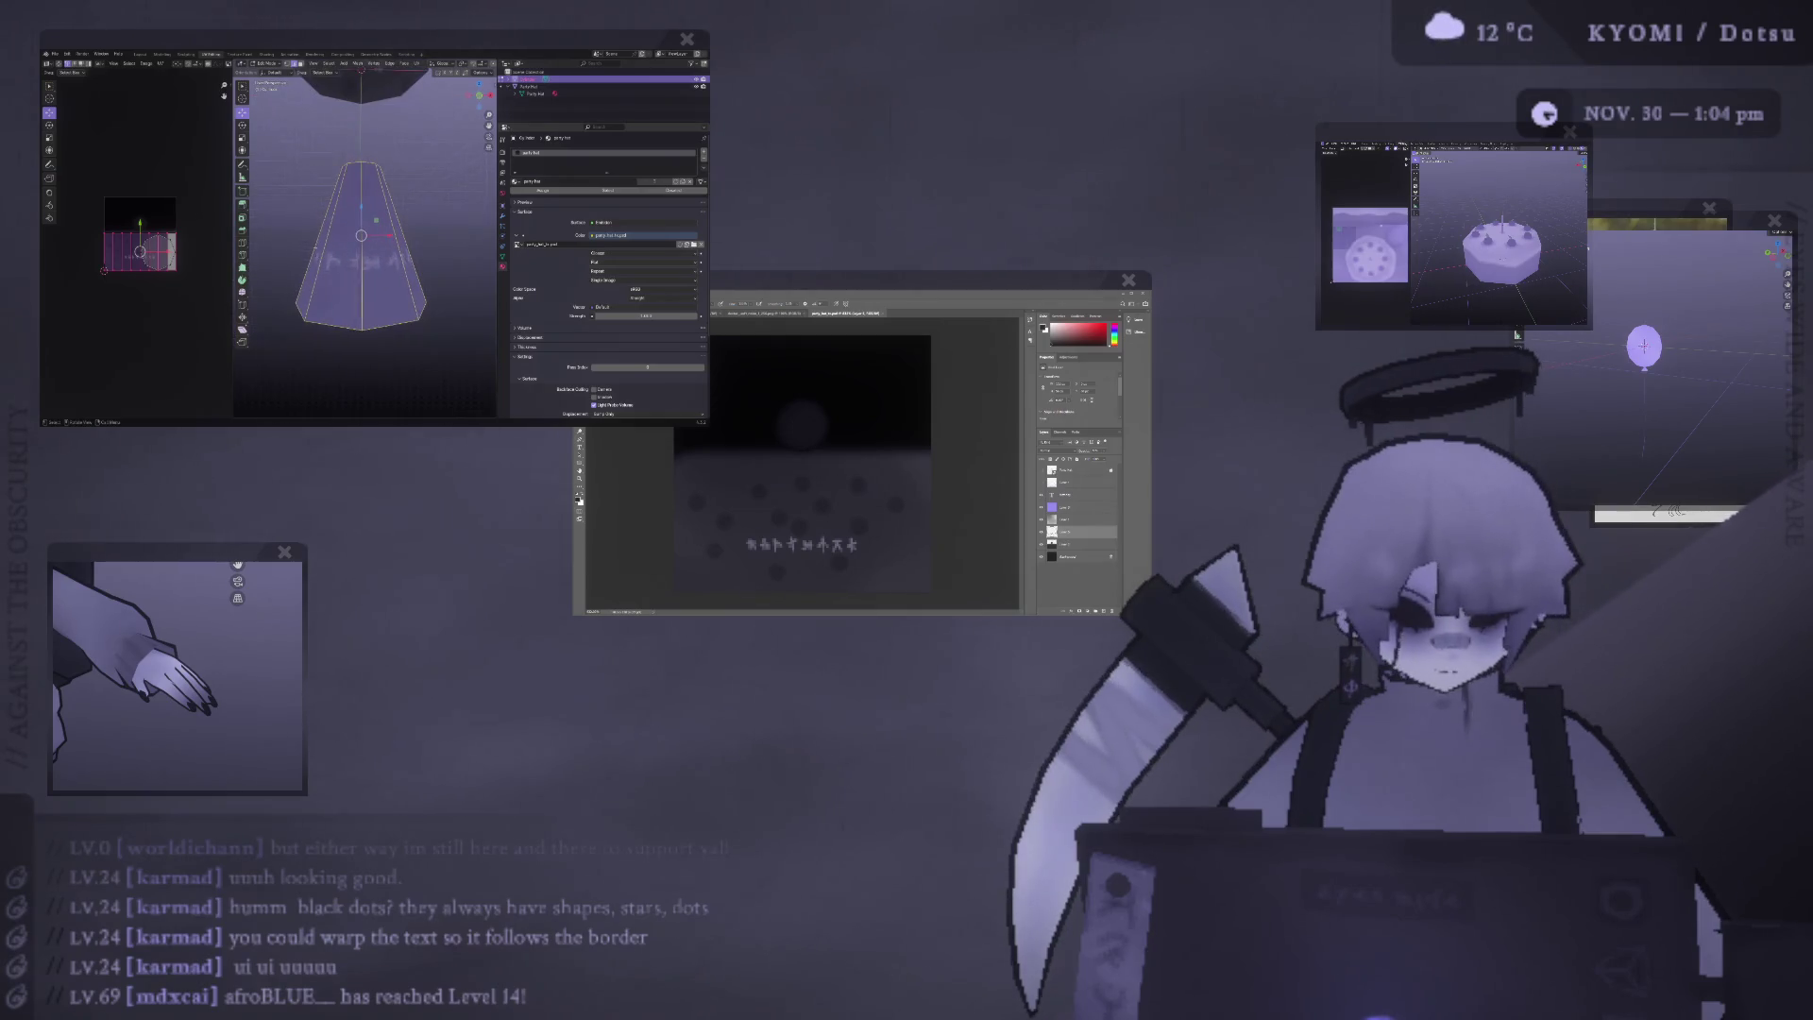
key(a)
right_click(310, 250)
mouse_move(279, 307)
click(349, 342)
From an angled view, unwrap the cone's faces with Minimum Stretch.
key(KP_5)
key(KP_1)
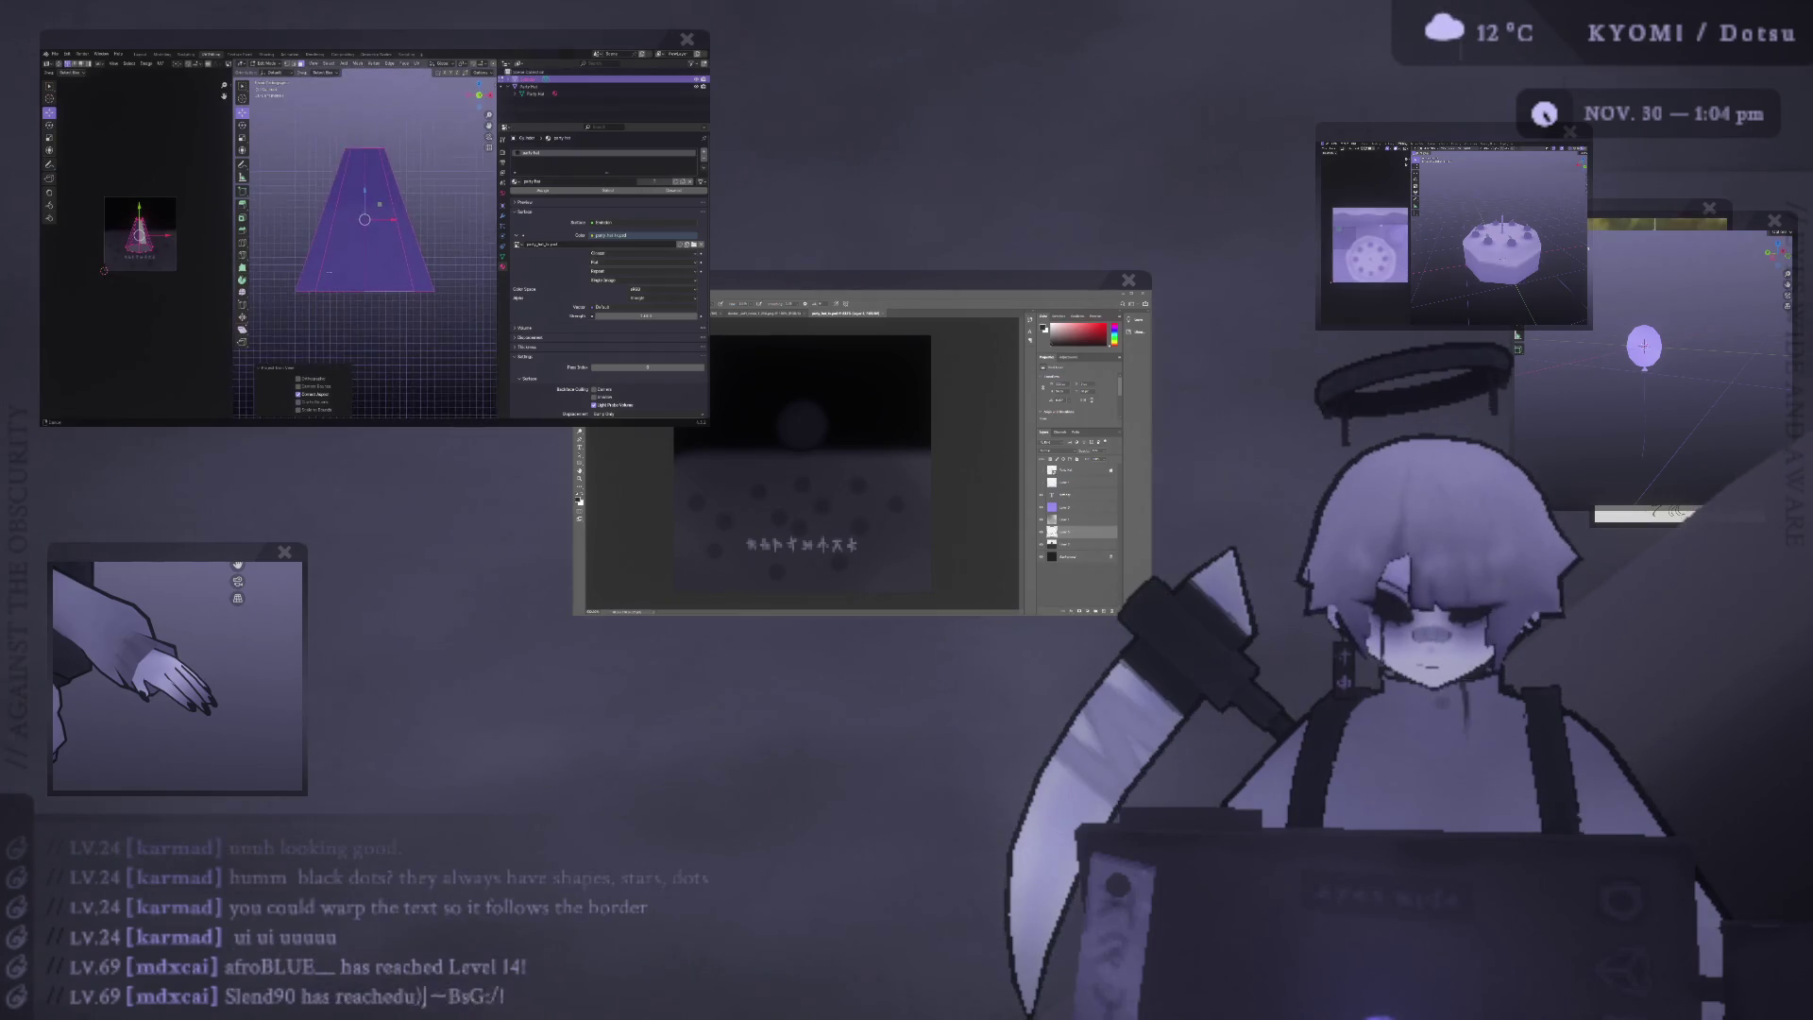
middle_drag(335, 252, 353, 251)
right_click(353, 251)
mouse_move(353, 250)
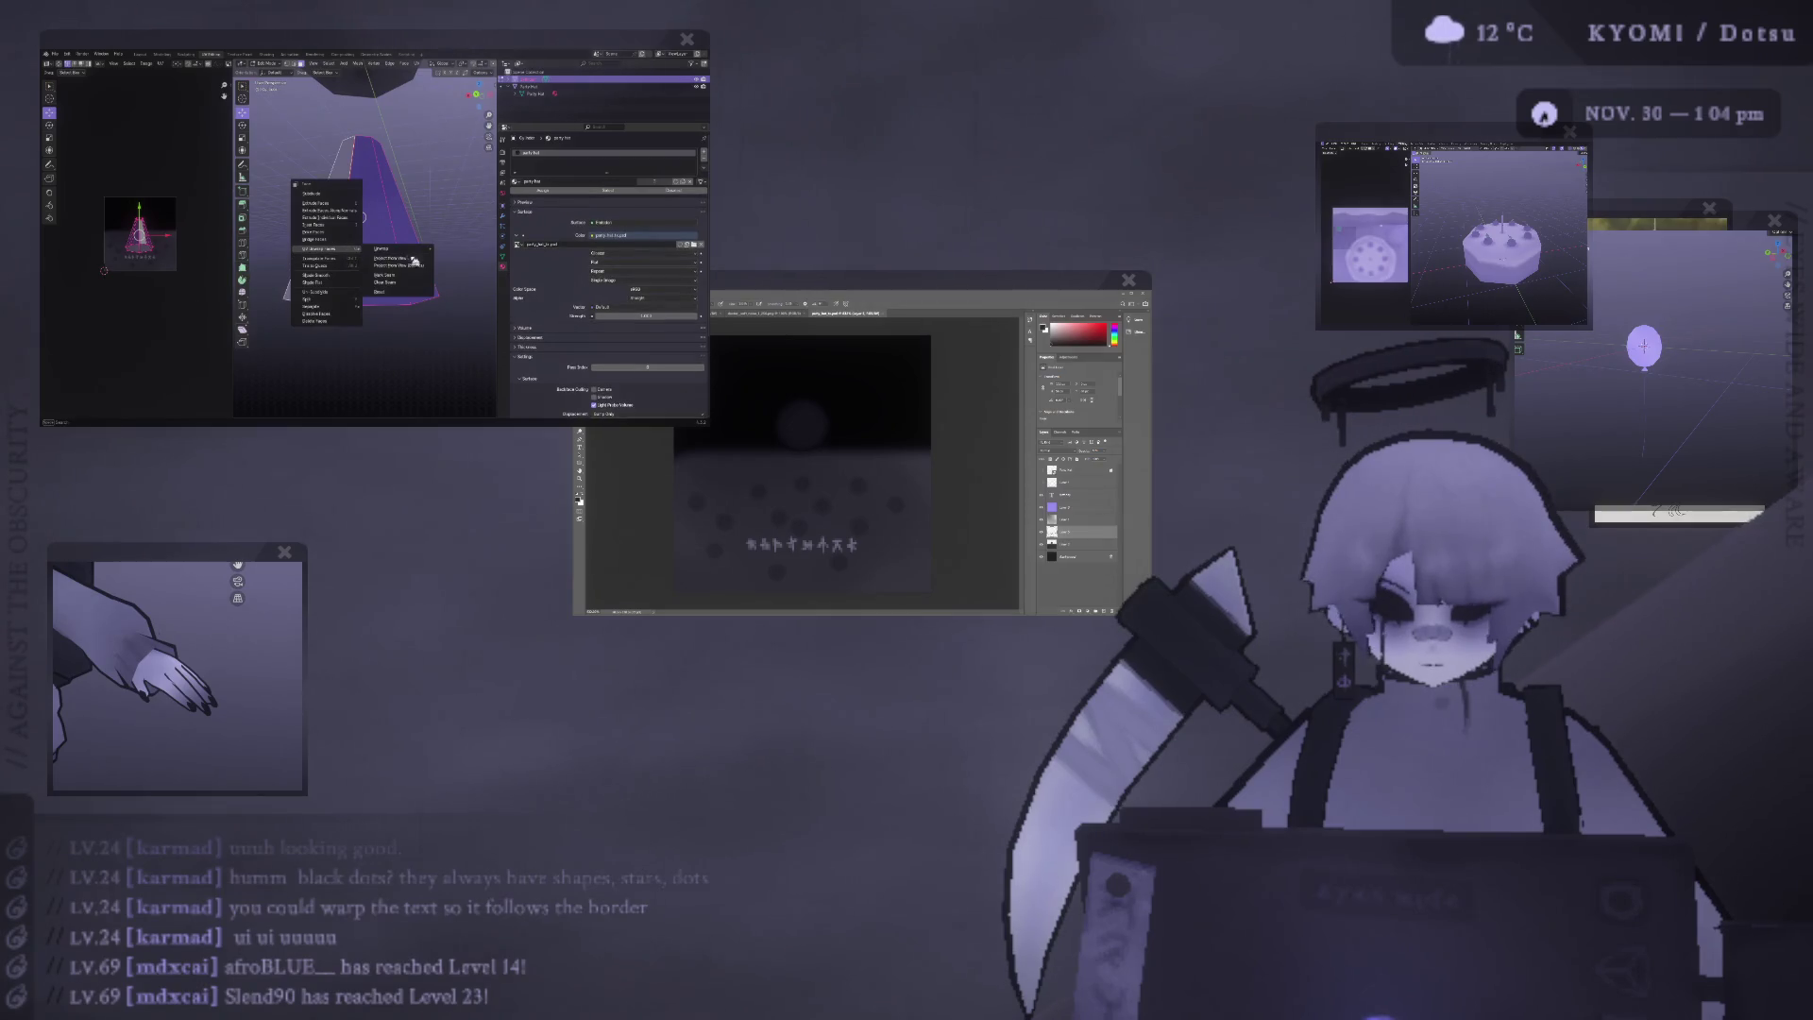
click(473, 268)
key(KP_1)
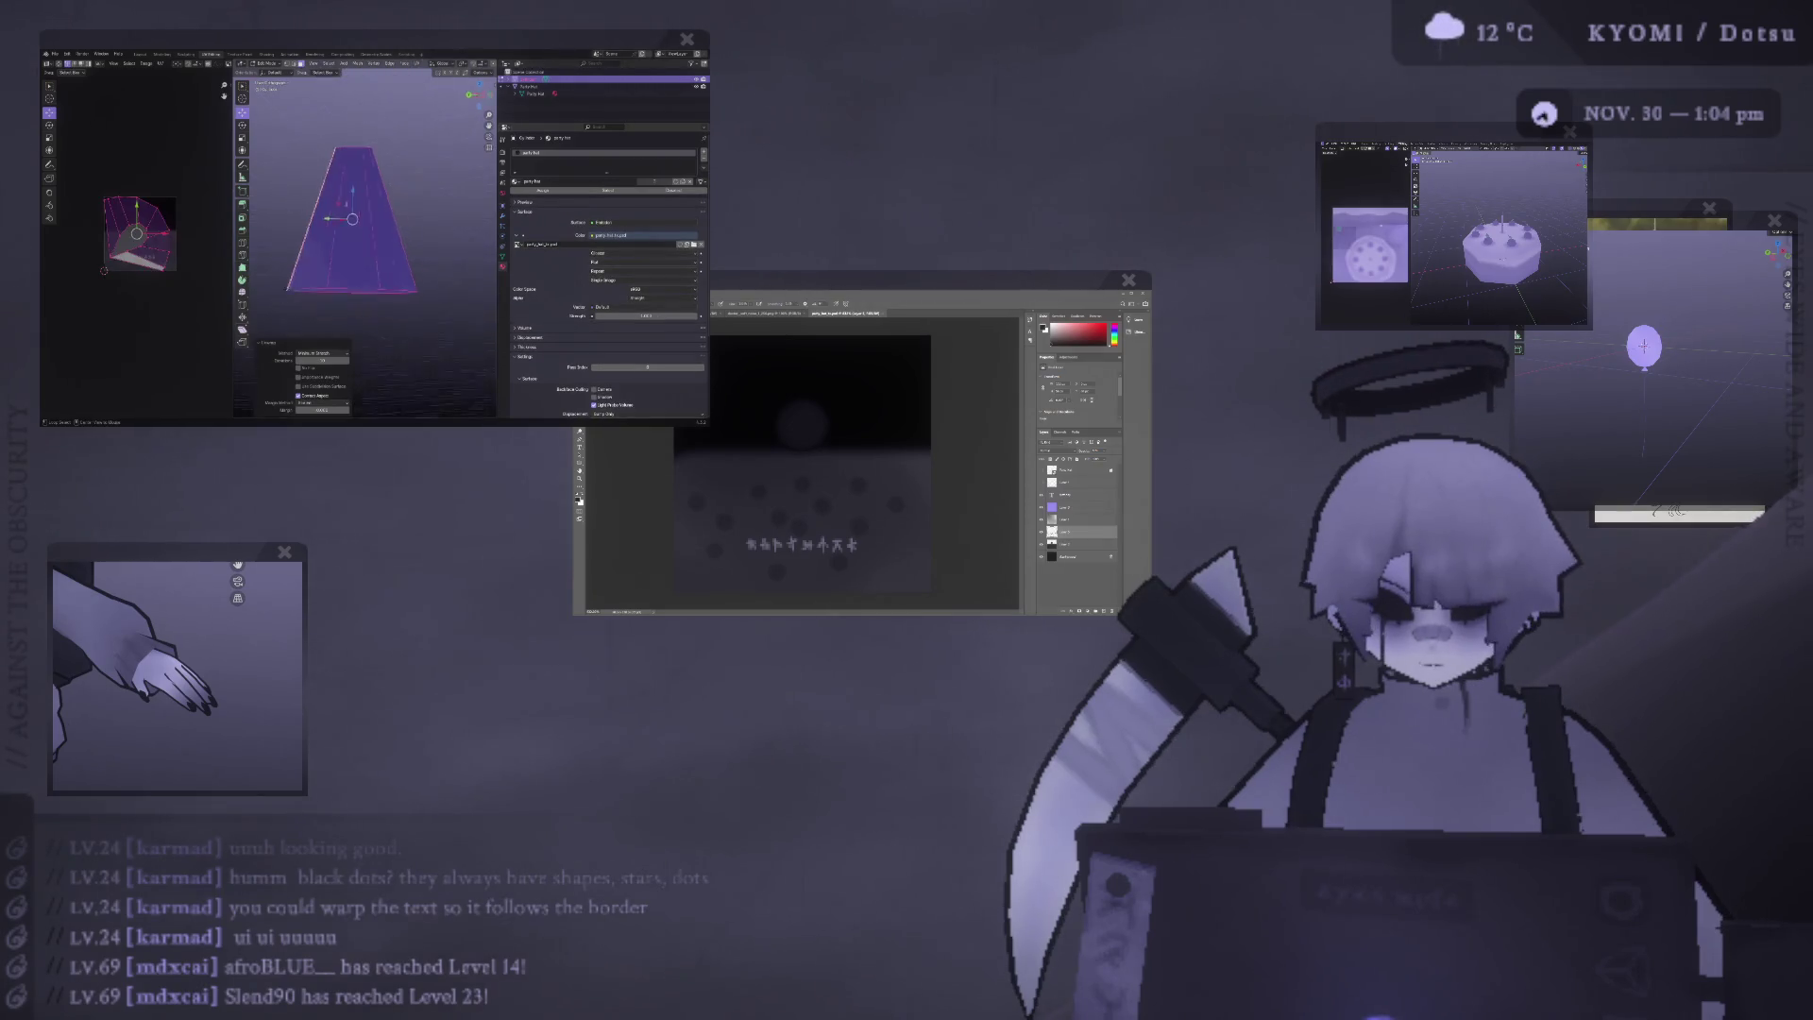
Reselect the whole cone and return to the straight front view.
right_click(336, 262)
mouse_move(335, 262)
key(Escape)
mouse_move(325, 210)
middle_down()
mouse_move(334, 299)
mouse_move(339, 275)
middle_up()
key(a)
key(KP_1)
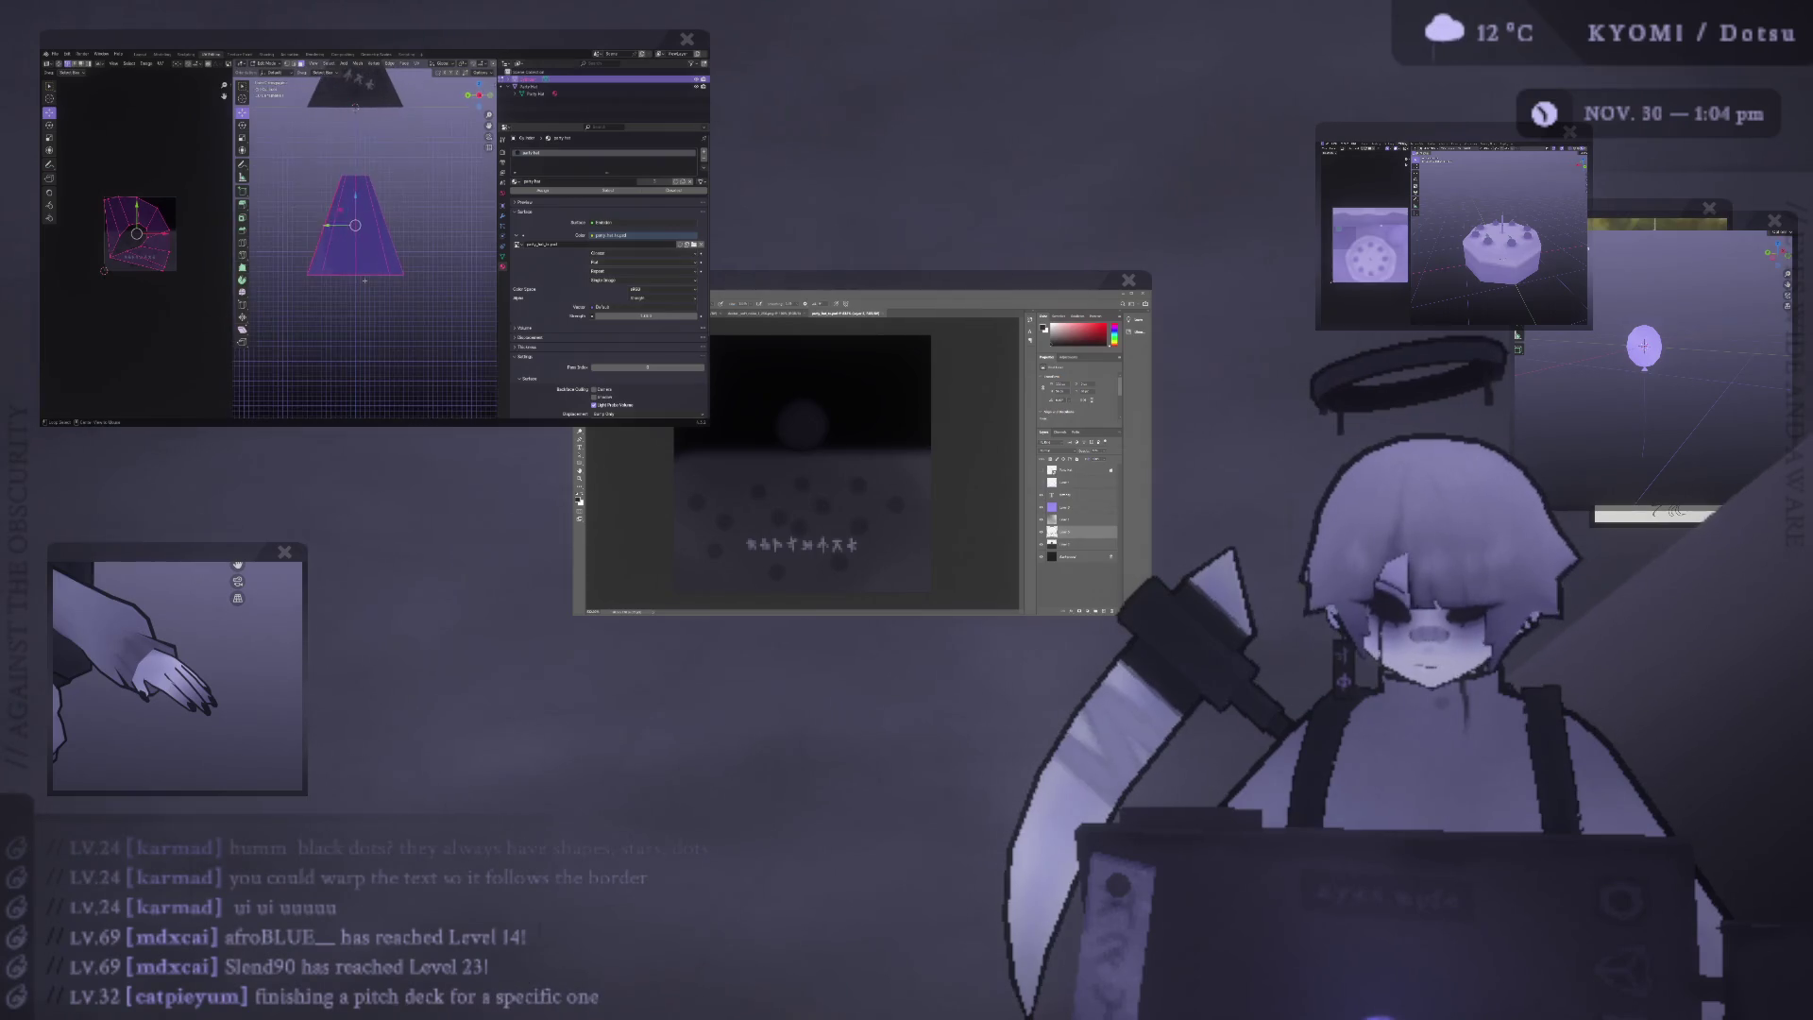
Project the cone's UVs from the front view.
right_click(363, 281)
mouse_move(364, 283)
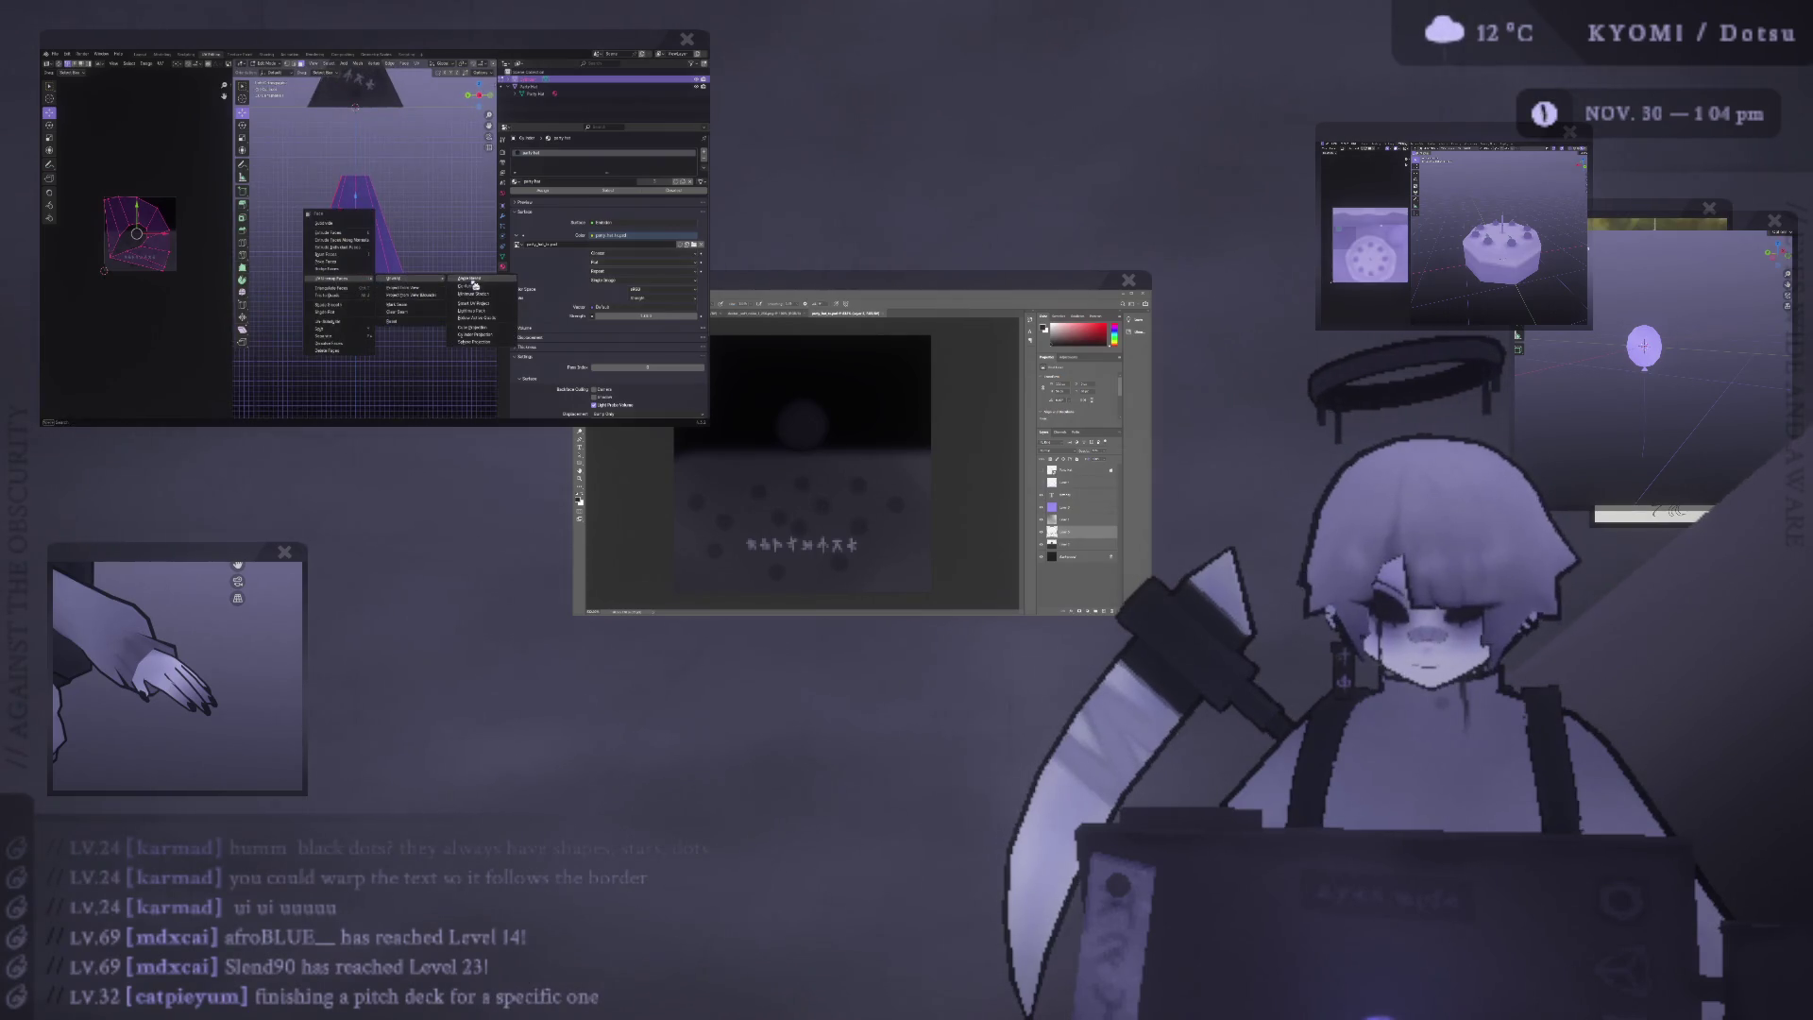
click(475, 285)
right_click(391, 279)
click(425, 287)
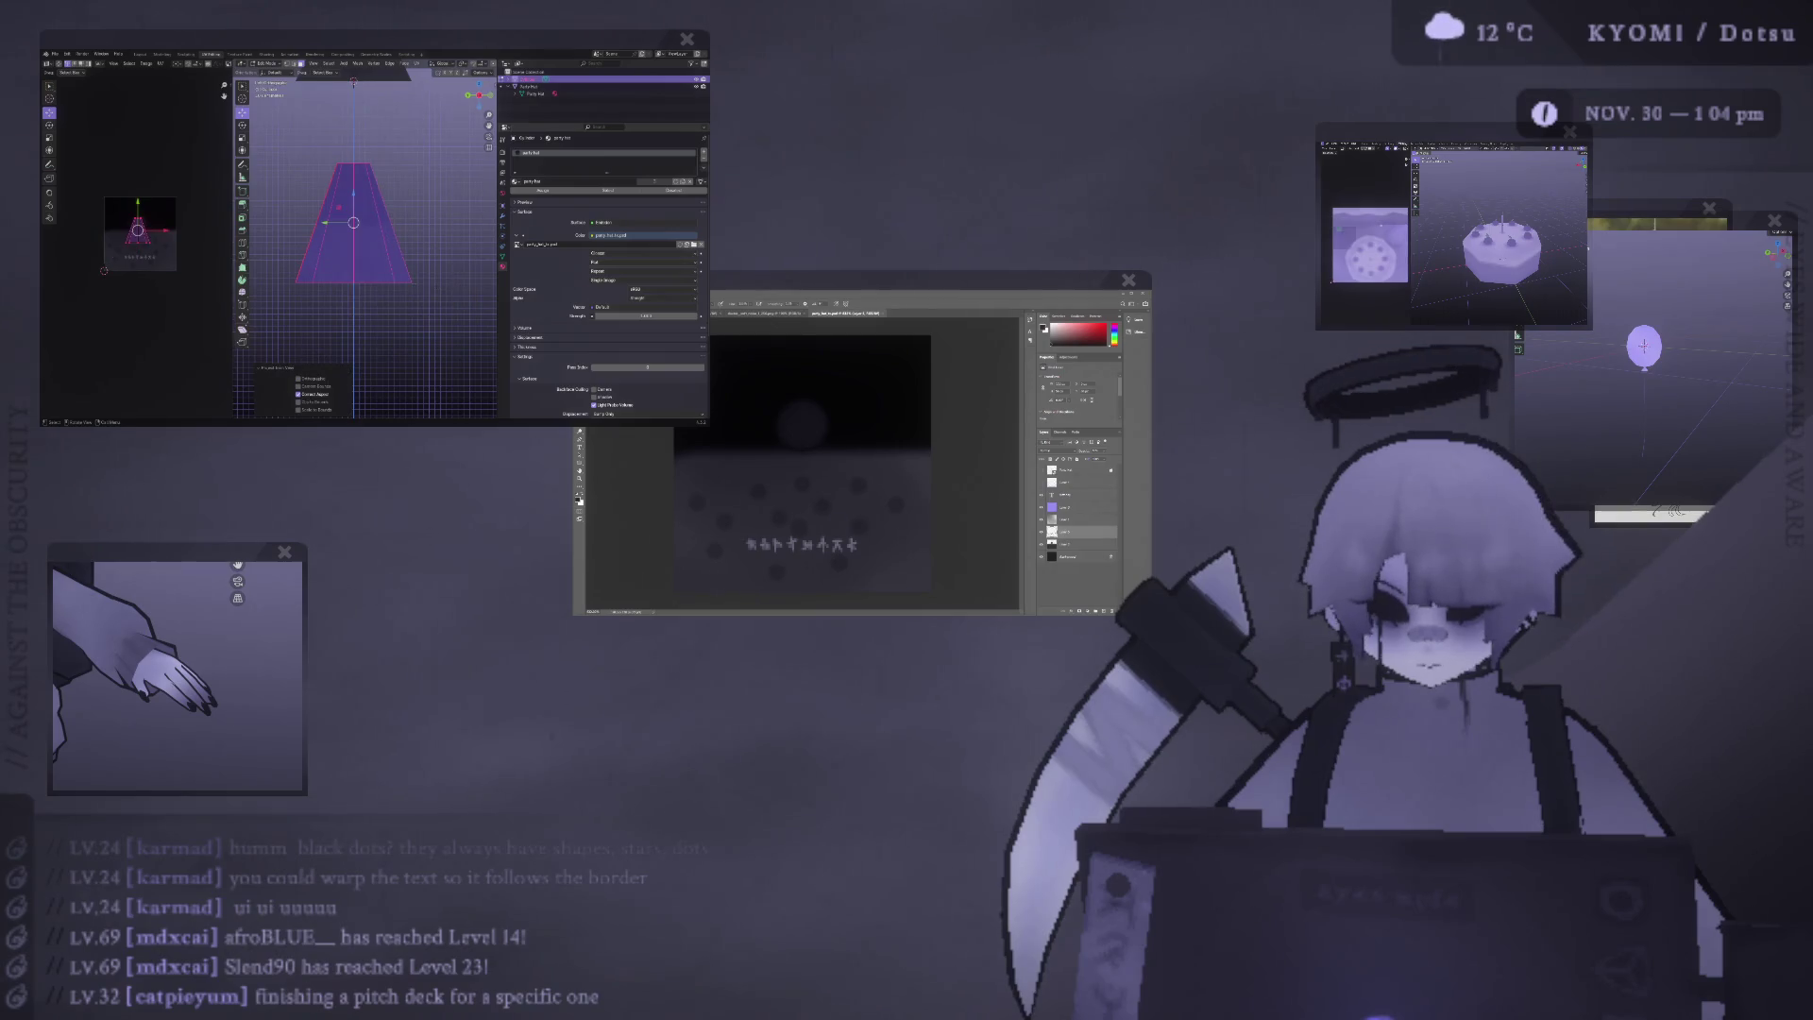
Try a Conformal unwrap, then settle on Unwrap with Minimum Stretch.
right_click(391, 281)
mouse_move(472, 285)
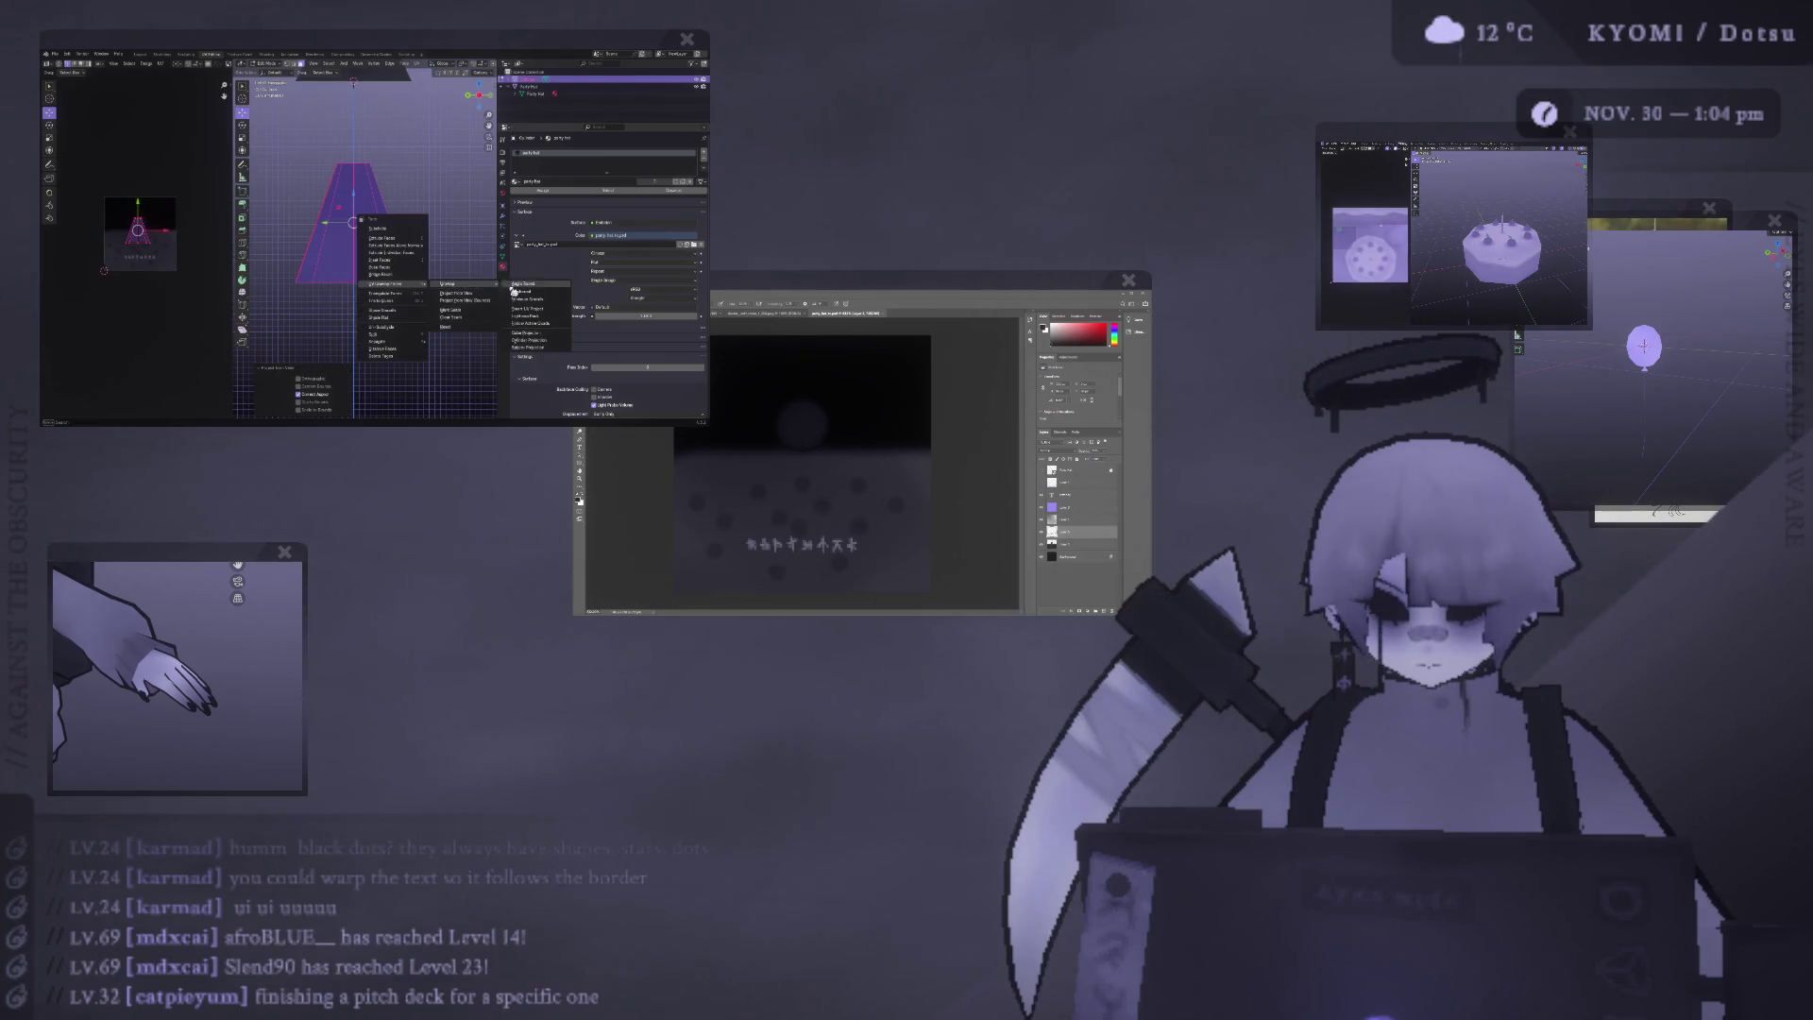
click(531, 295)
right_click(391, 281)
mouse_move(416, 283)
mouse_move(472, 285)
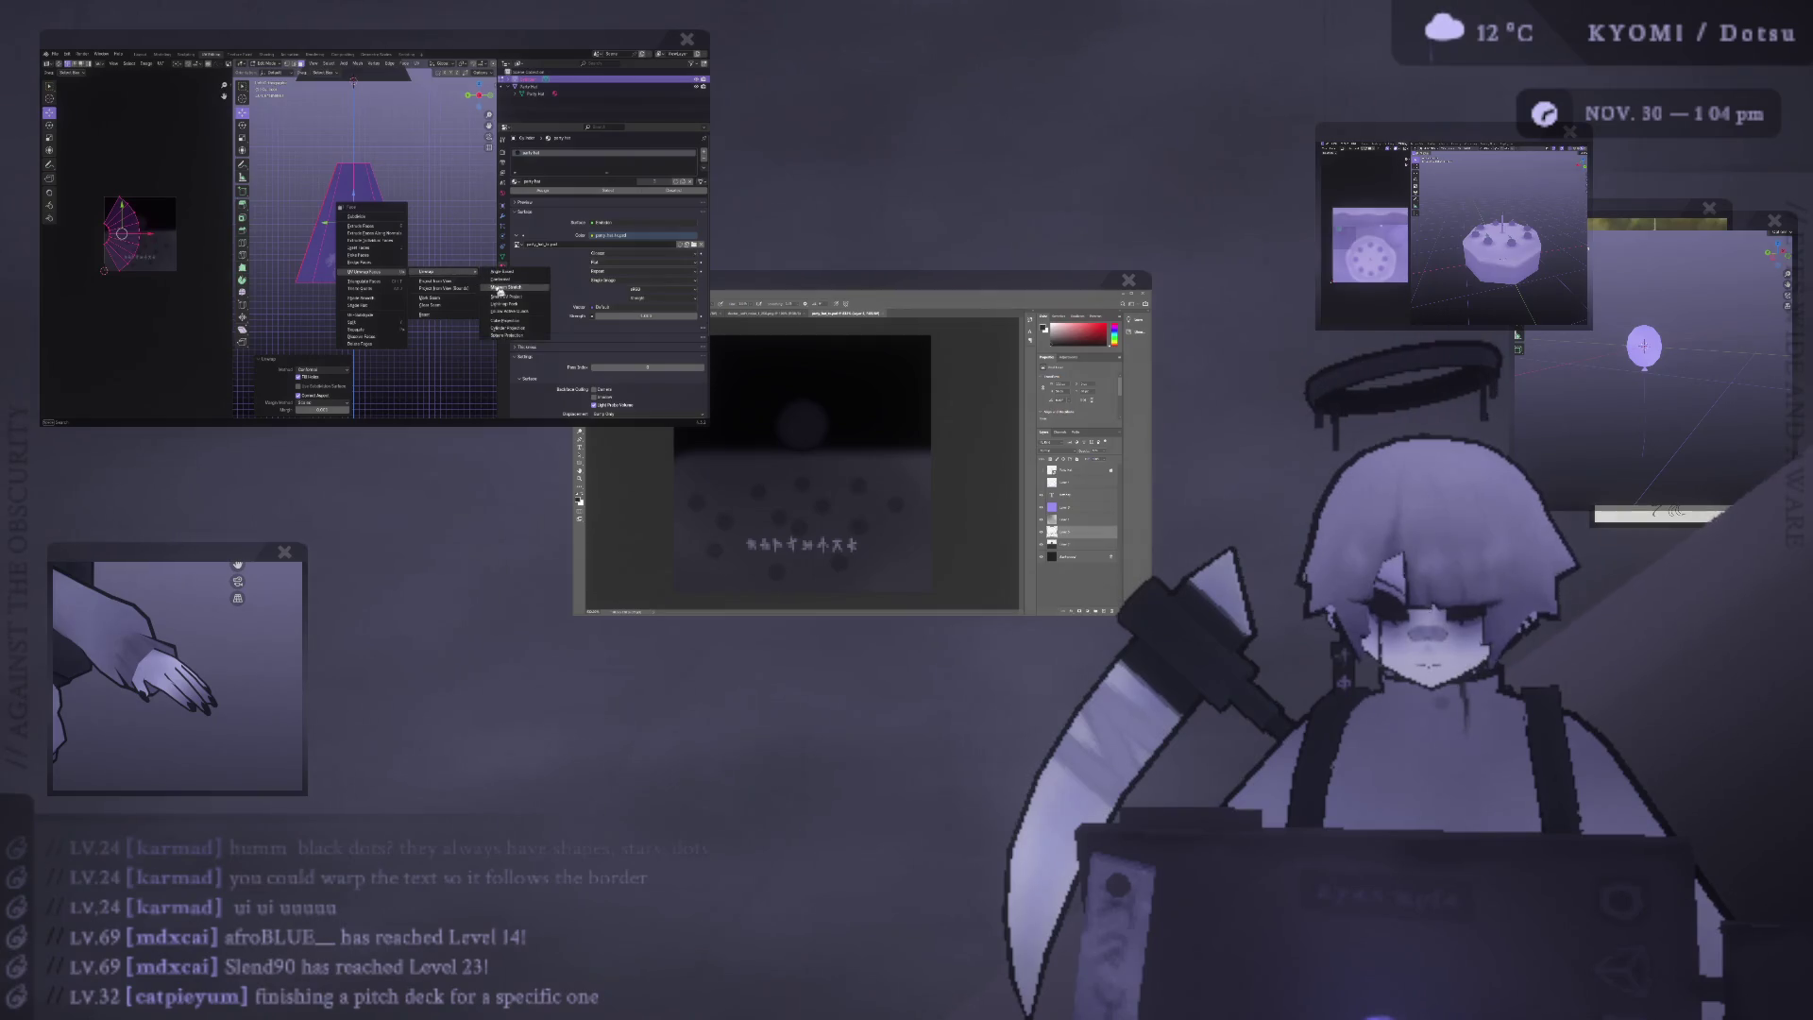
click(528, 304)
scroll(151, 174, up, 2)
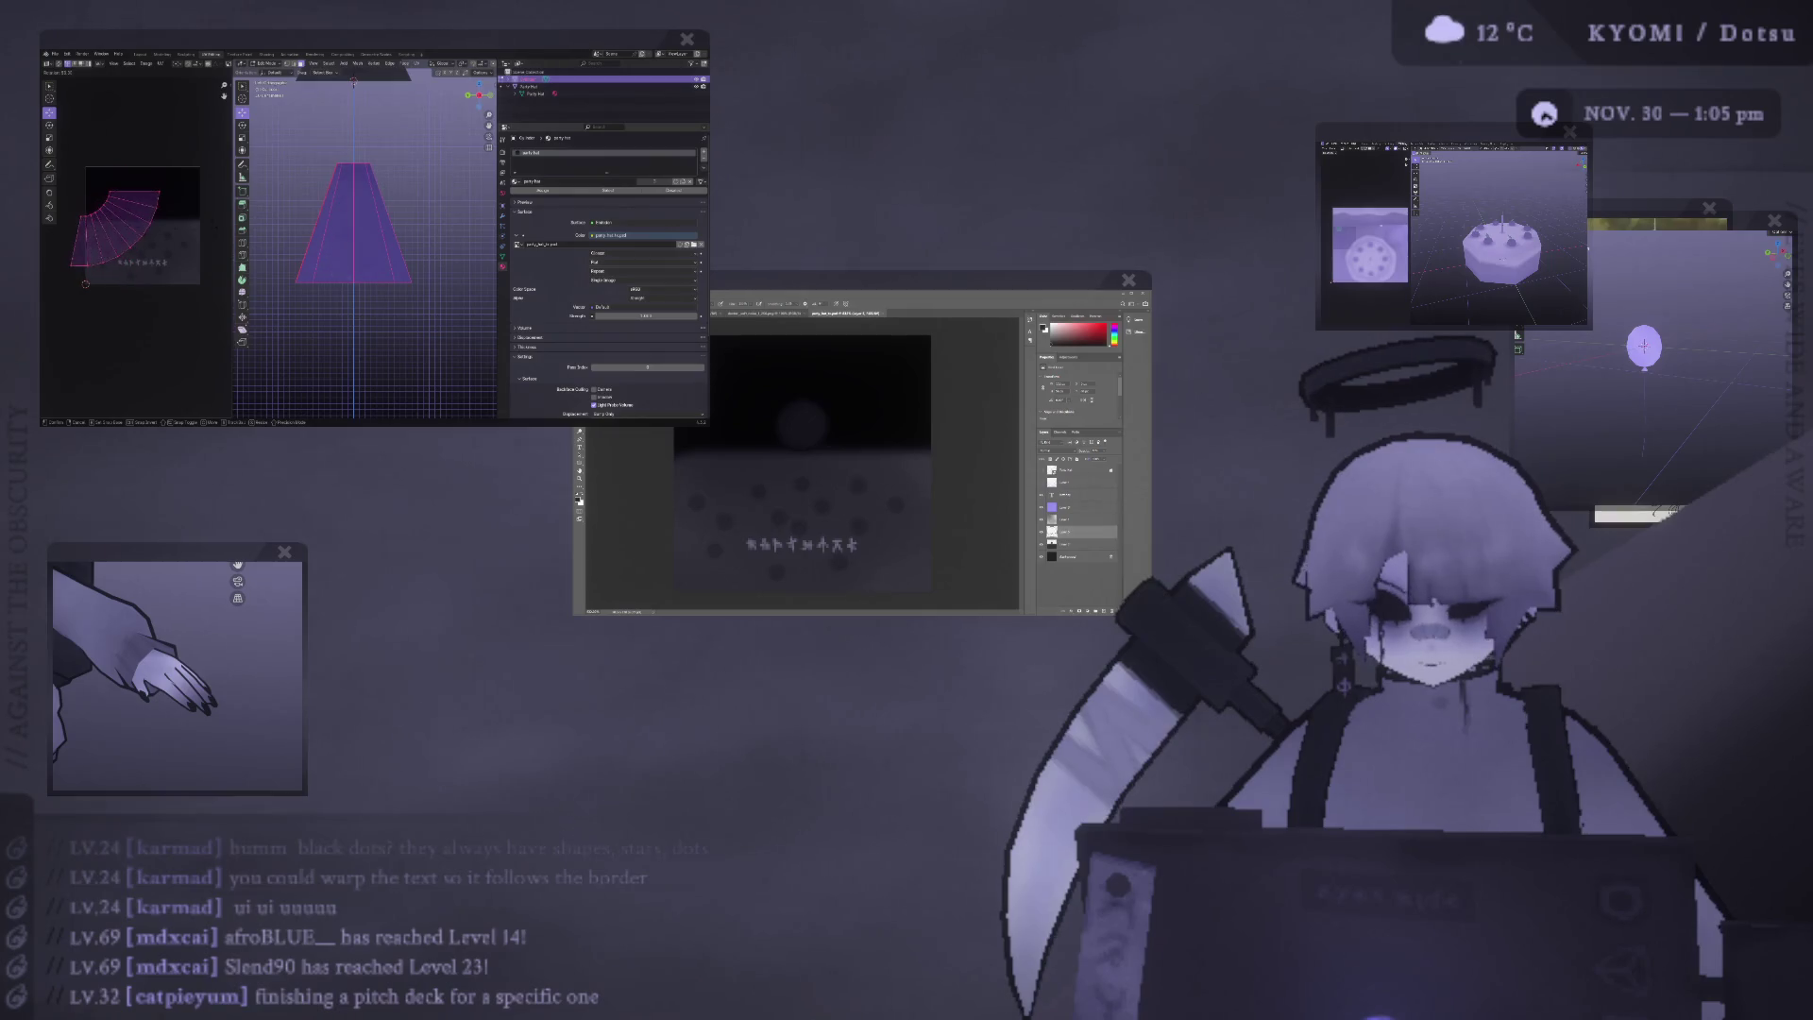
Rotate the cone's UV island about 90 degrees.
key(r)
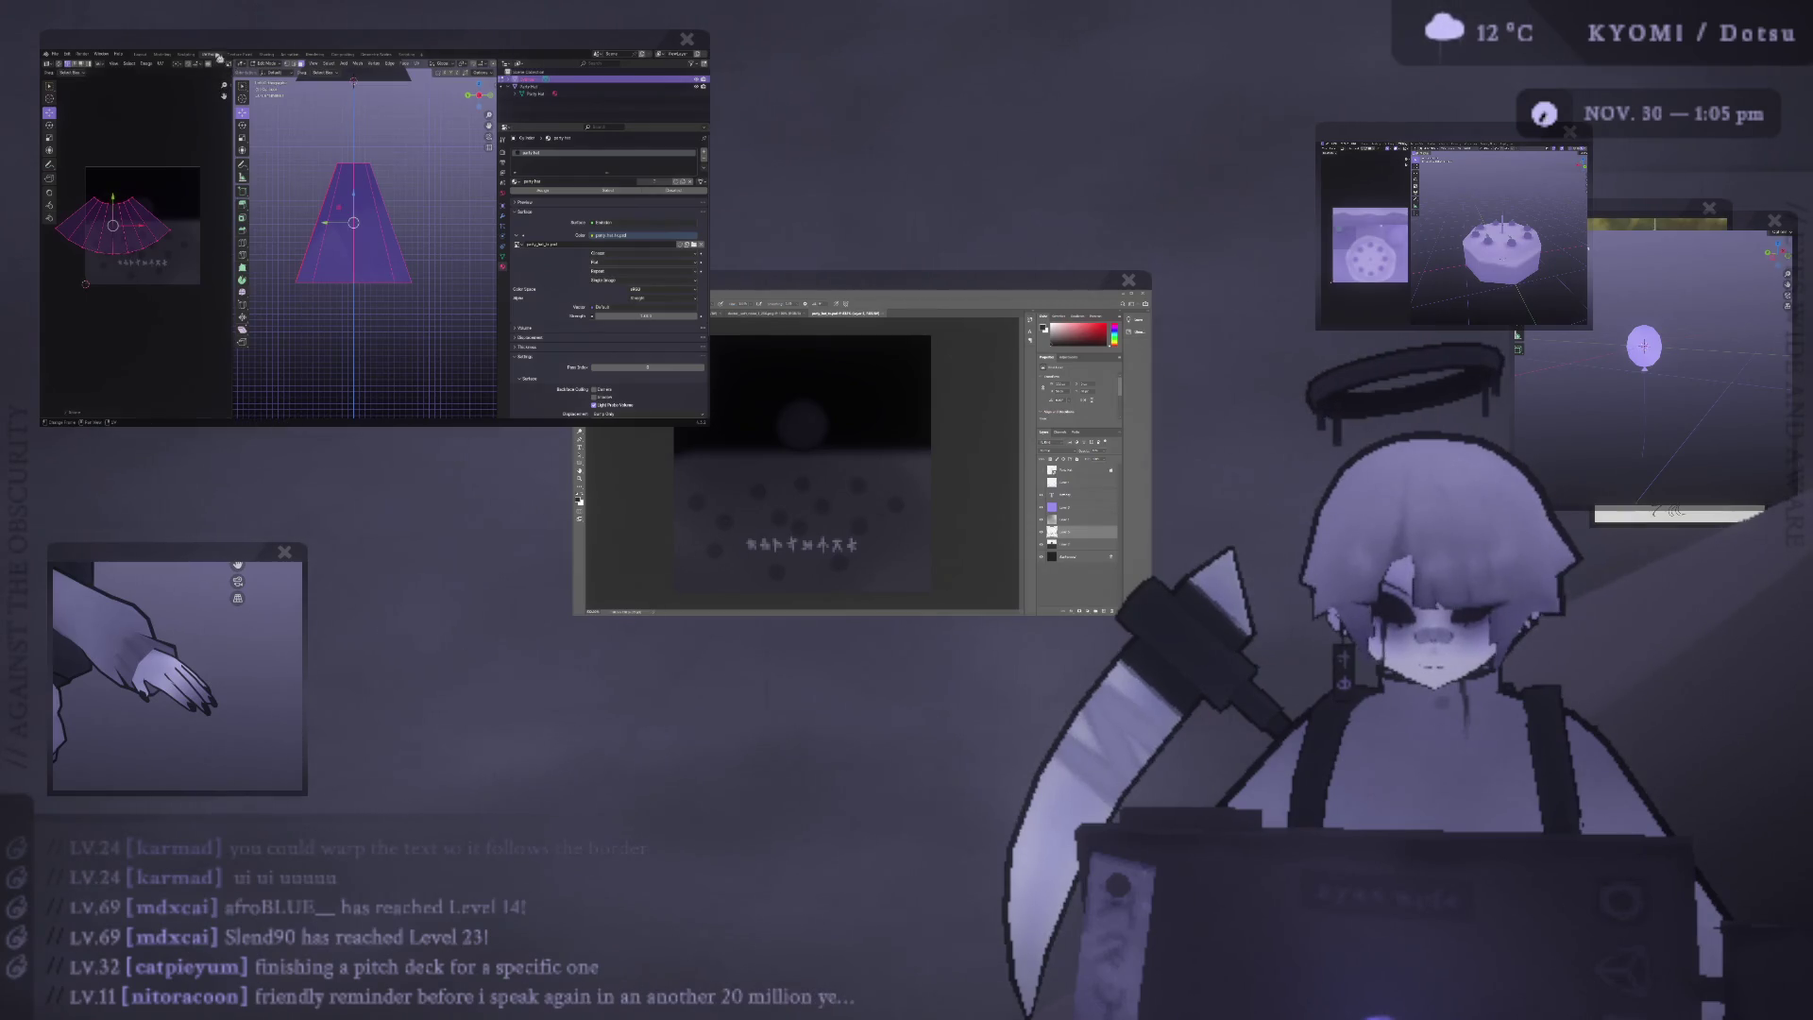
click(161, 246)
click(170, 330)
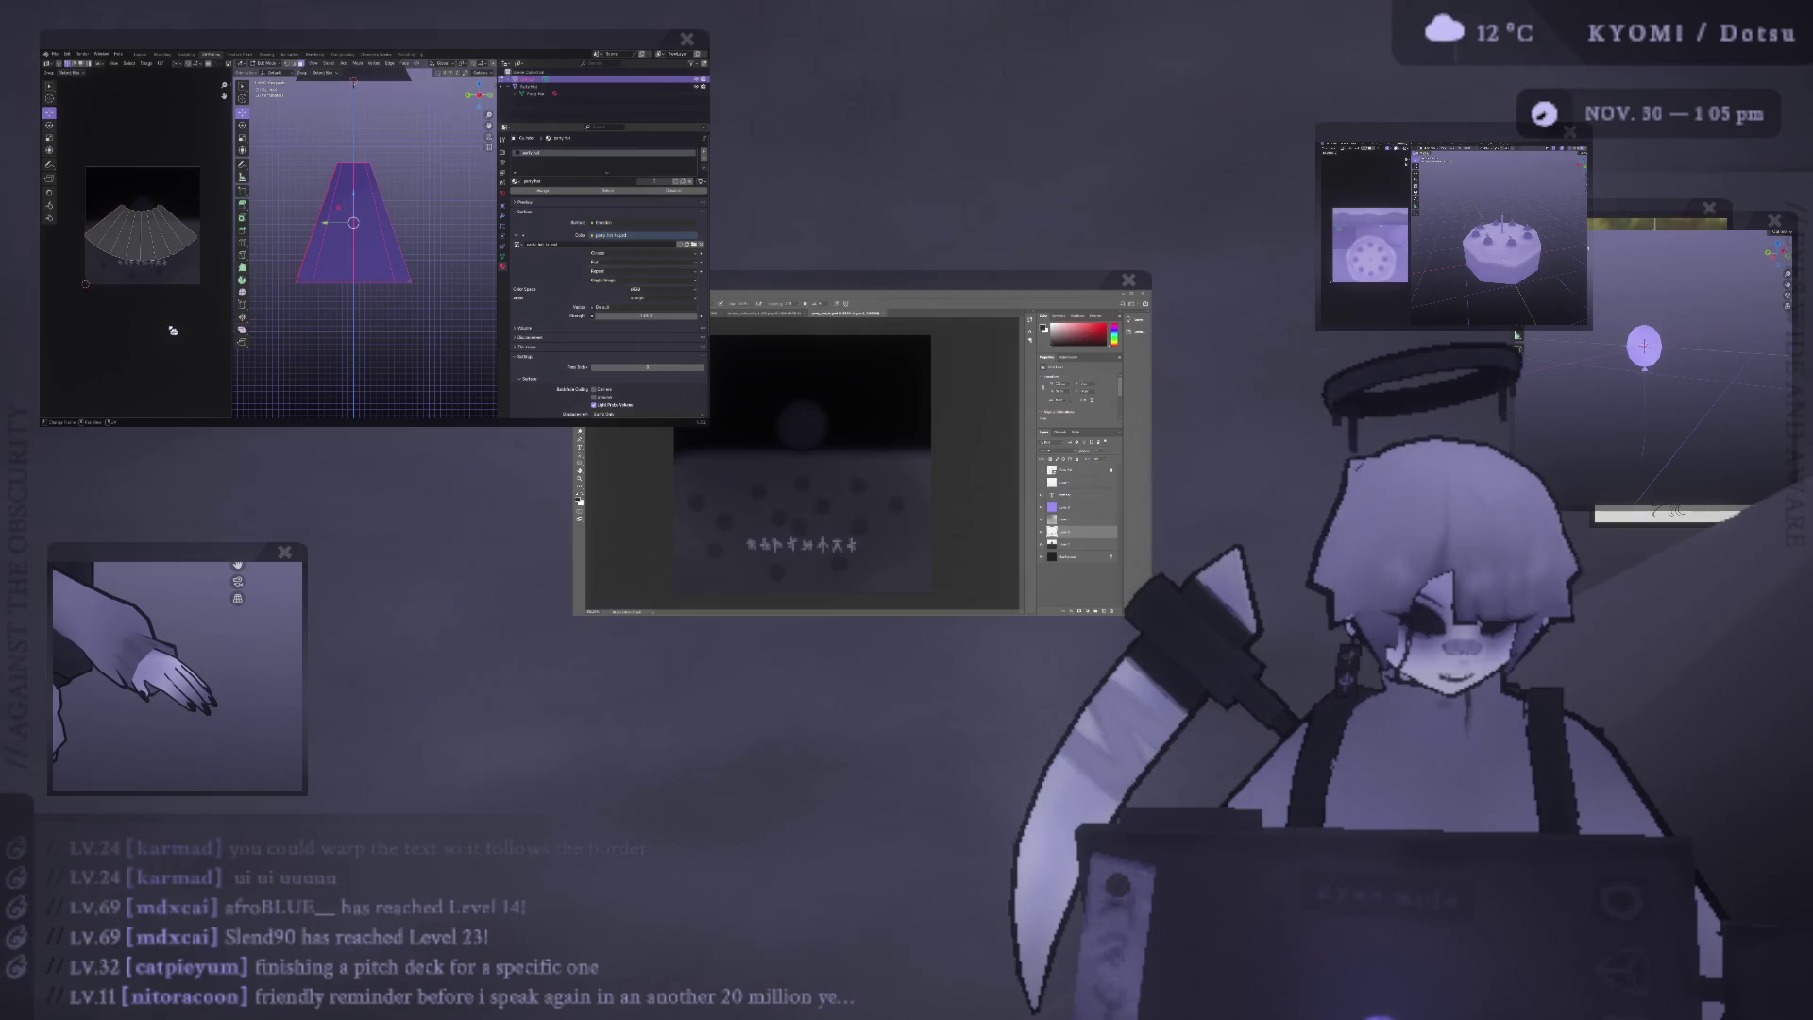
Straighten the UV island into a horizontal strip, then box-select the whole island.
right_click(151, 266)
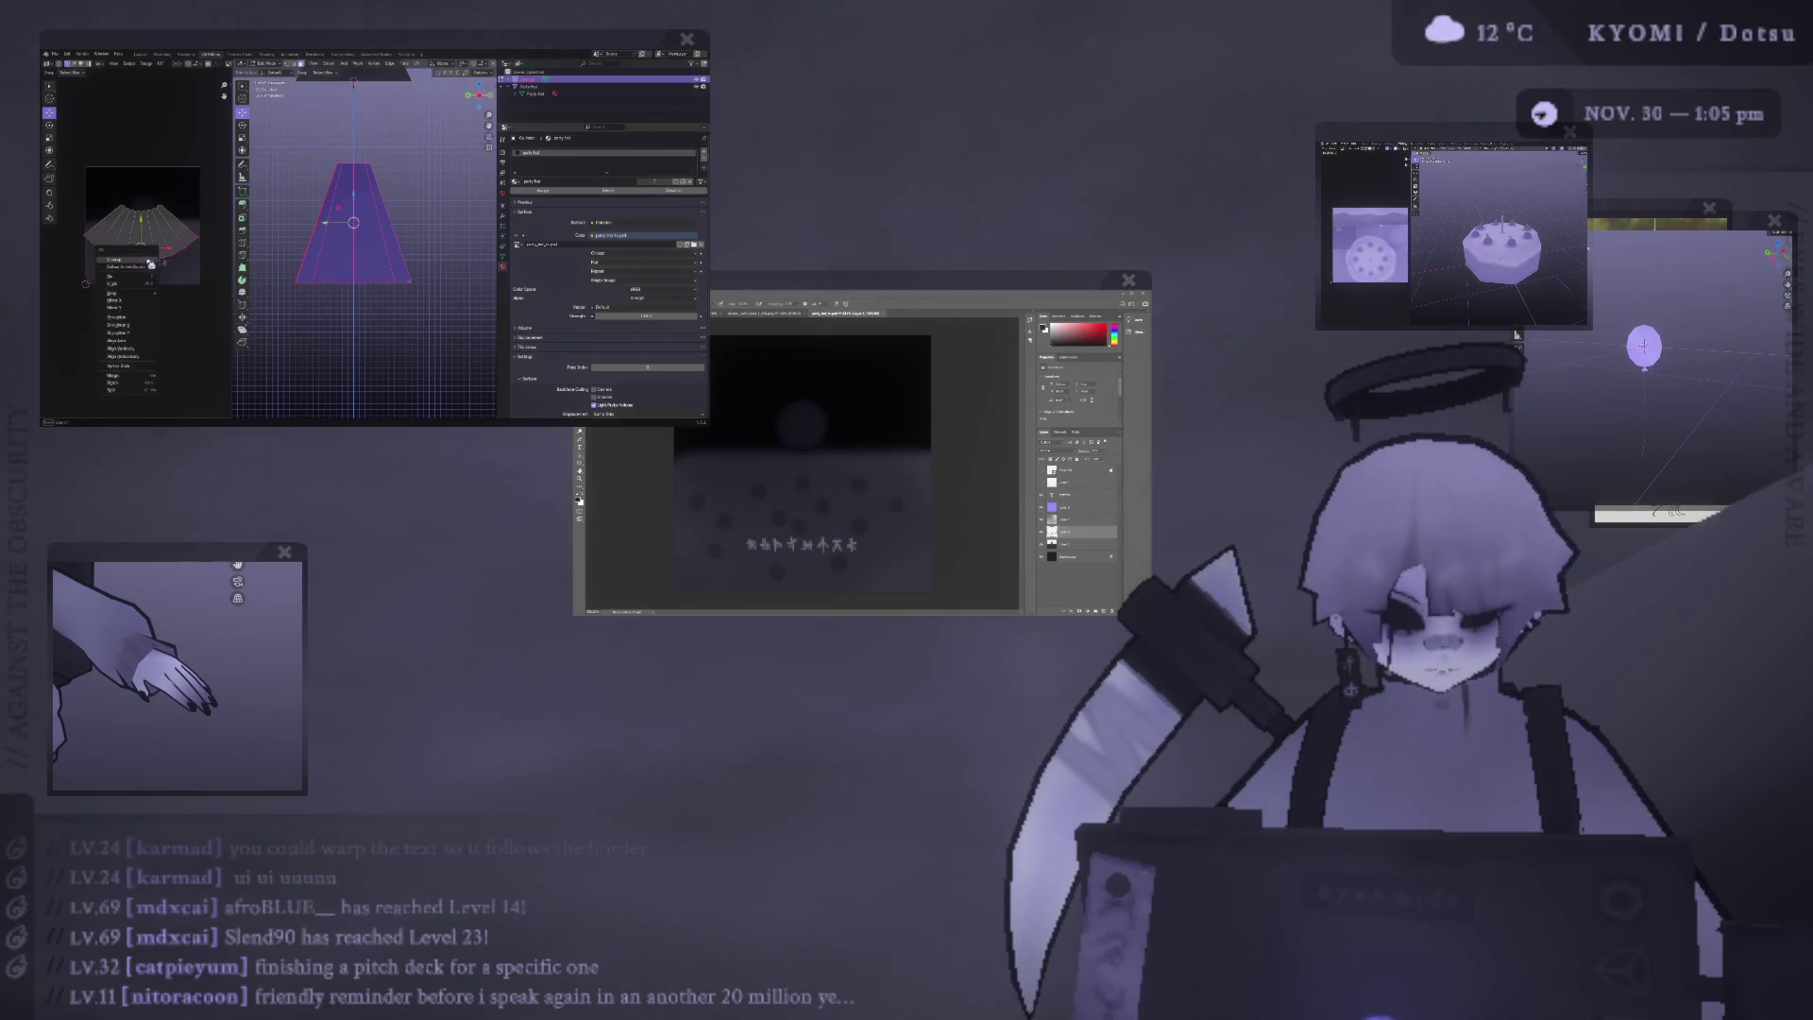
click(149, 327)
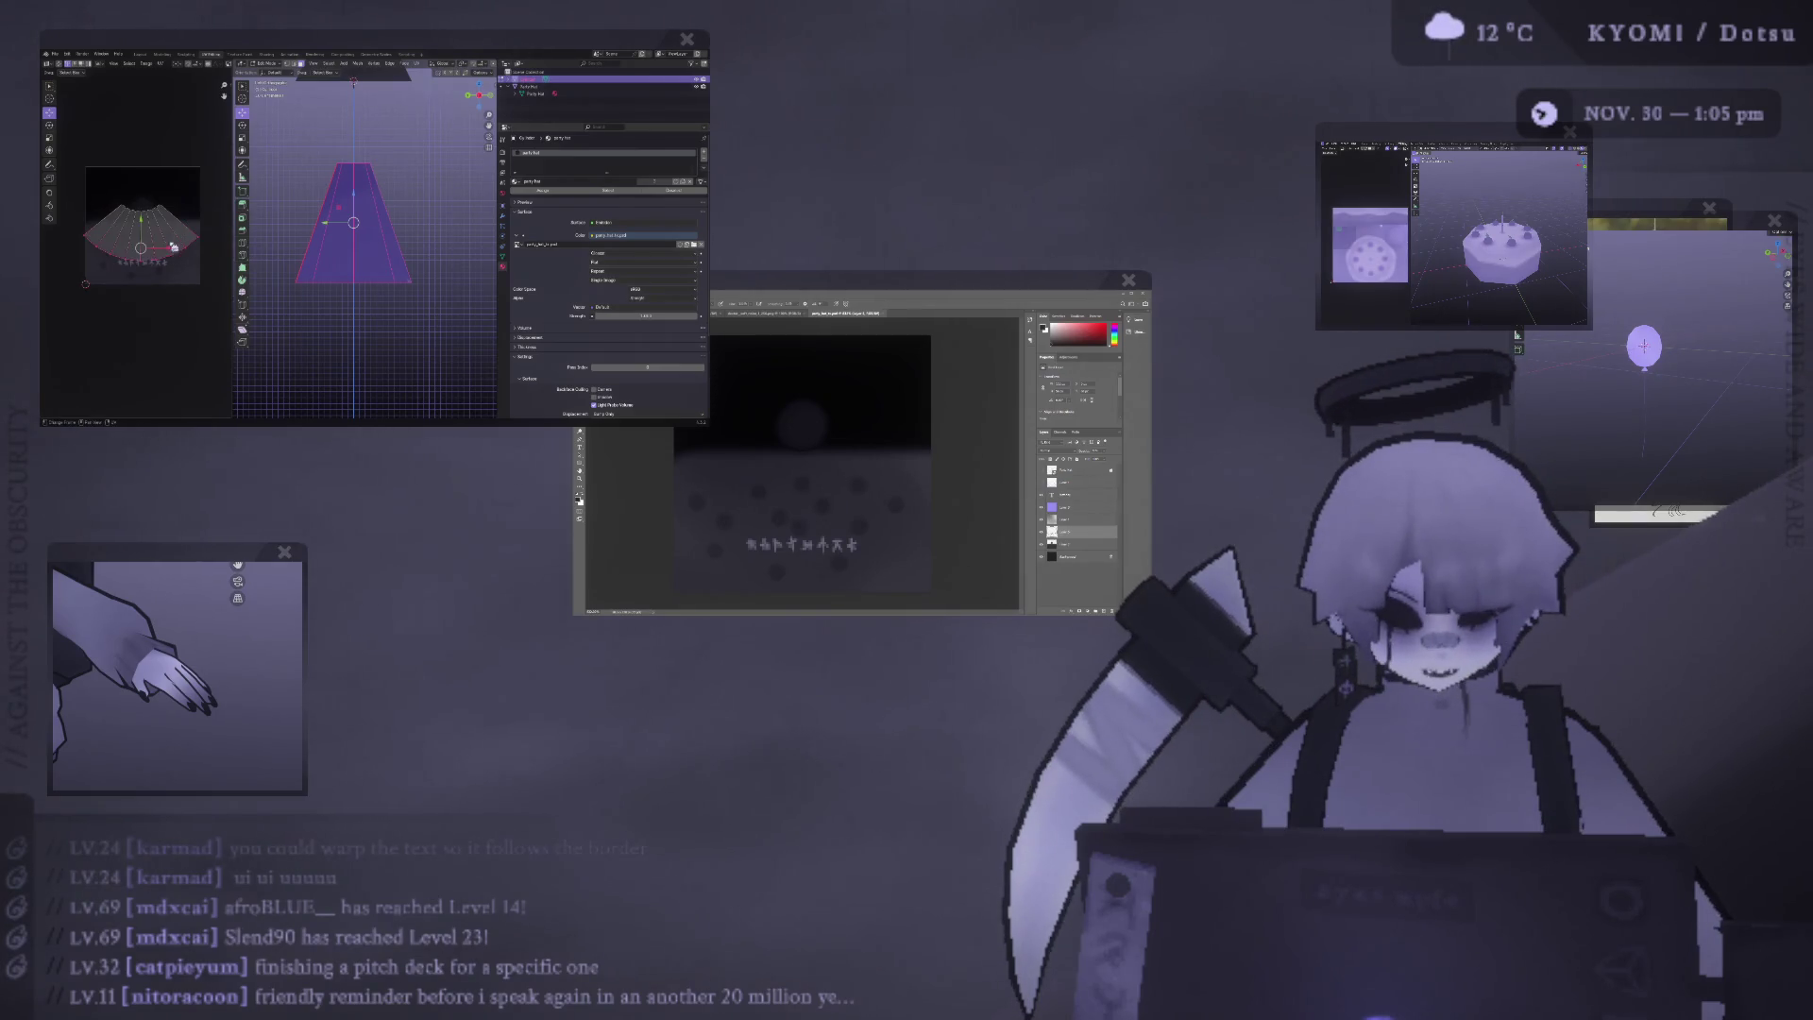
right_click(171, 252)
click(171, 245)
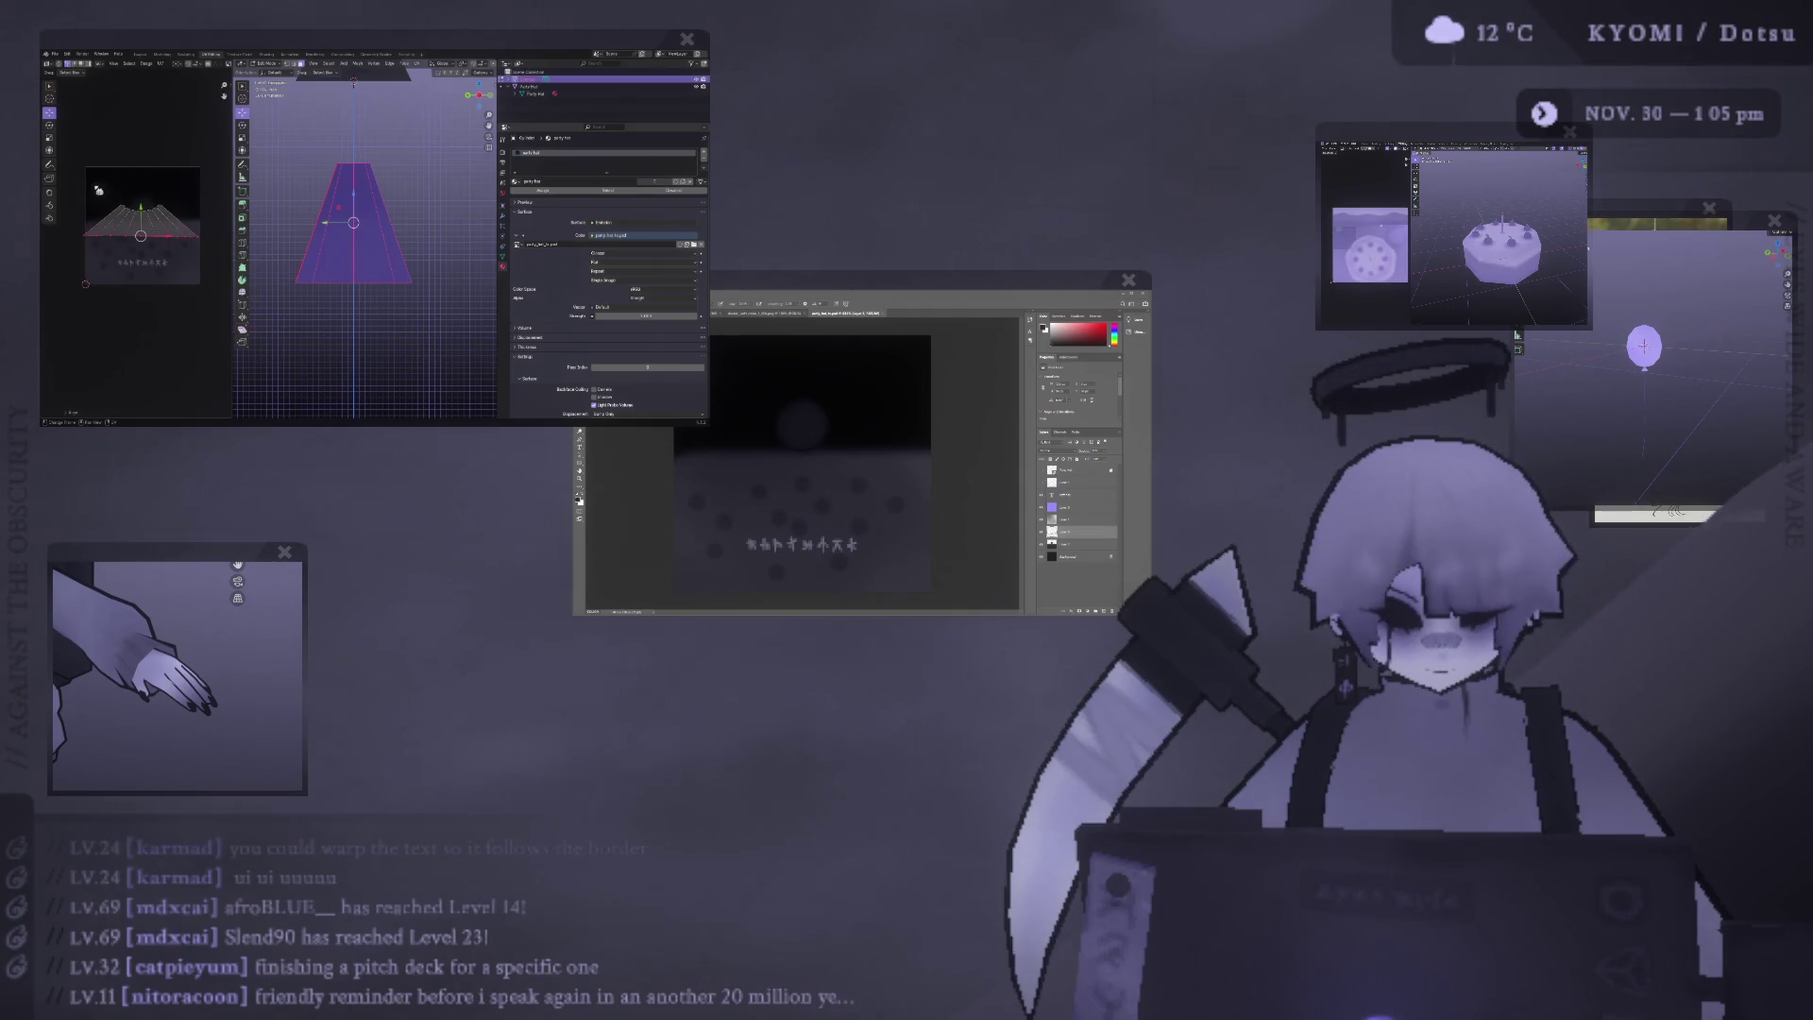
drag(210, 259, 62, 179)
middle_drag(359, 312, 312, 253)
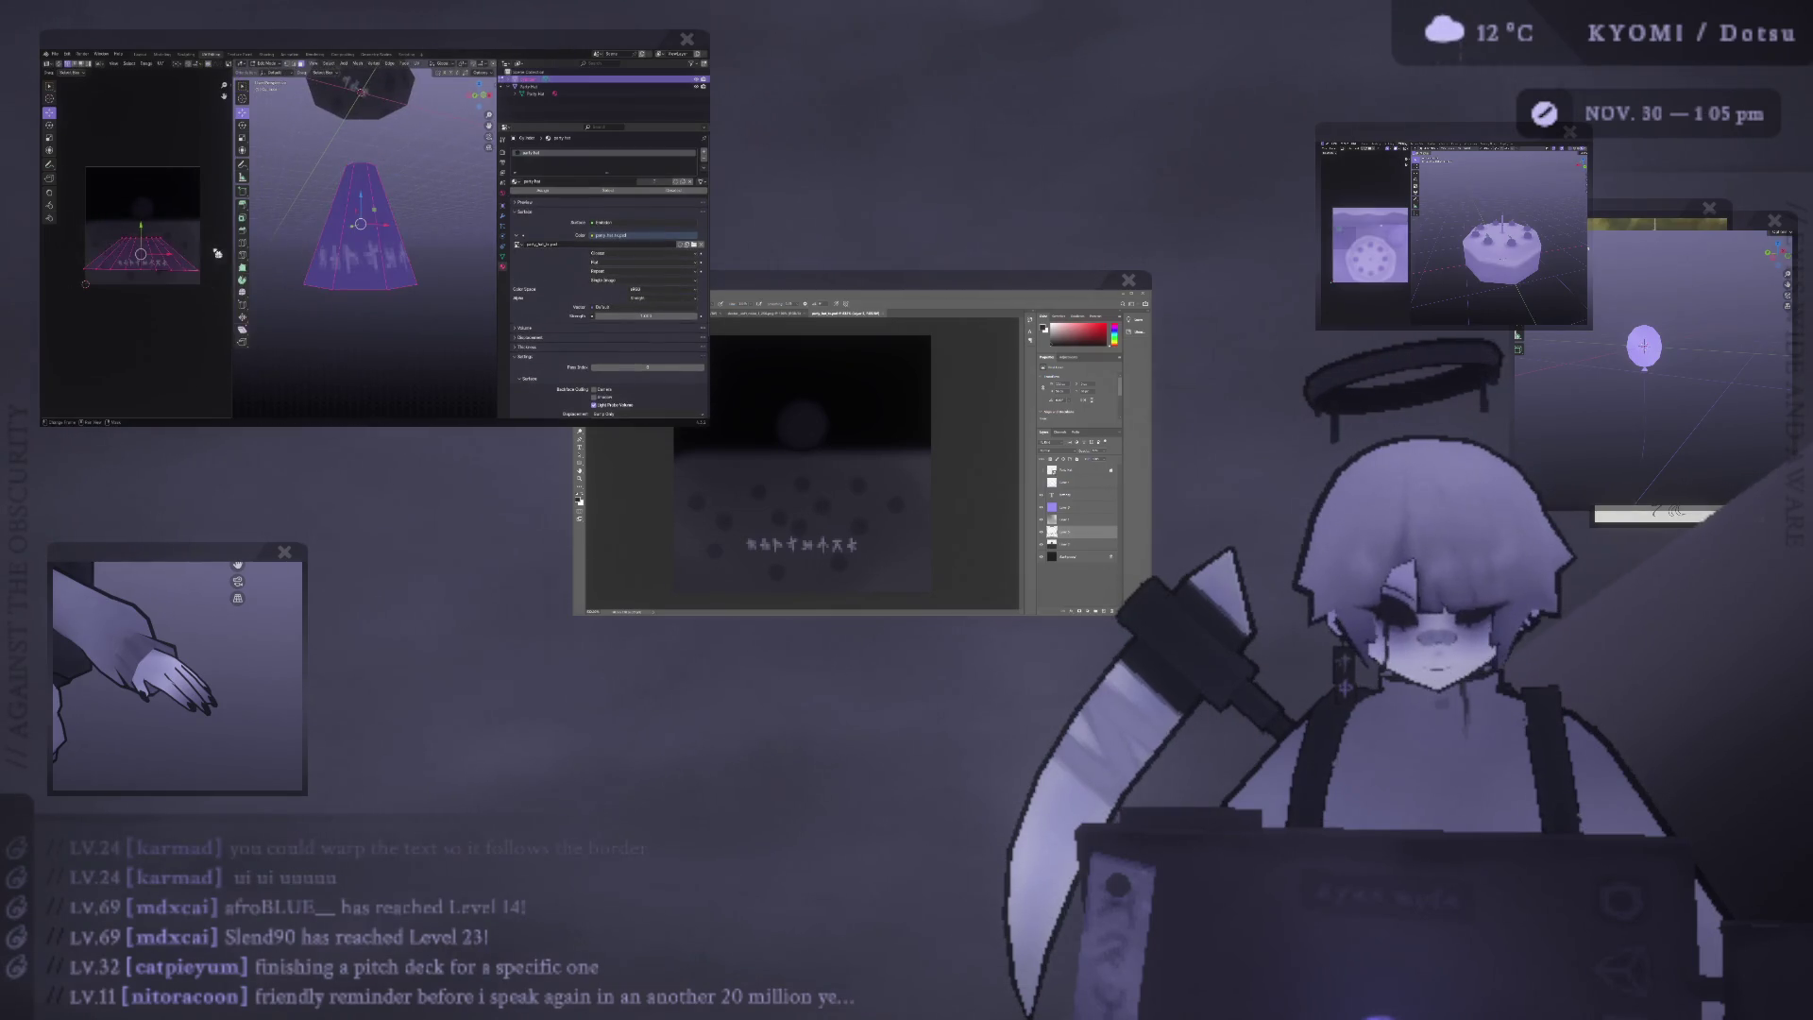
Preview the texture on the cone, then shift the UV island and enlarge it twice.
key(Tab)
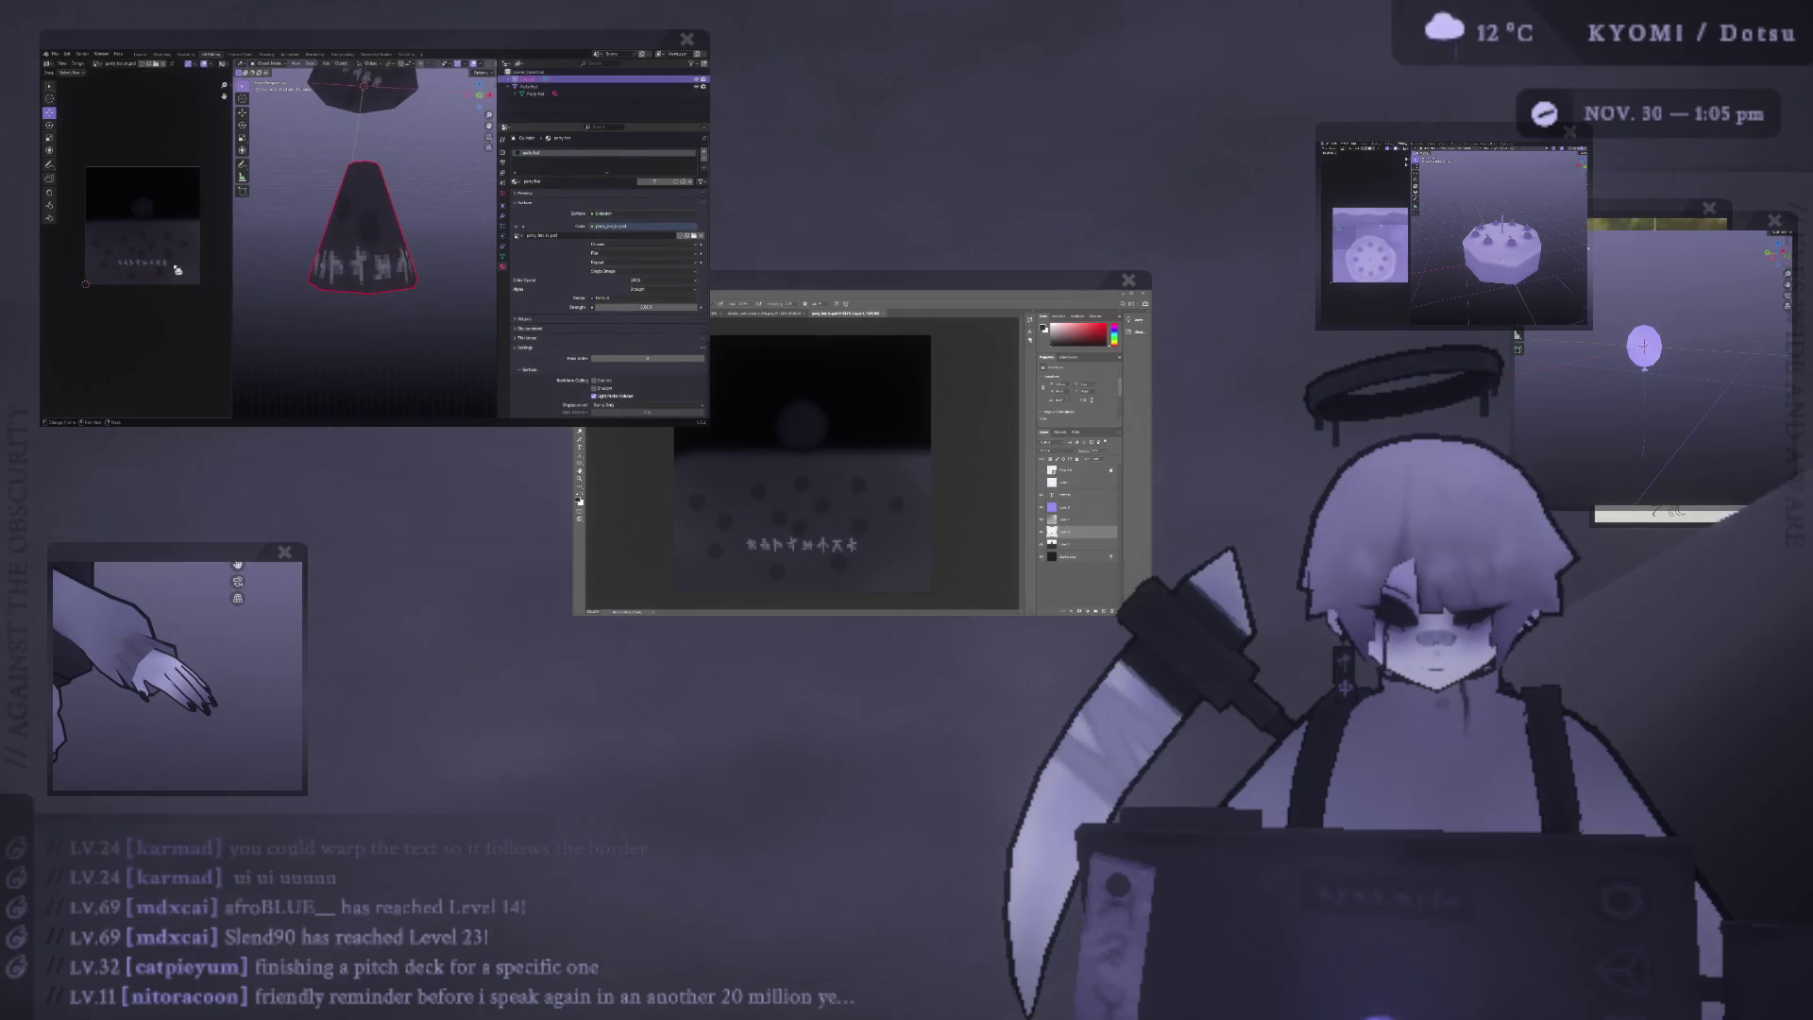
key(Tab)
key(g)
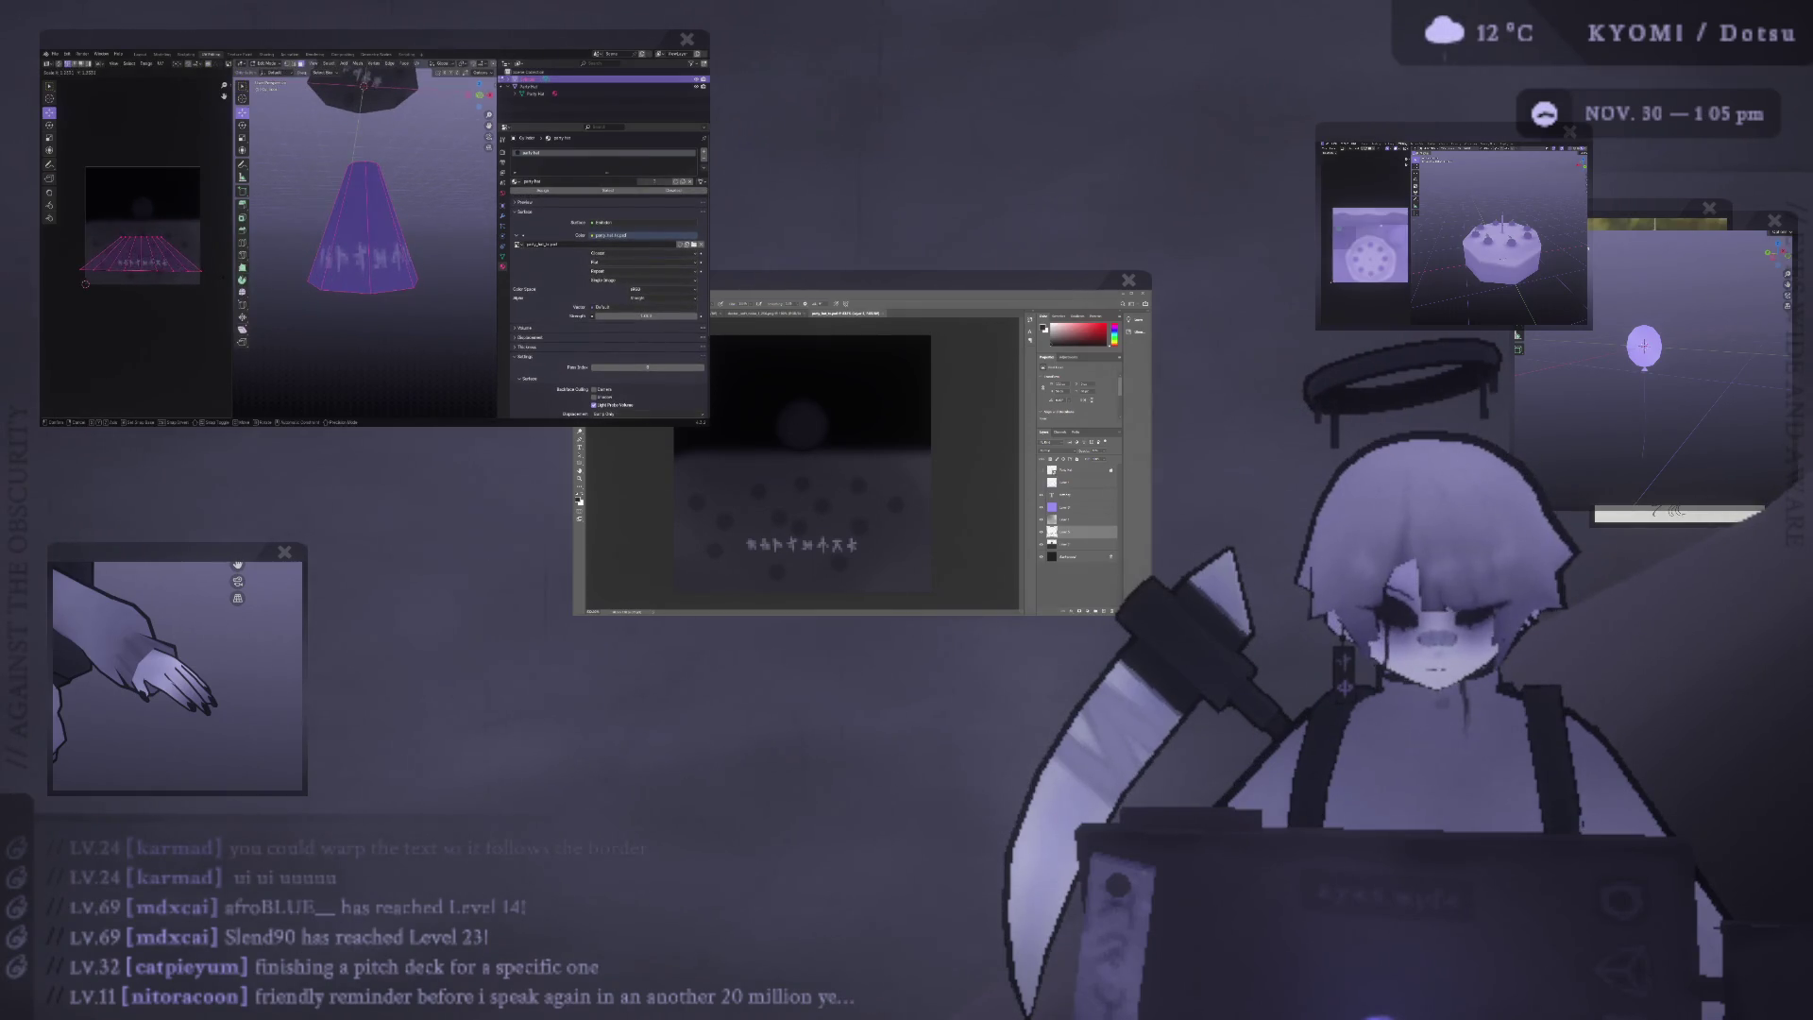
key(s)
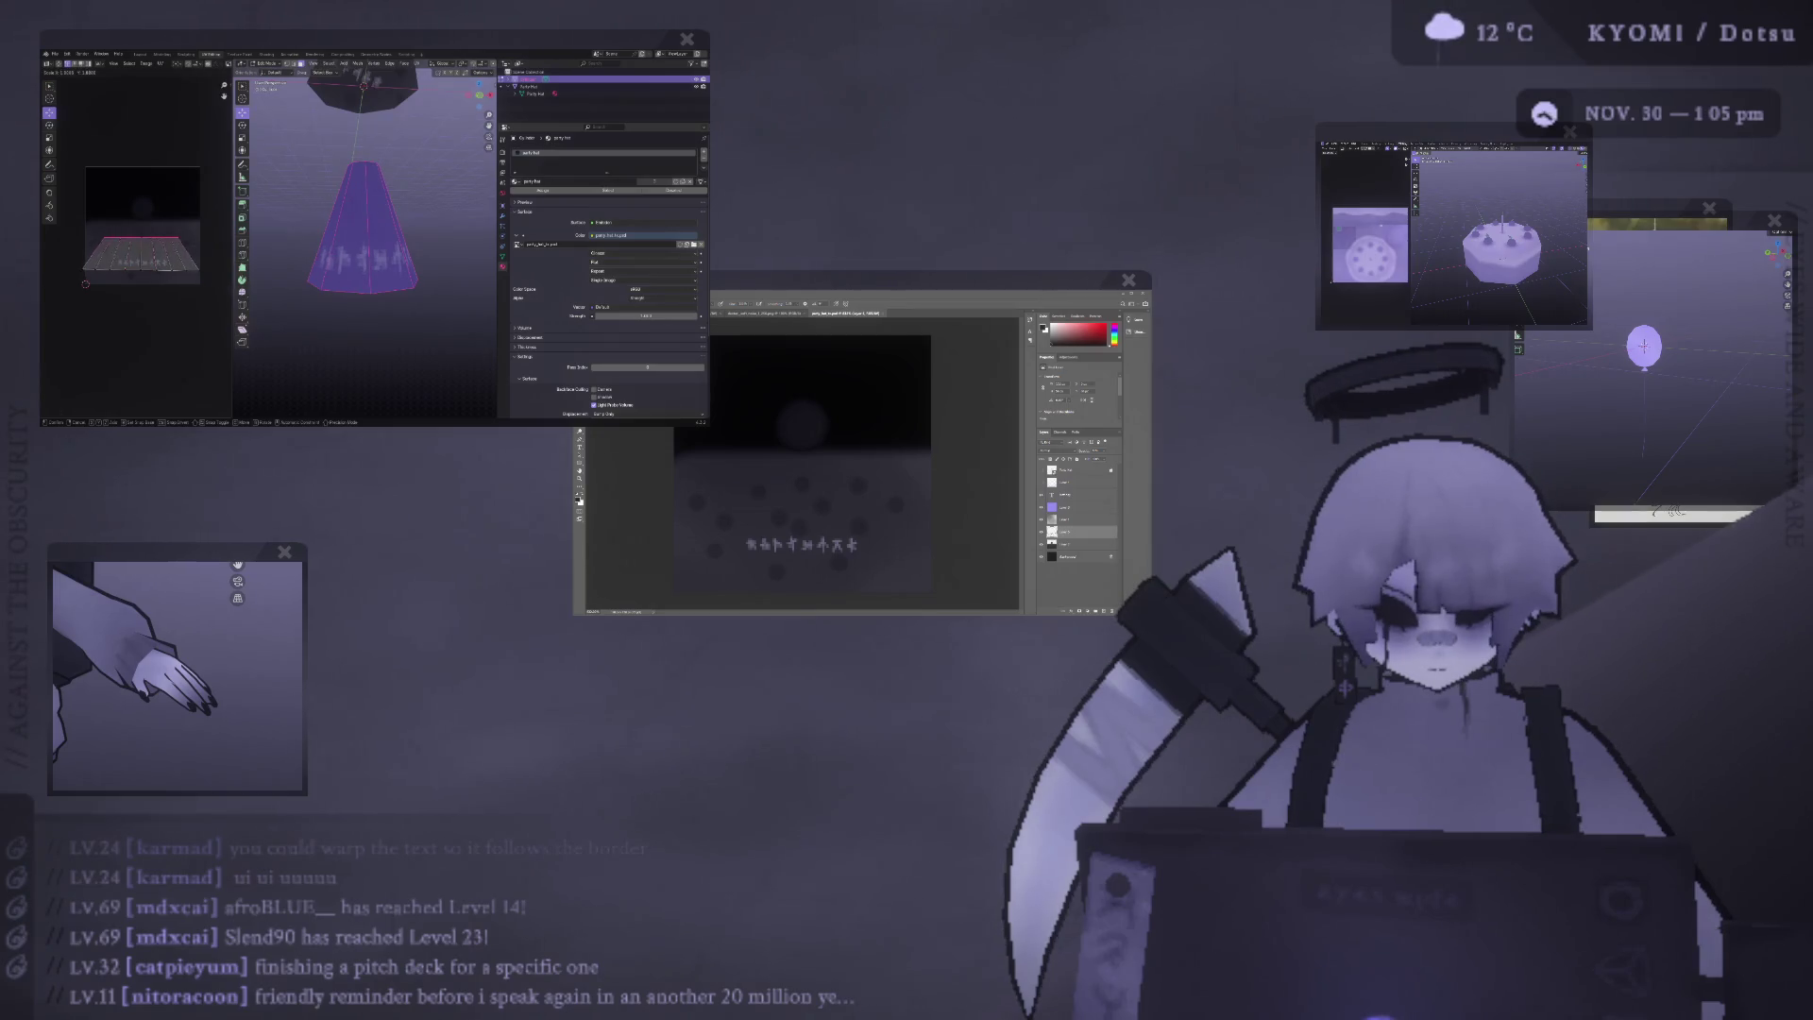
click(193, 251)
key(a)
key(s)
click(189, 248)
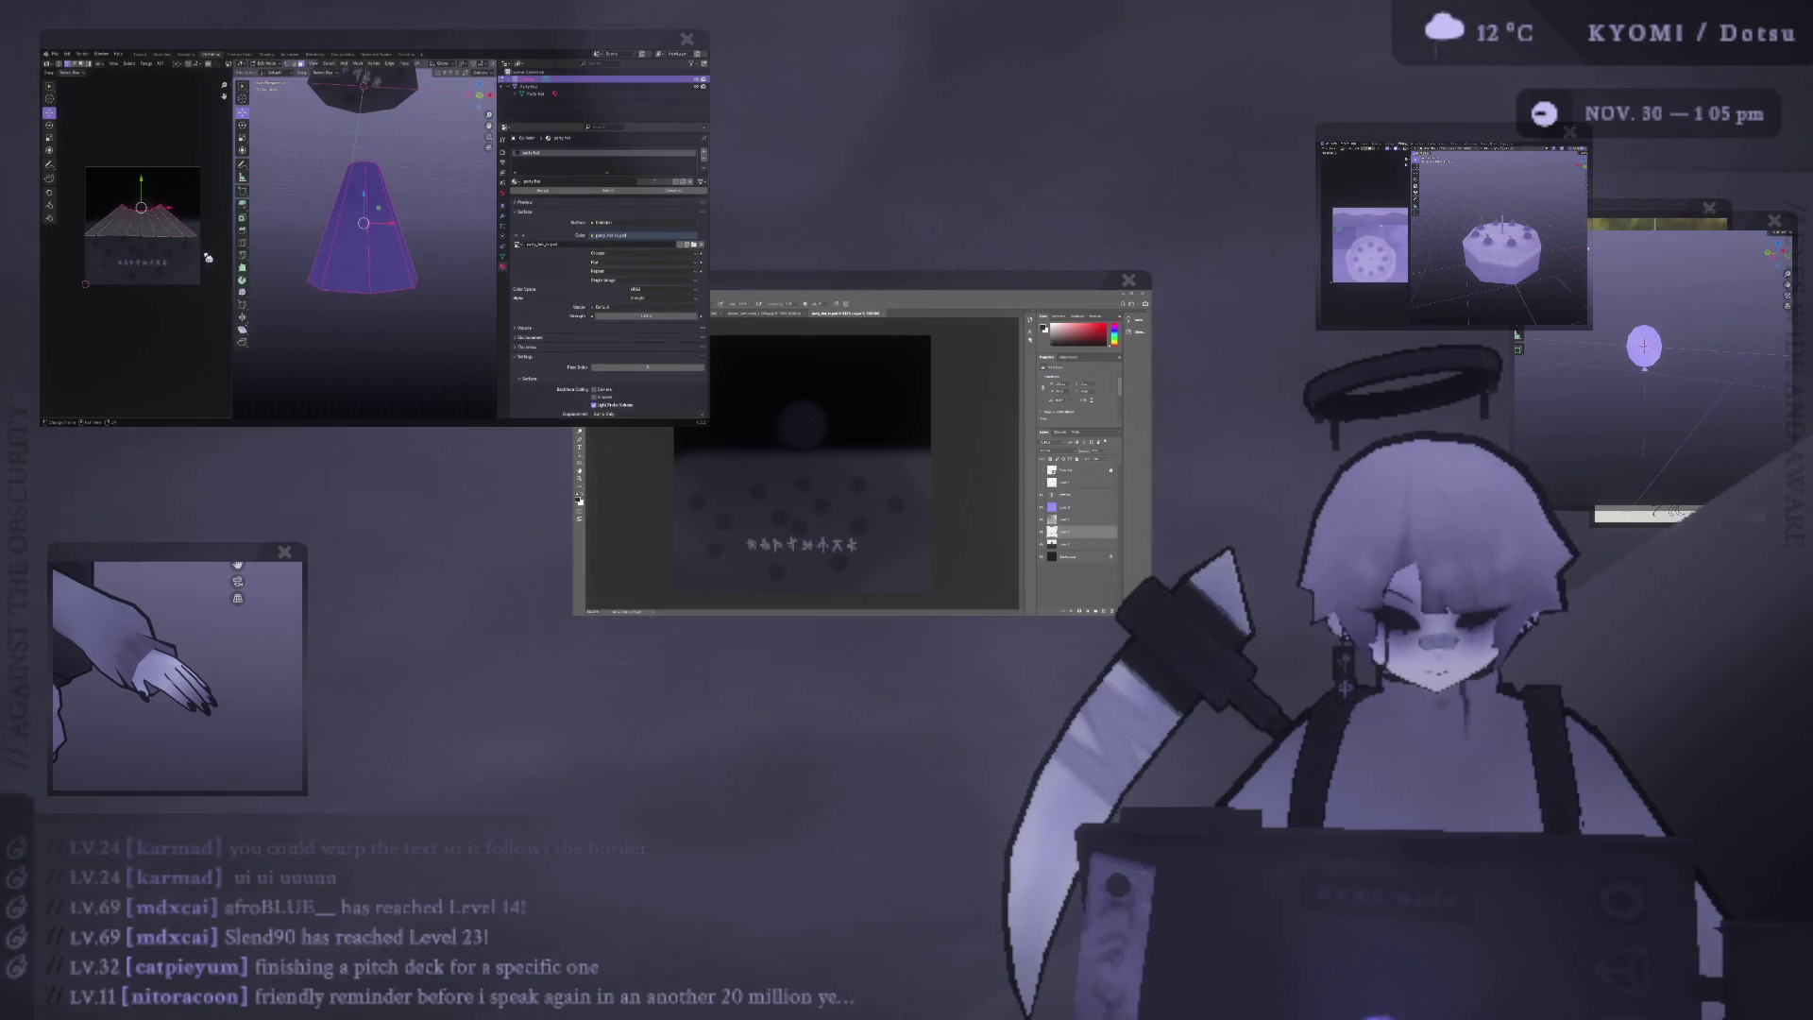
Move the UV island and scale it wider.
key(g)
key(Return)
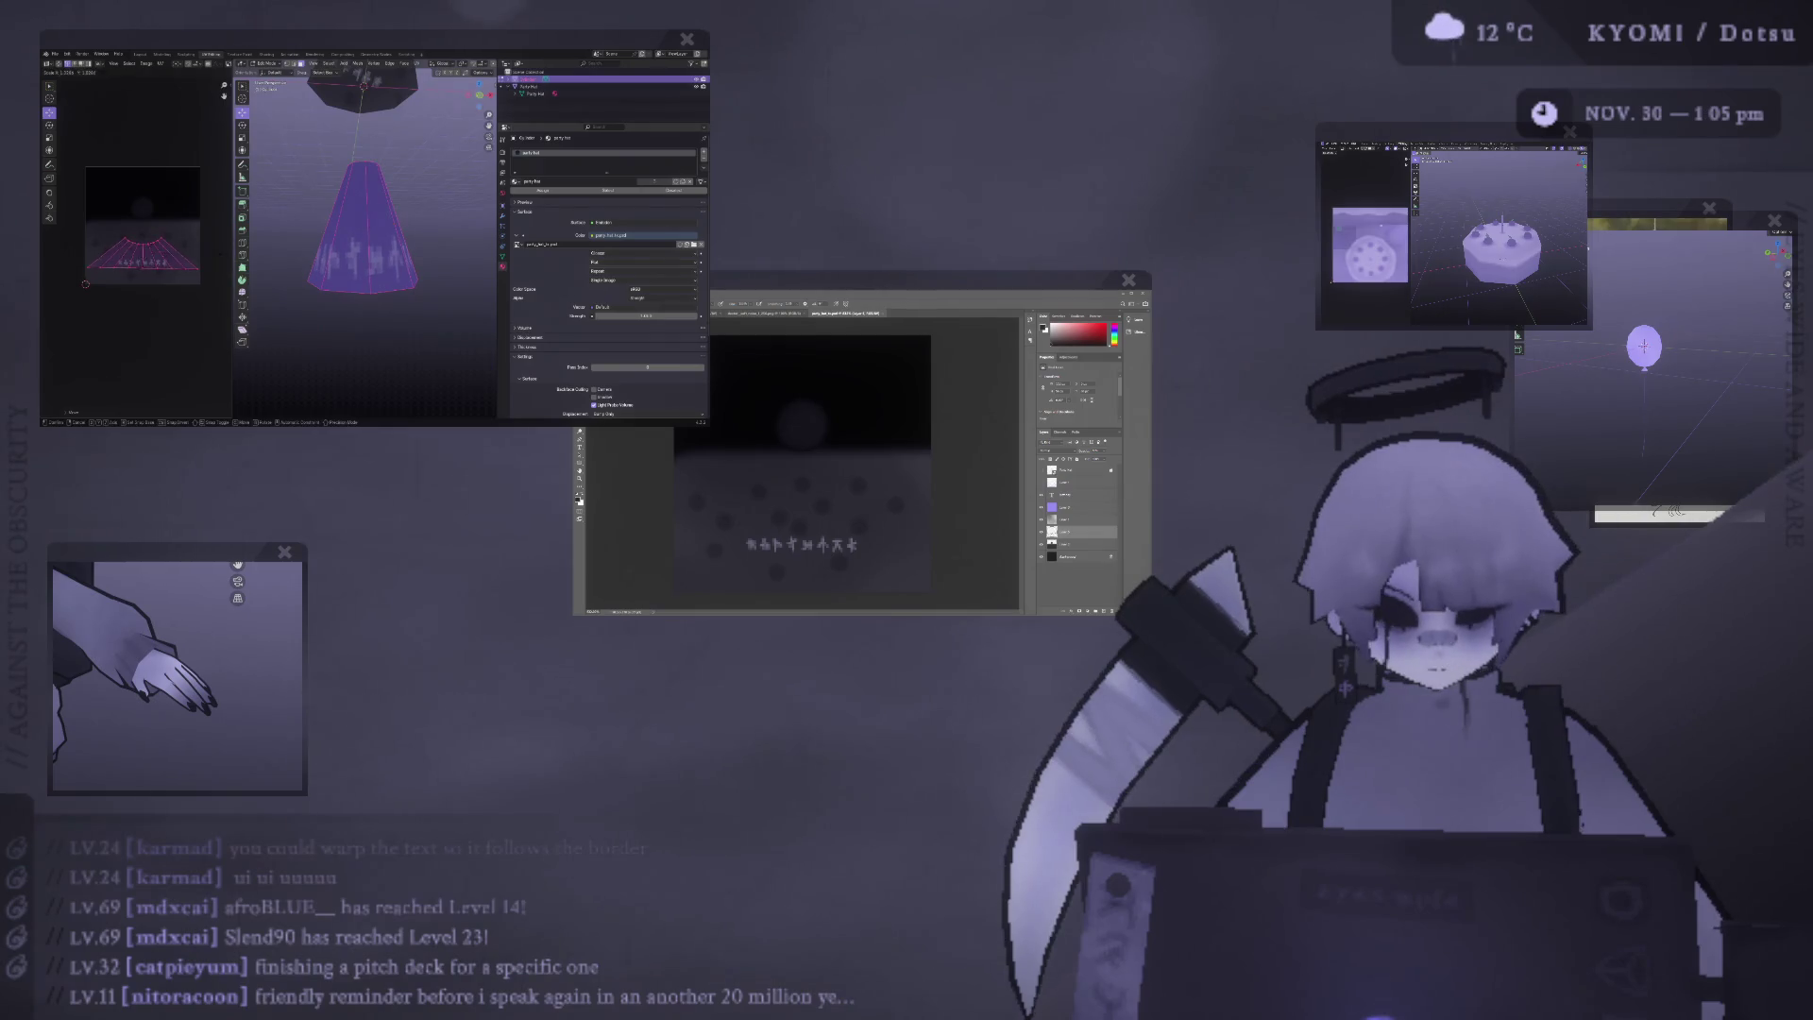
key(s)
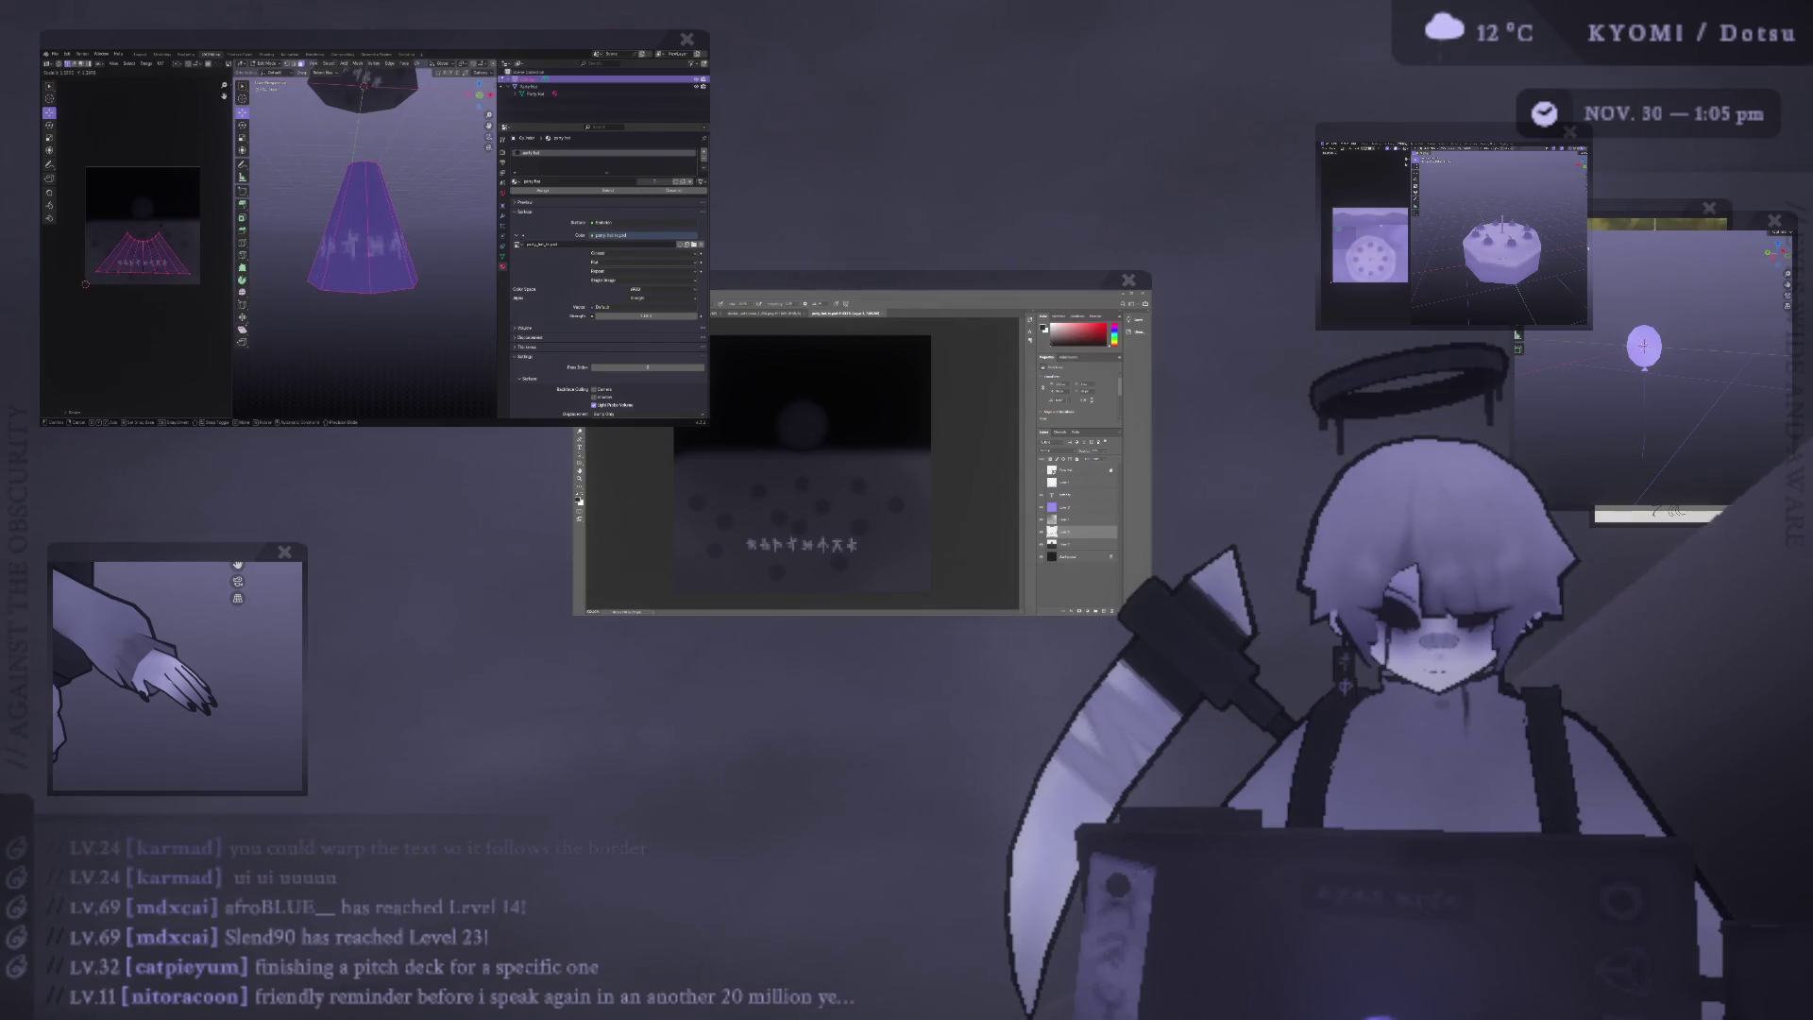
click(167, 229)
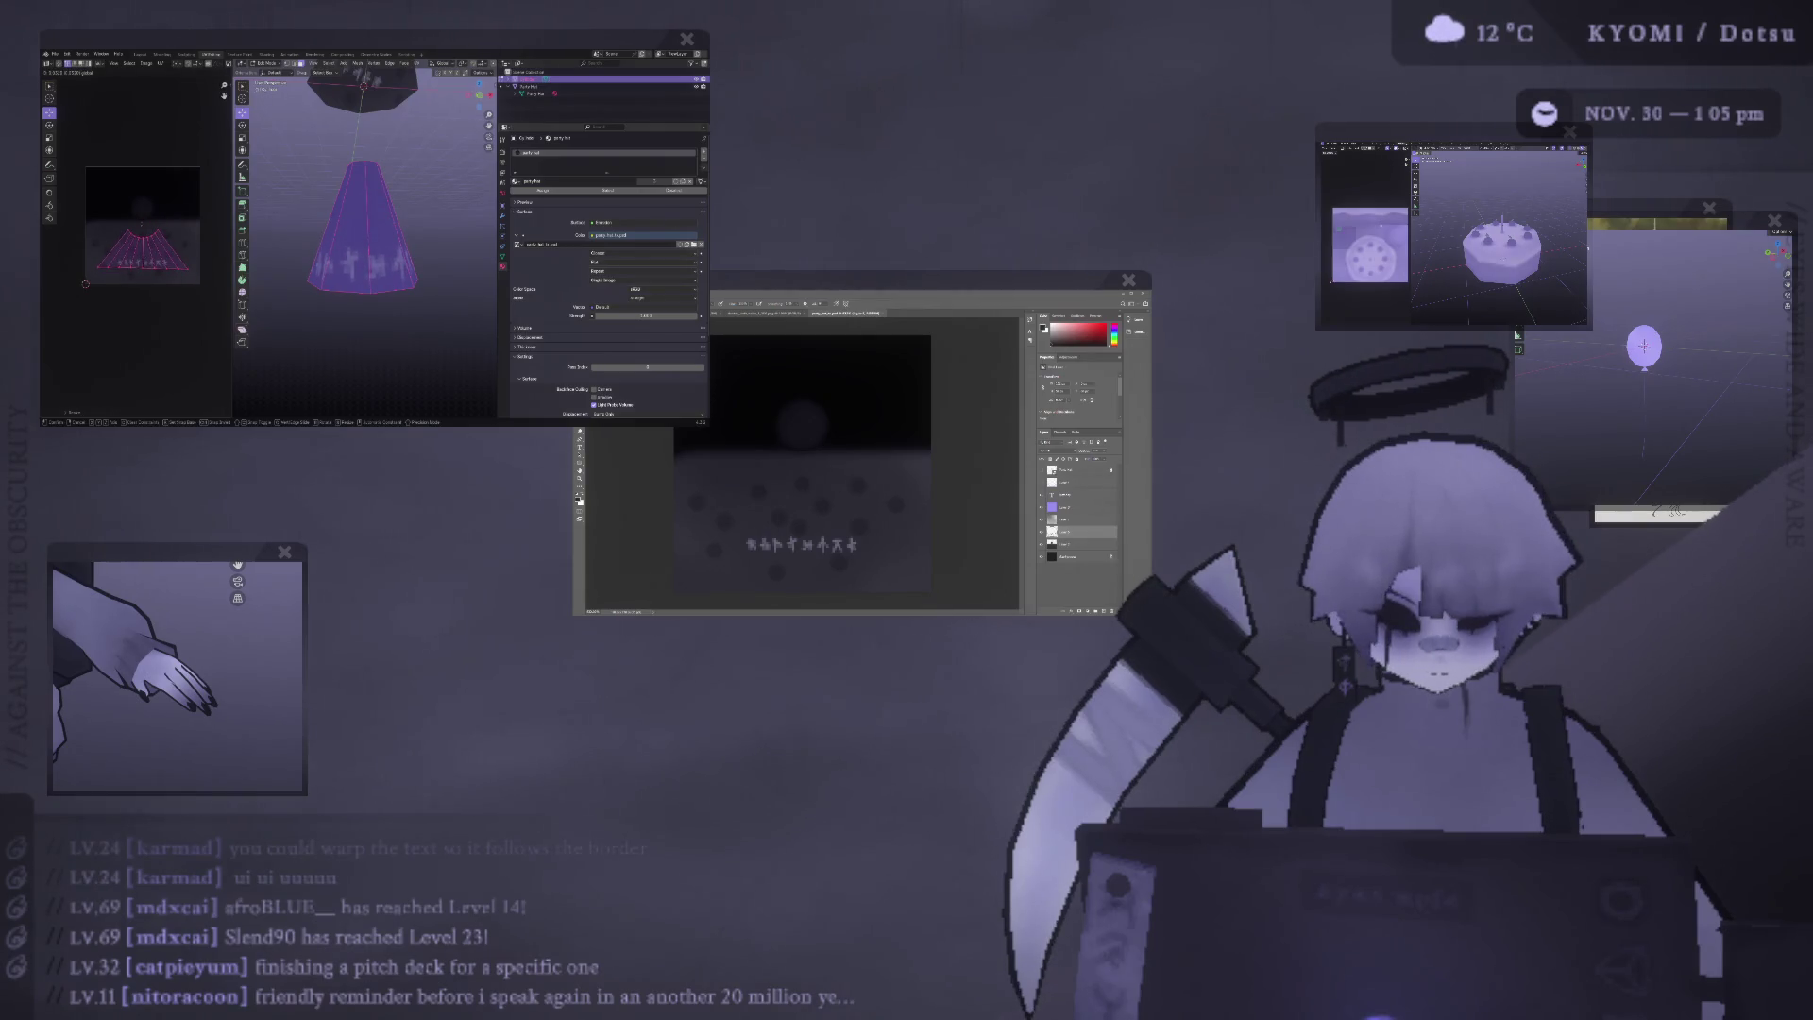
key(s)
click(234, 245)
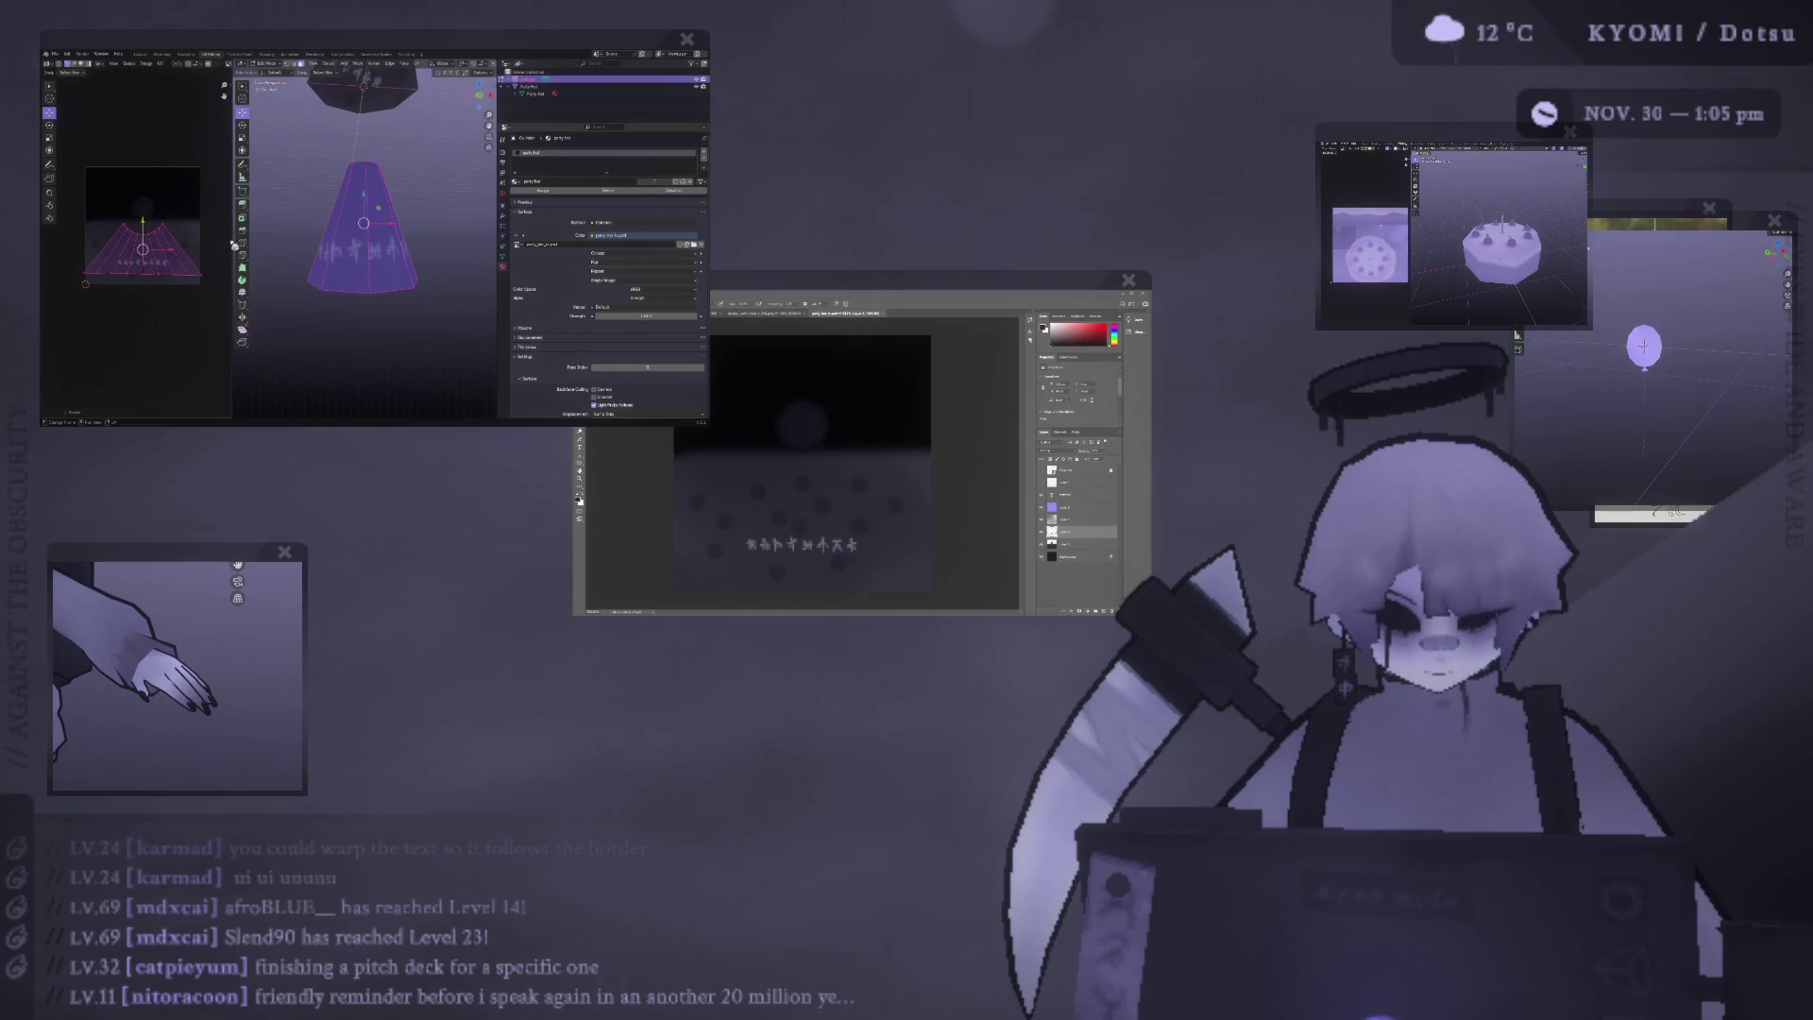
Widen the UV island twice more and set its final position.
key(s)
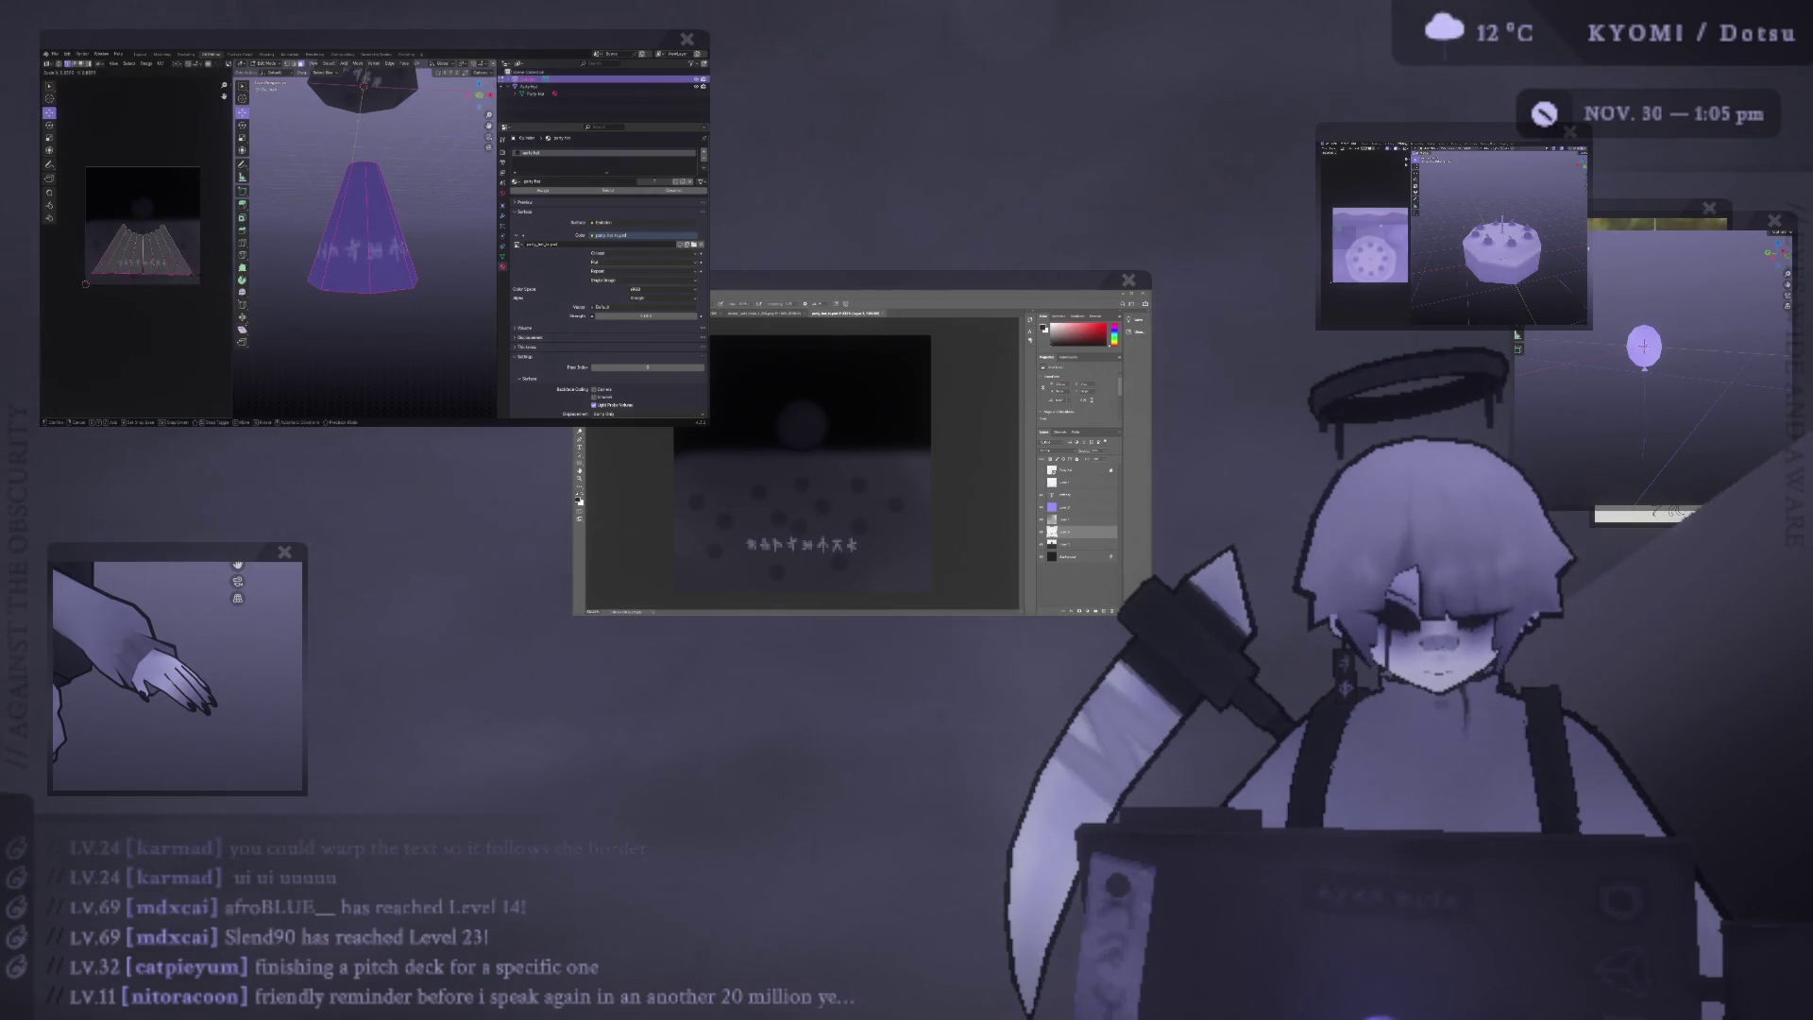
click(152, 246)
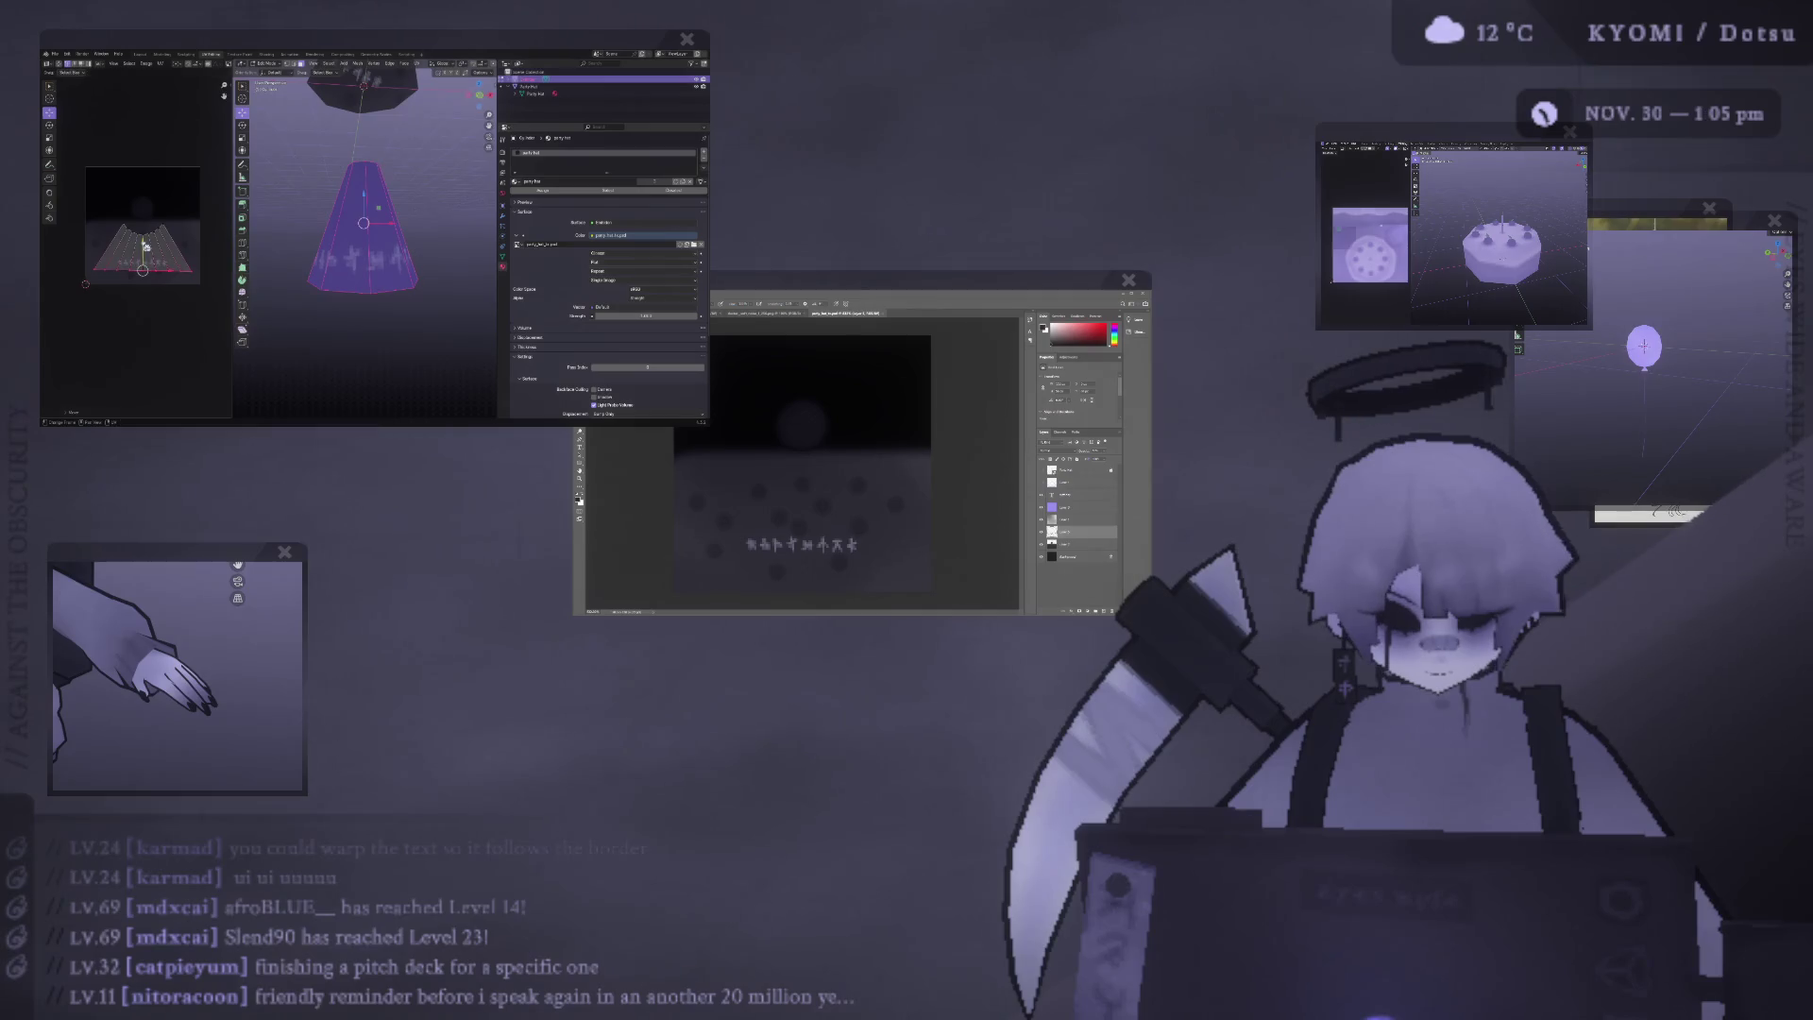
key(s)
click(157, 246)
key(g)
click(149, 245)
scroll(365, 237, down, 3)
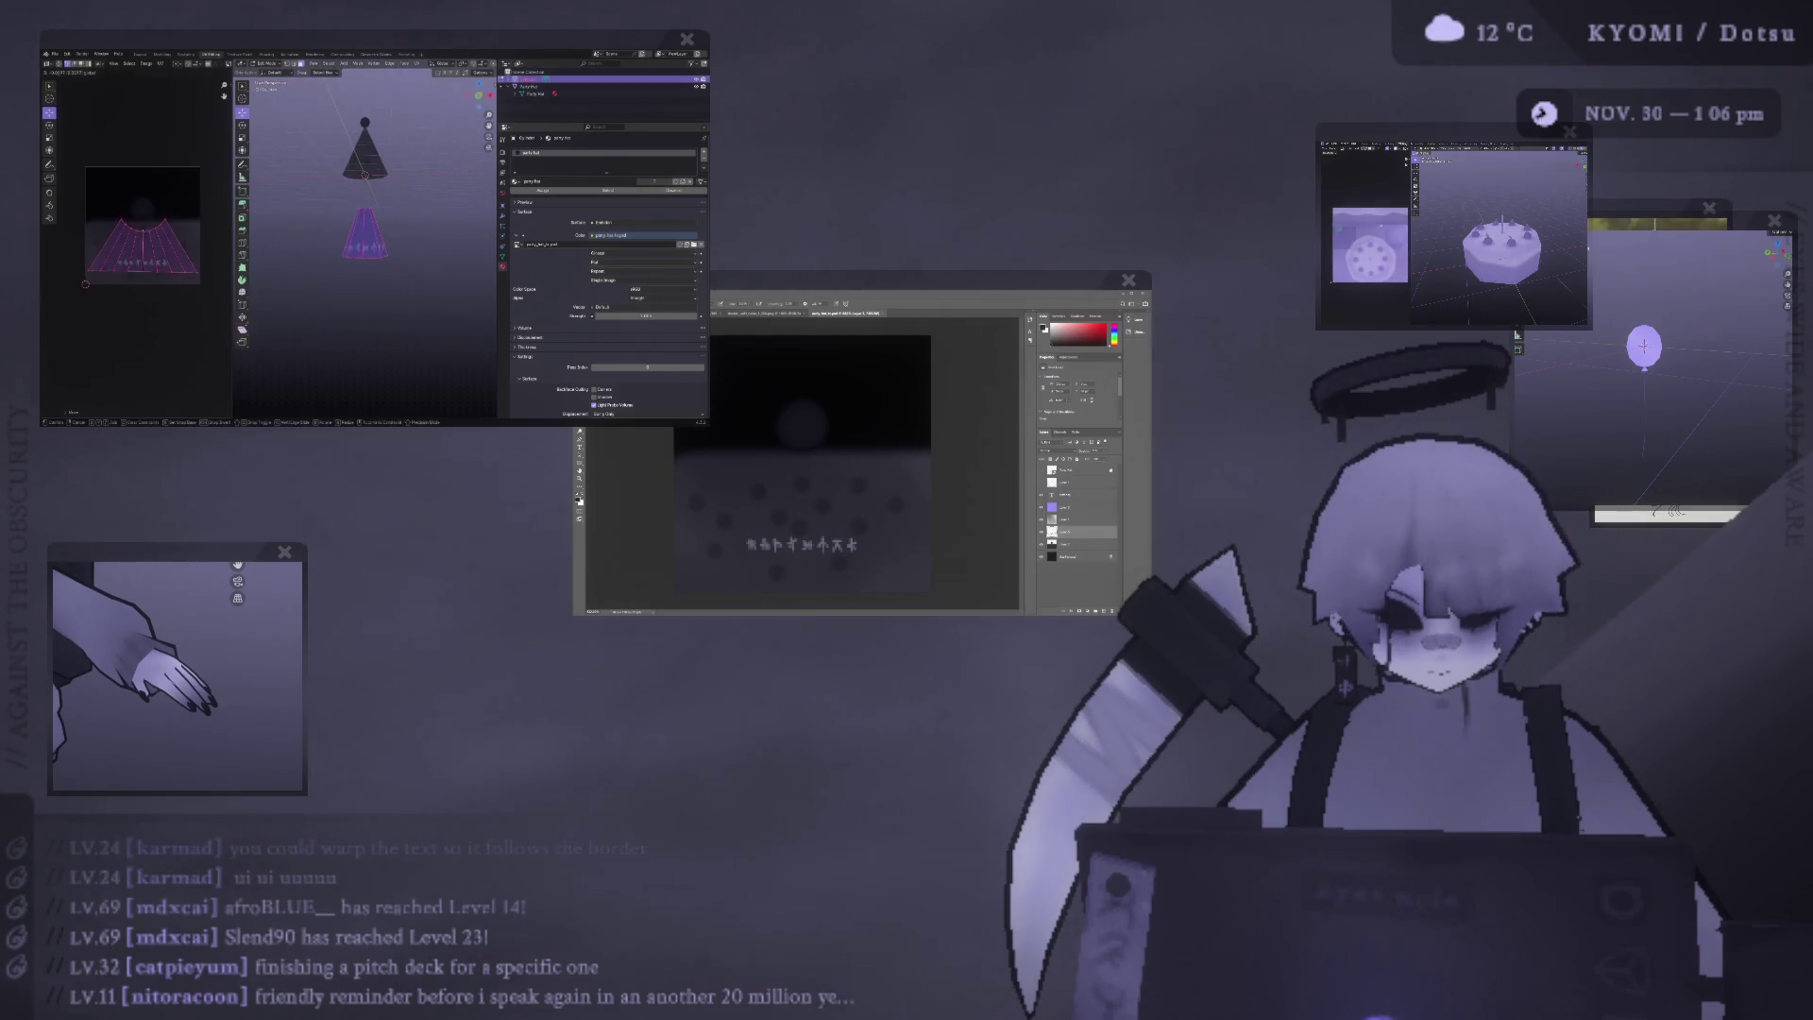
Check the cone's glyph texture close-up in Object Mode, then go back into Edit Mode.
key(Tab)
mouse_move(416, 236)
middle_down()
mouse_move(436, 251)
mouse_move(303, 231)
mouse_move(334, 238)
mouse_move(318, 253)
mouse_move(352, 250)
middle_up()
scroll(318, 253, up, 3)
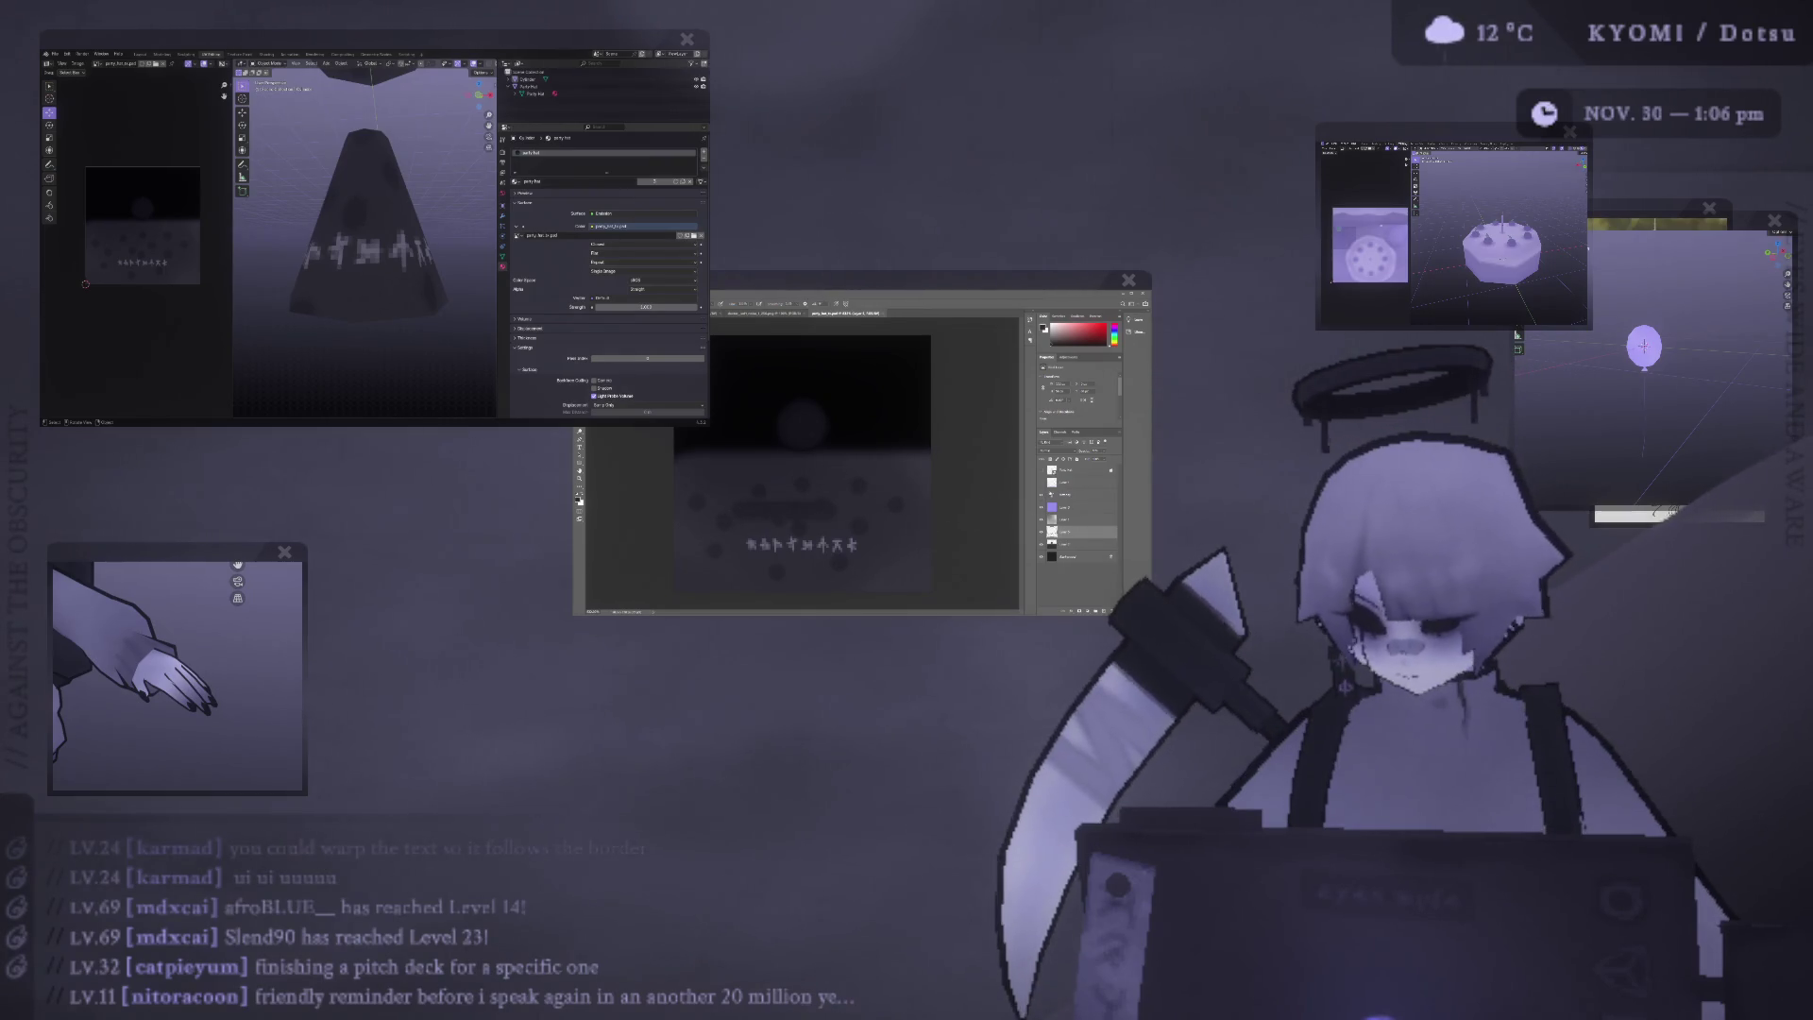
key(ctrl+z)
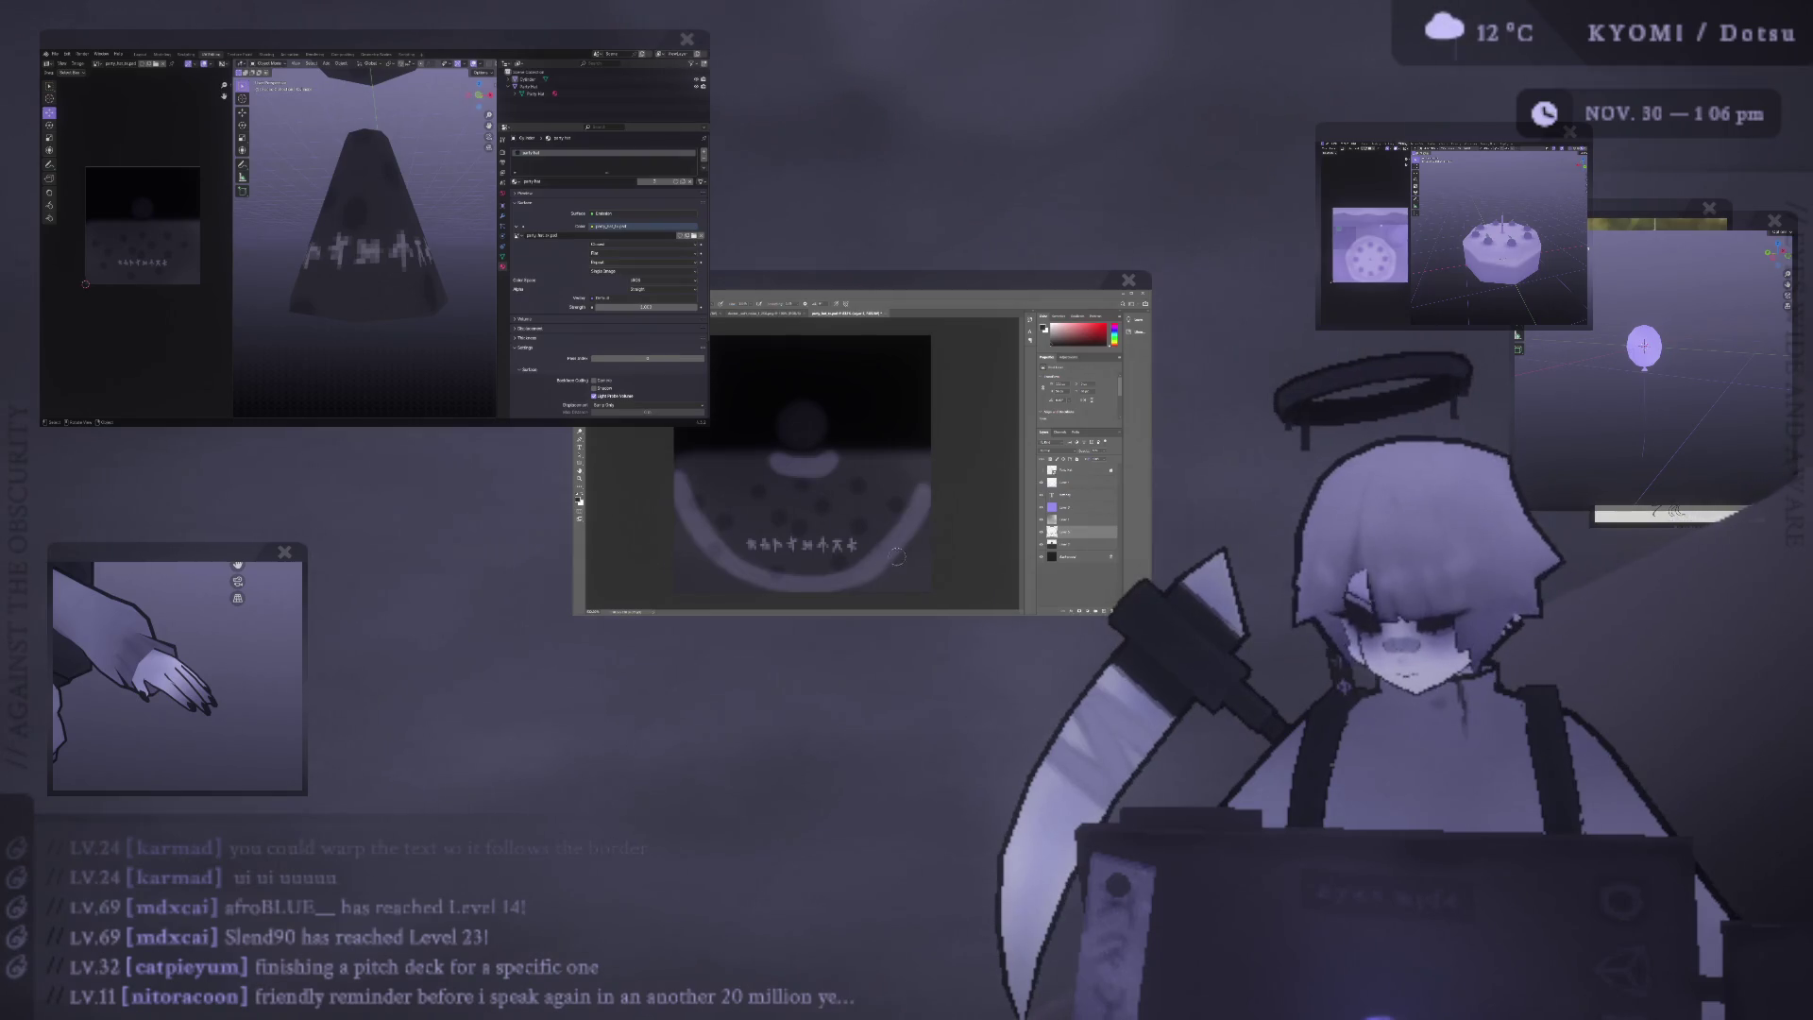
key(ctrl+shift+z)
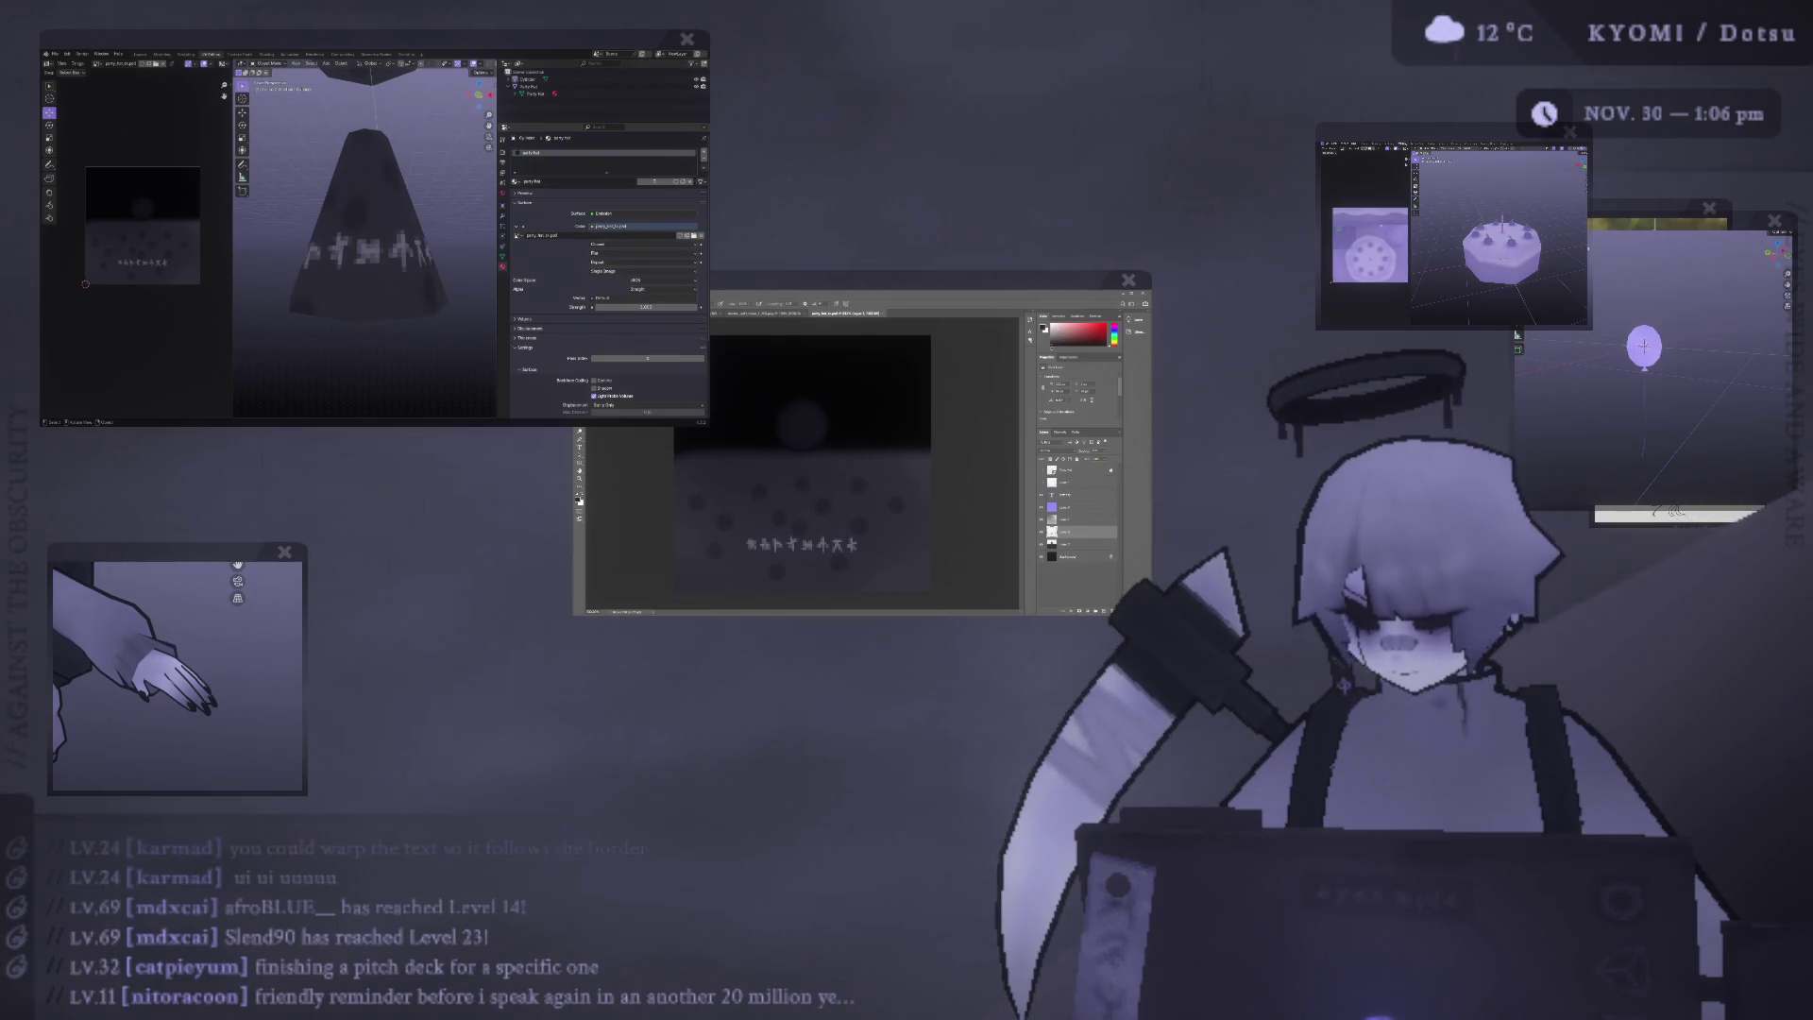
key(x)
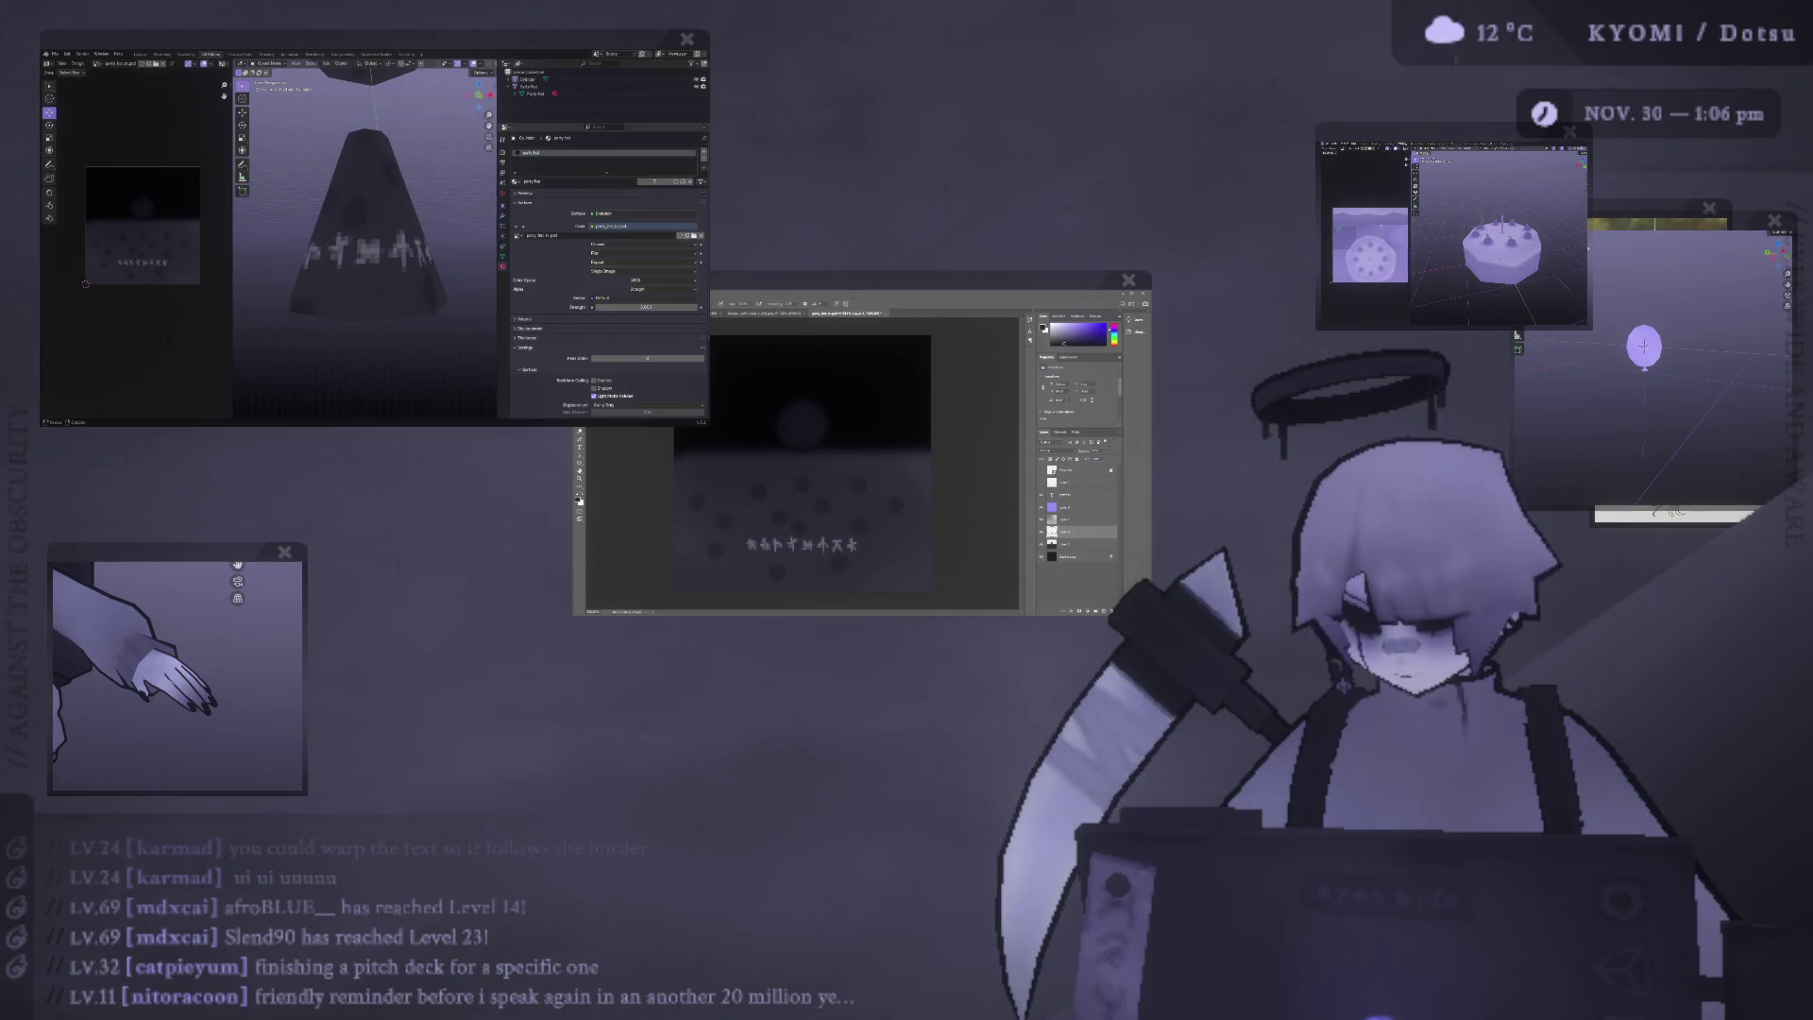
key(Tab)
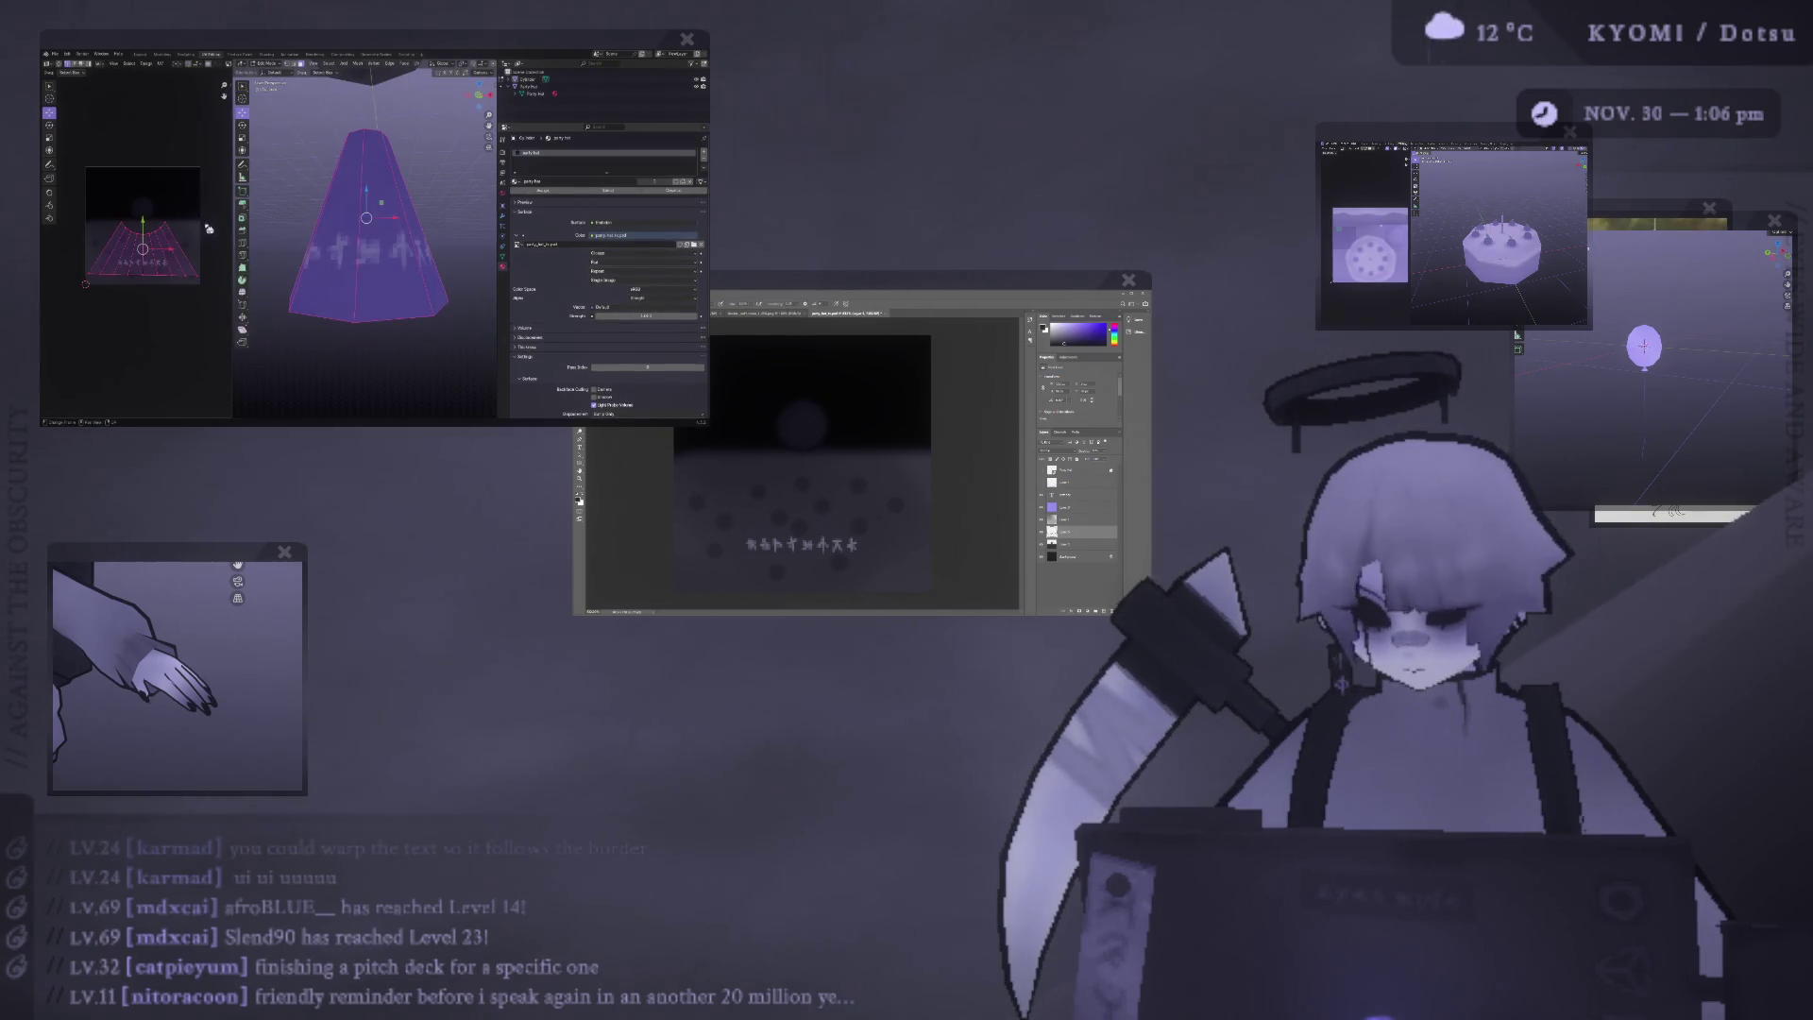